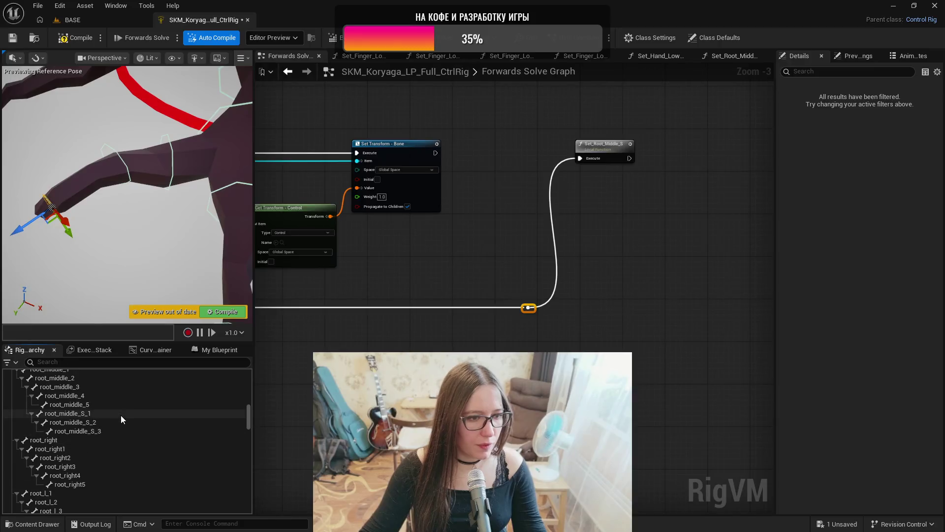
- Inspect the root_right bone's transform and view the legs and foot rings
left_click(91, 440)
scroll(96, 445, "down", 2)
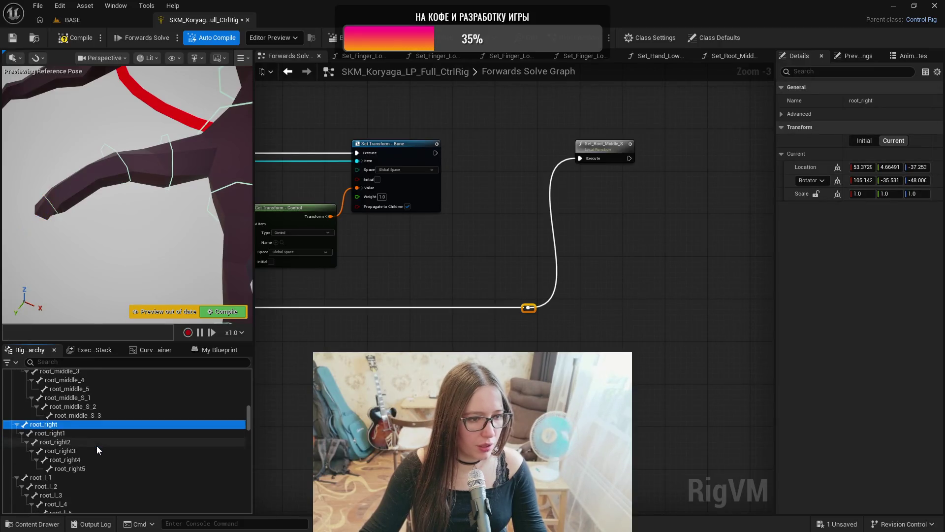
scroll(100, 462, "down", 8)
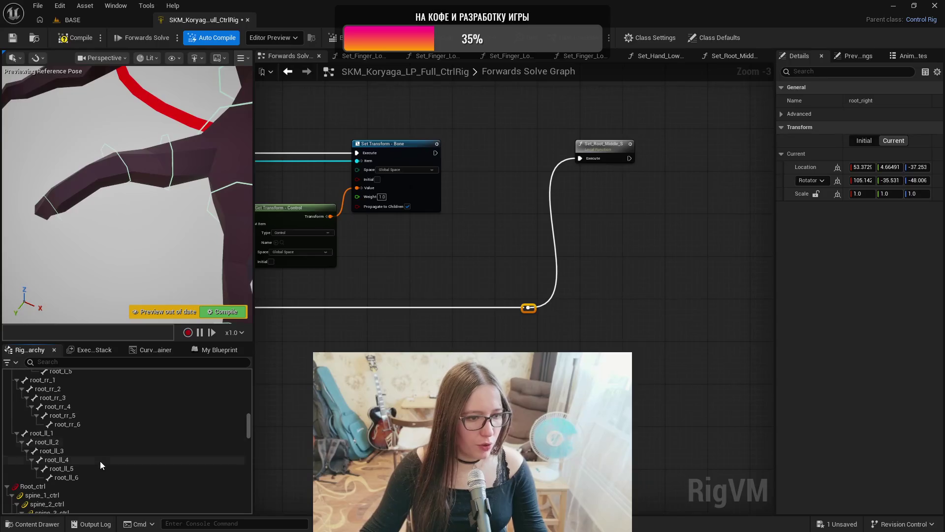
mouse_move(123, 222)
left_mouse_down()
mouse_move(173, 206)
mouse_move(148, 231)
left_mouse_up()
scroll(61, 446, "up", 3)
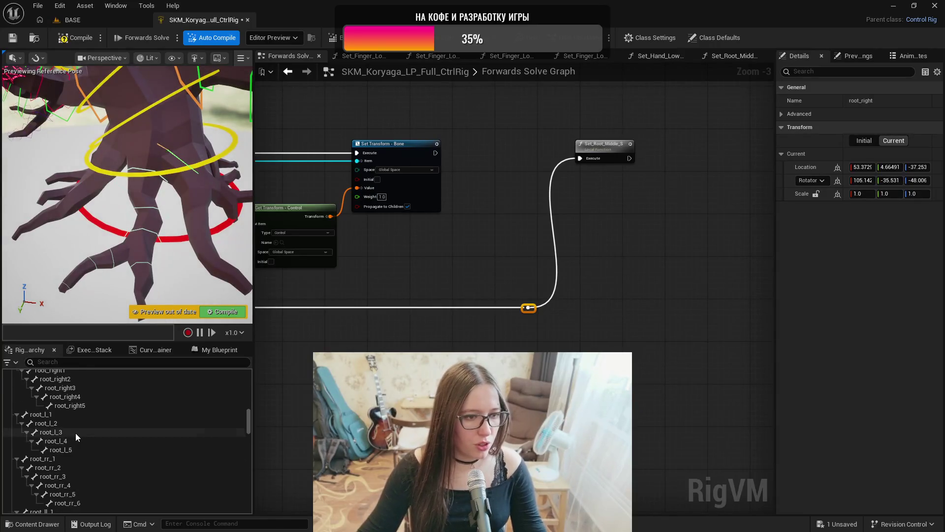
scroll(75, 432, "up", 3)
- Check the root_l_1 and root_l_2 bones, then delete the root_l_1_ctrl control
left_click(67, 430)
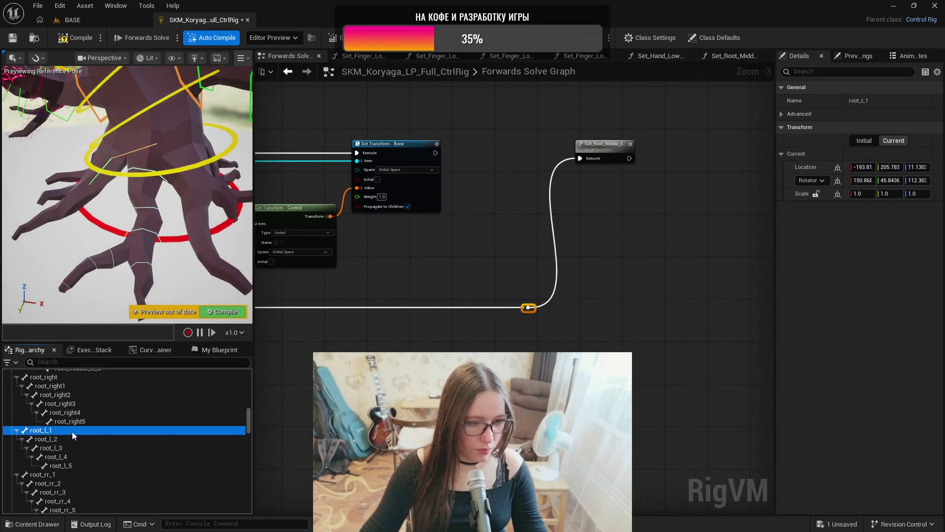
left_click(64, 438)
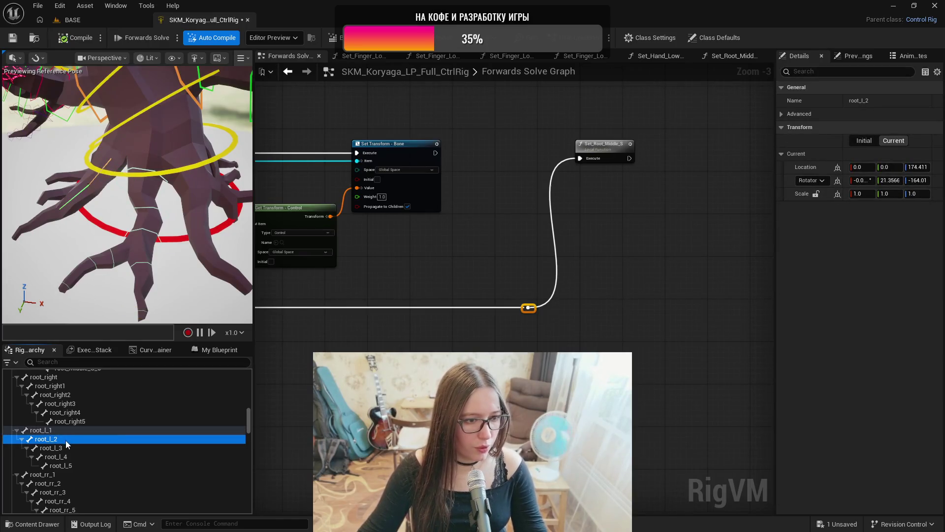
scroll(66, 440, "down", 10)
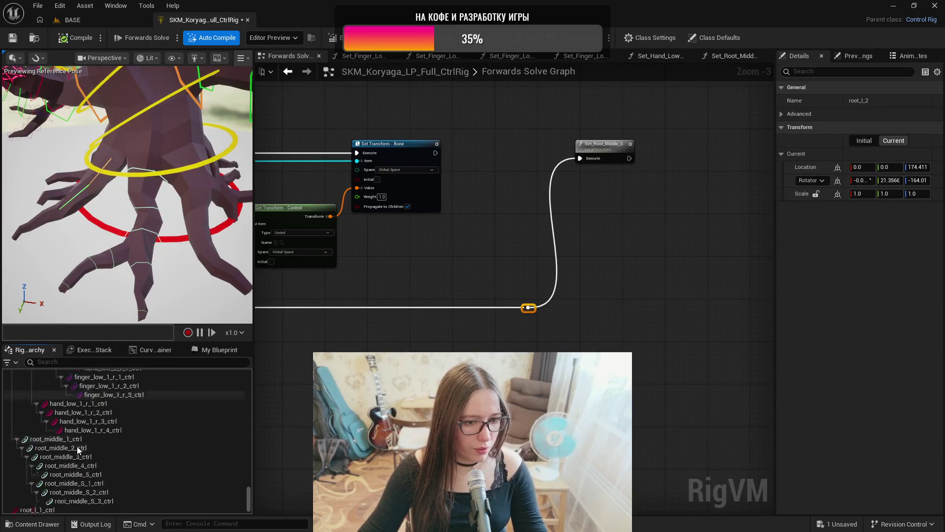
left_click(52, 500)
key("Delete")
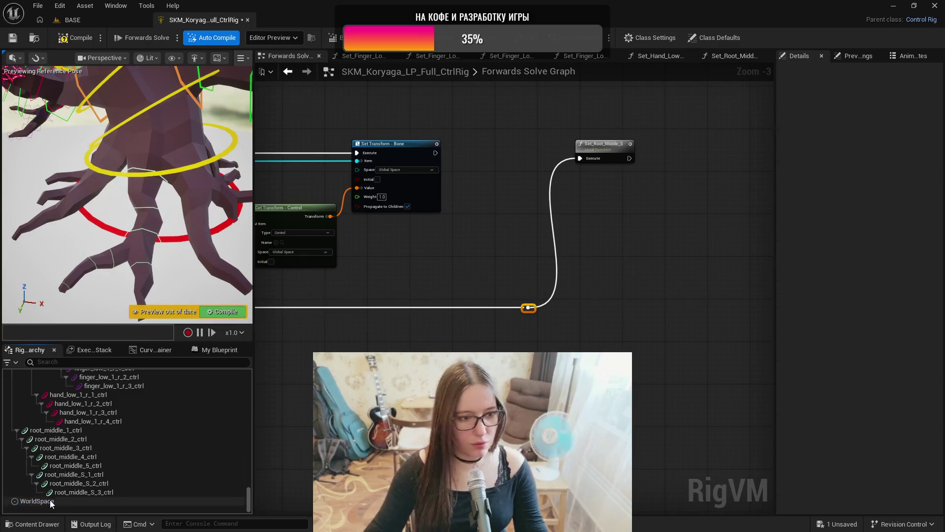
- Inspect the root_right through root_right5 bones one by one
scroll(90, 455, "up", 10)
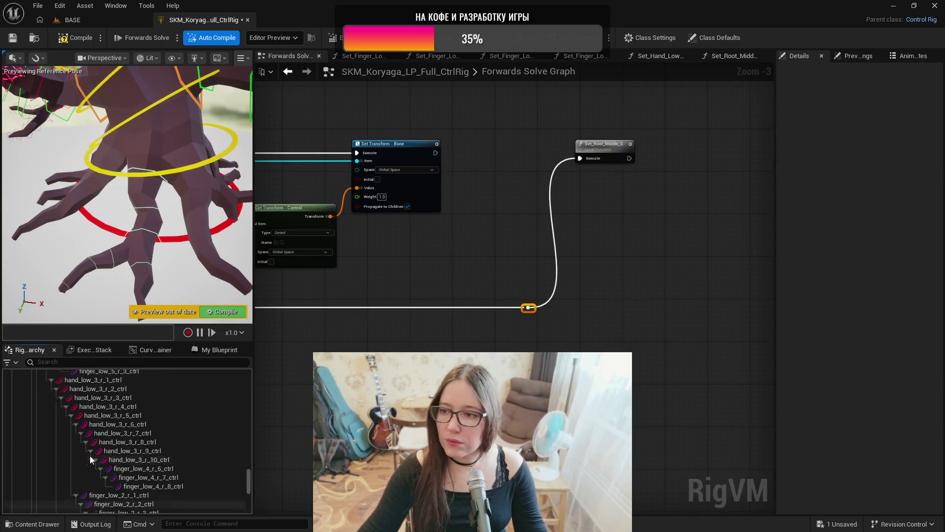
scroll(89, 456, "up", 10)
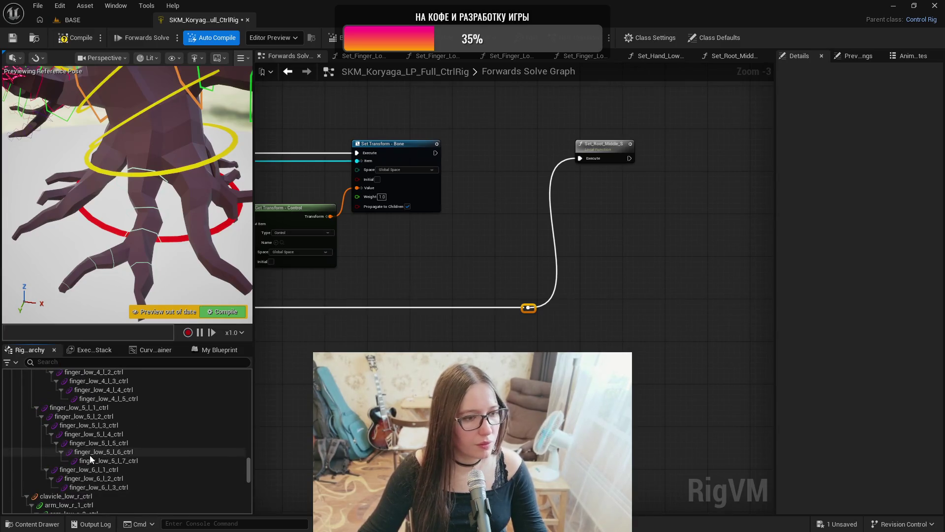
scroll(89, 458, "up", 10)
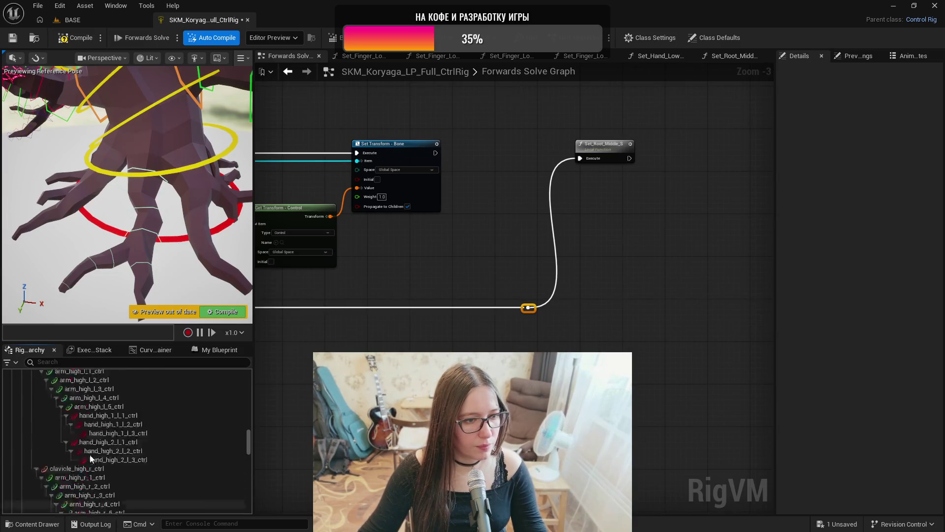
scroll(89, 454, "up", 10)
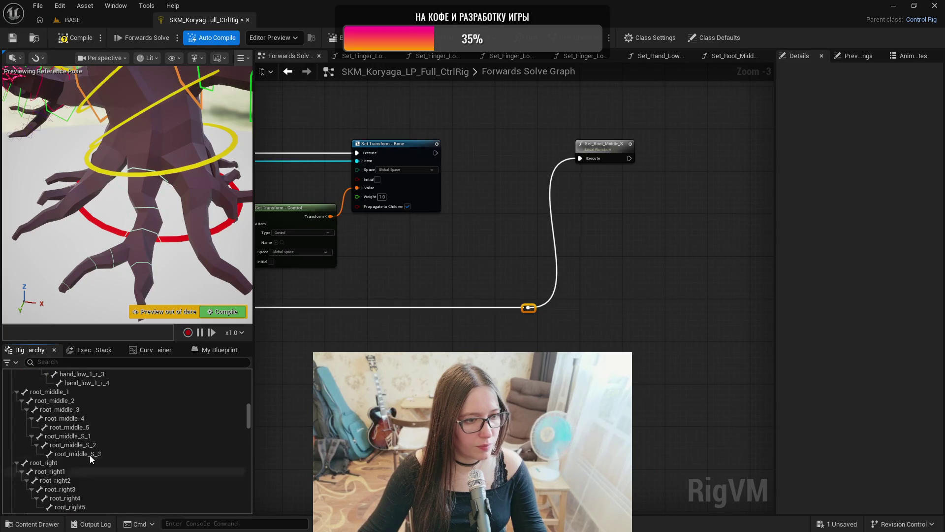
scroll(90, 455, "down", 2)
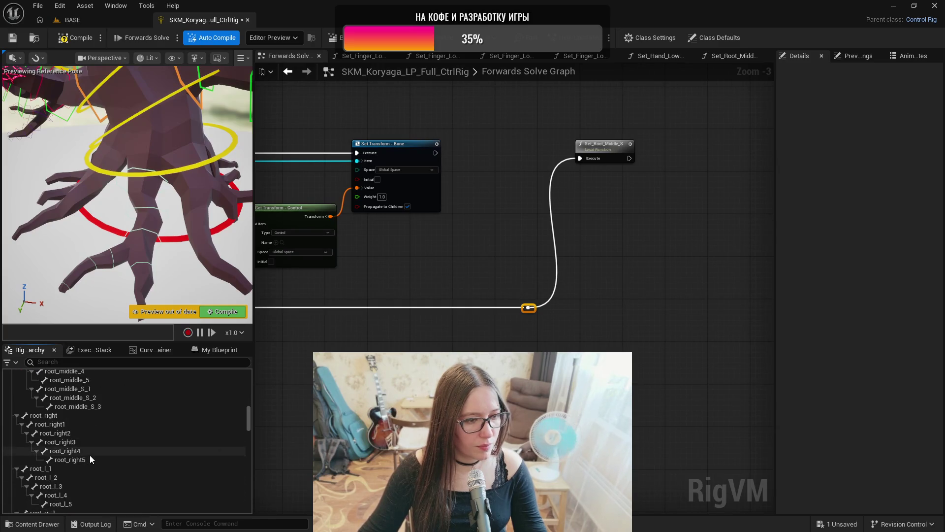
left_click(68, 415)
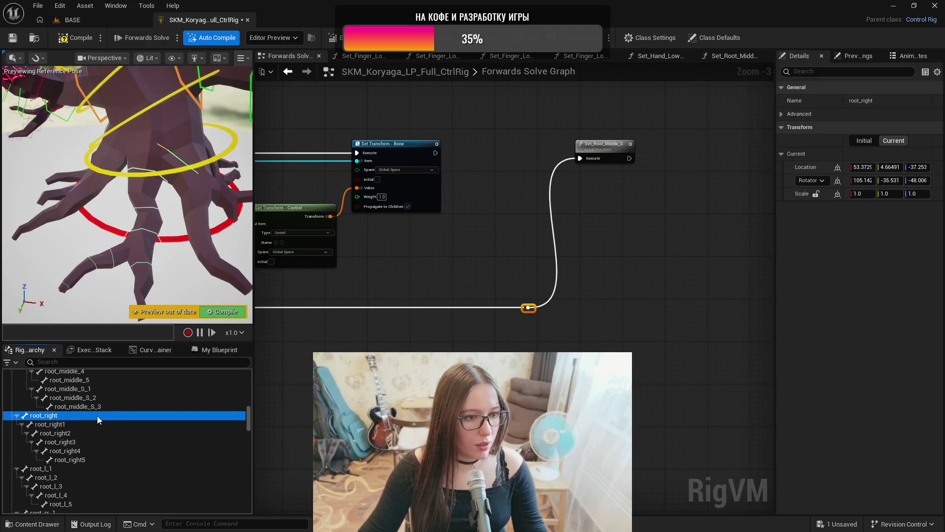
left_click(90, 424)
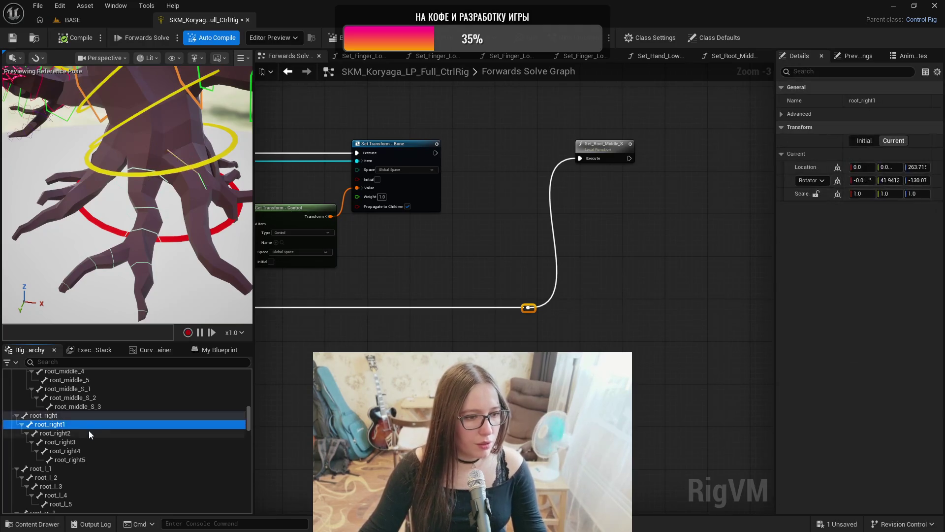
left_click(69, 432)
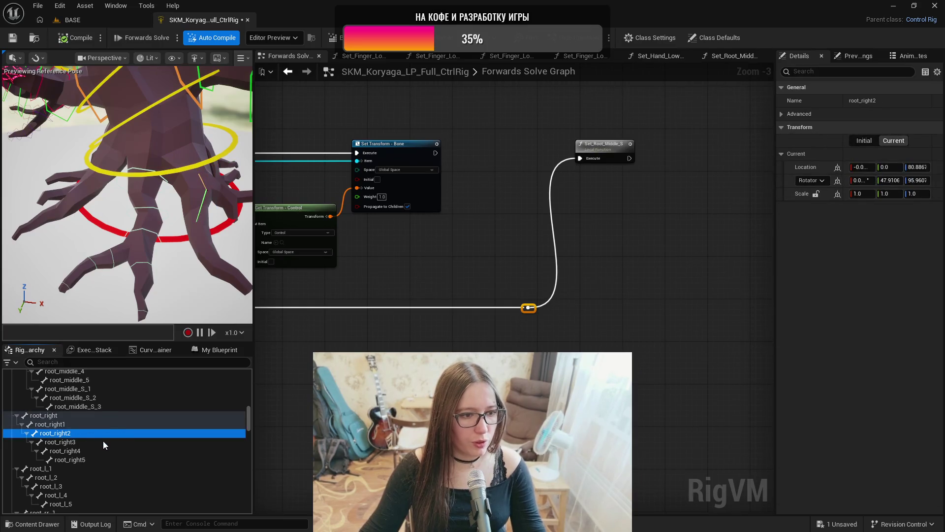
left_click(95, 443)
left_click(99, 449)
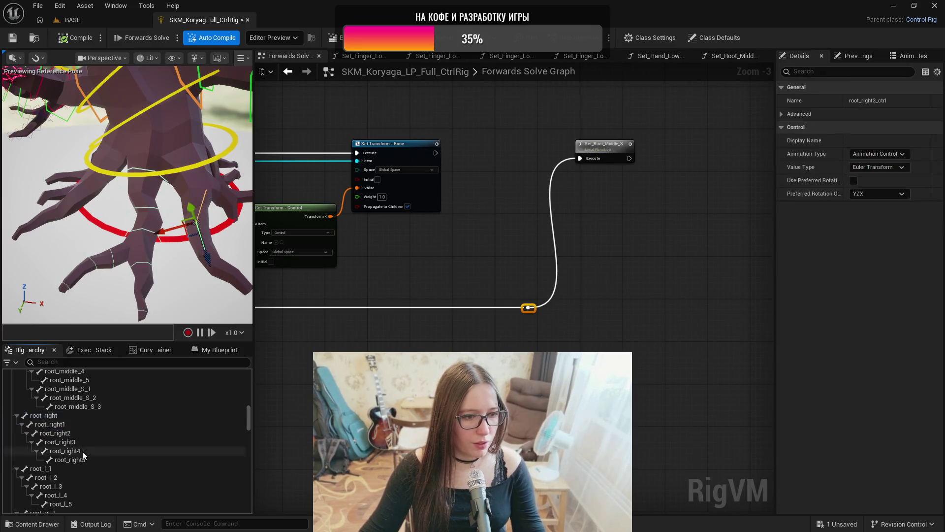
left_click(99, 460)
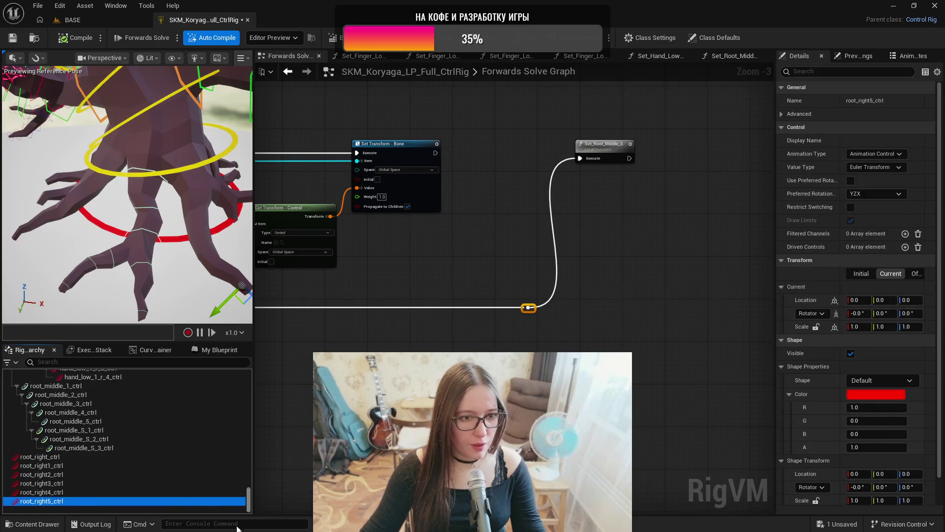
- Apply root_middle_S_3_ctrl's green Octagon_Thin shape to all six root_right controls
left_click(76, 447)
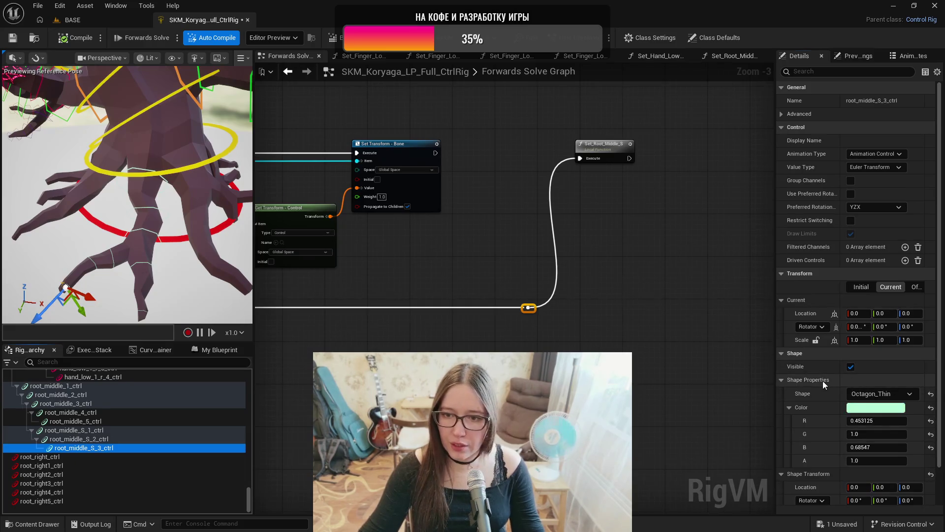
left_click(40, 456)
left_click(42, 500, "shift")
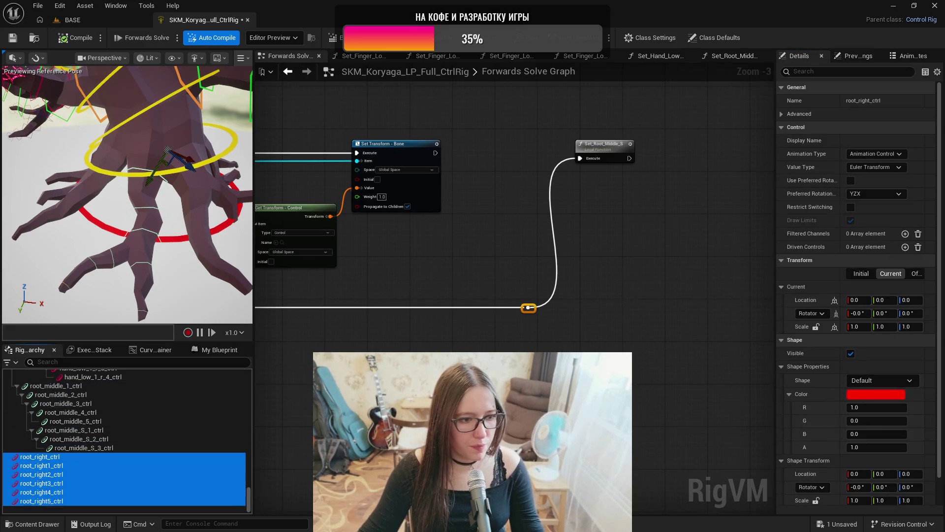
left_click(832, 369, "shift")
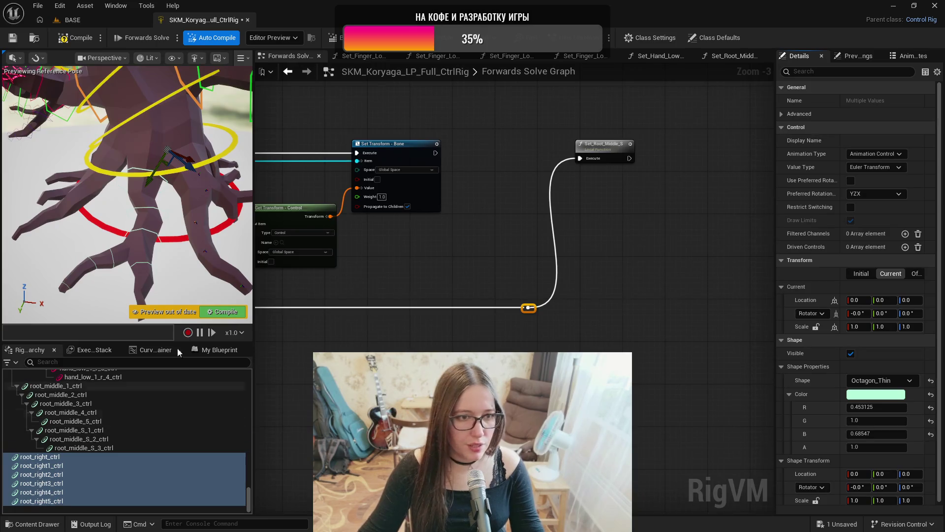
left_click_drag(199, 209, 123, 197)
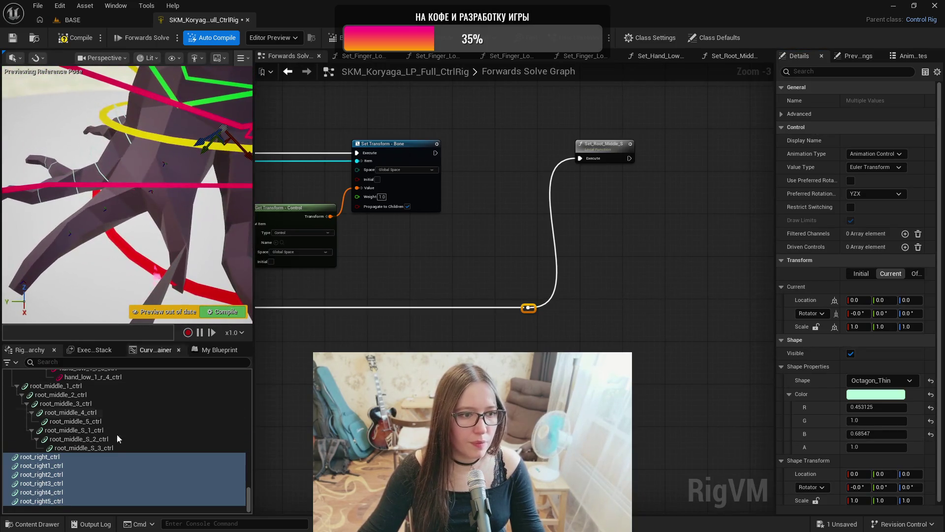
- Give root_right_ctrl a uniform shape scale of 25 and frame it in view
left_click(51, 457)
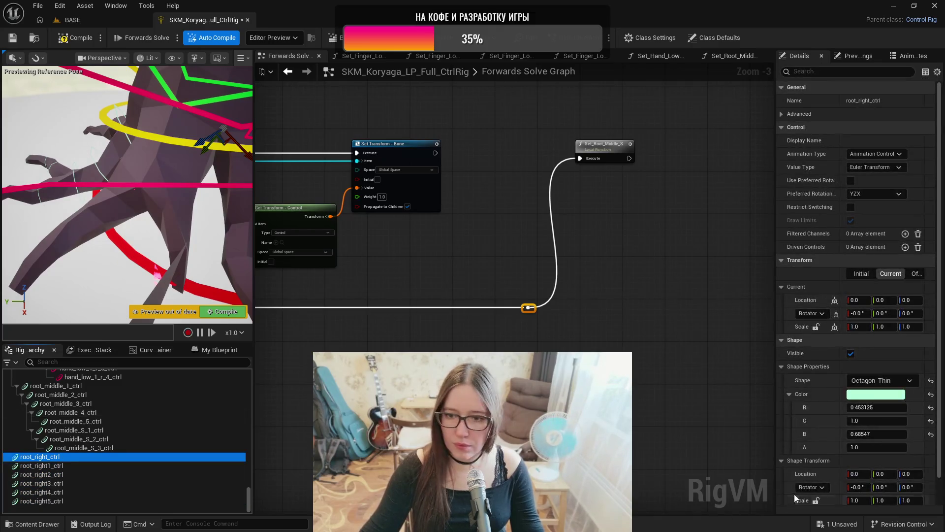
left_click(815, 500)
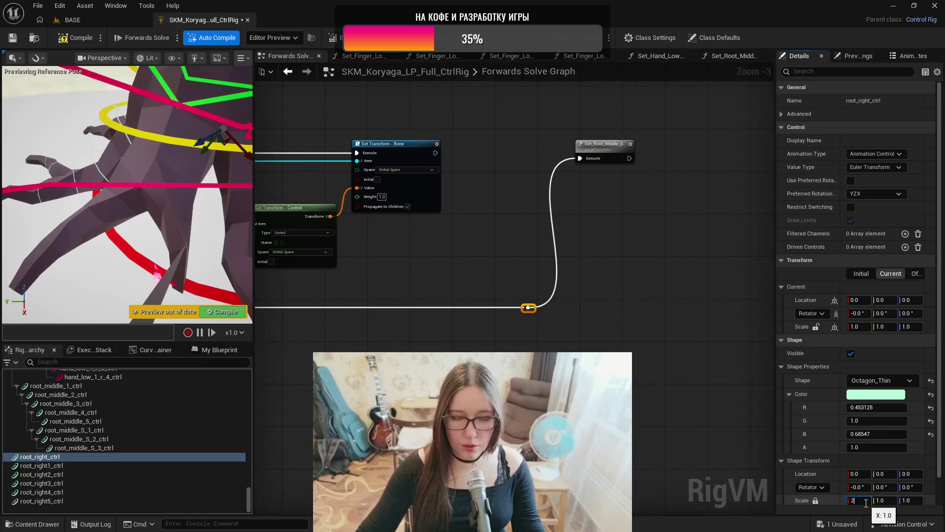
type("5.0")
left_click_drag(148, 197, 123, 187)
key("f")
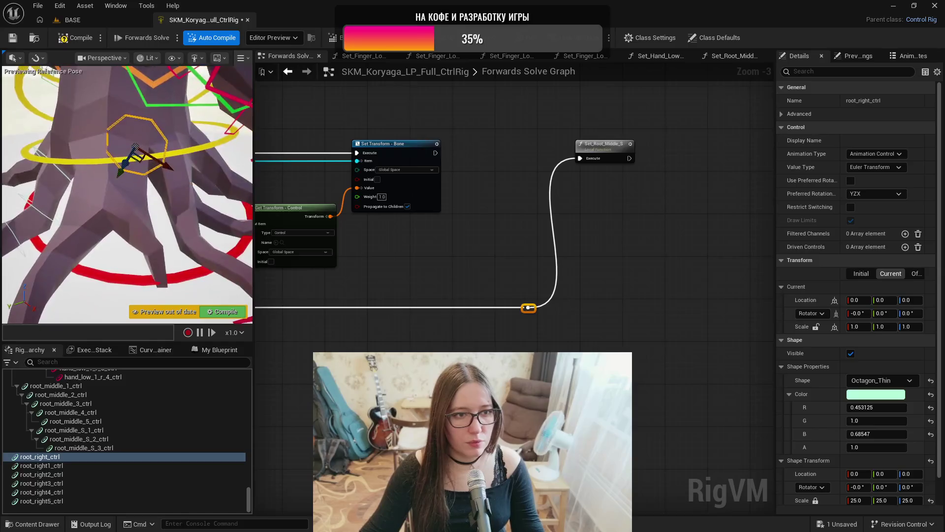
- Lock uniform shape scale on root_right1_ctrl through root_right4_ctrl and enlarge them
left_click(90, 465)
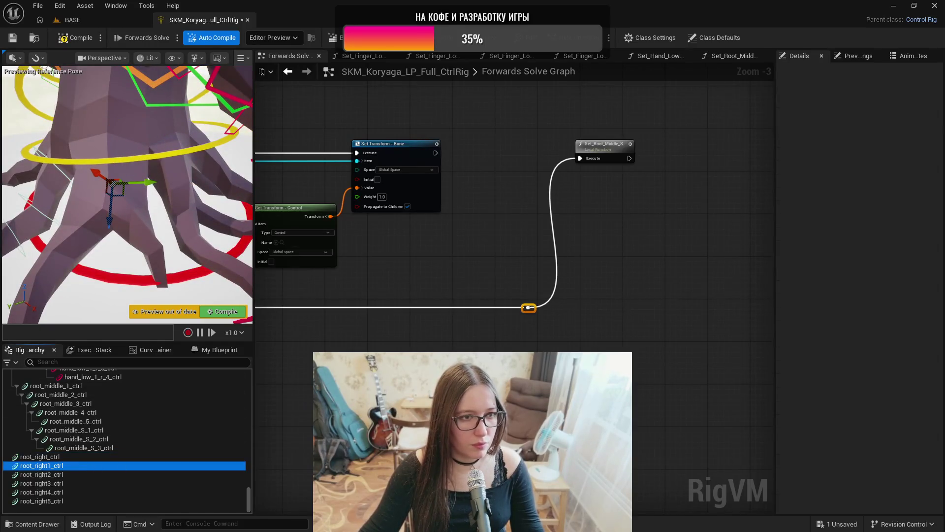
left_click(816, 500)
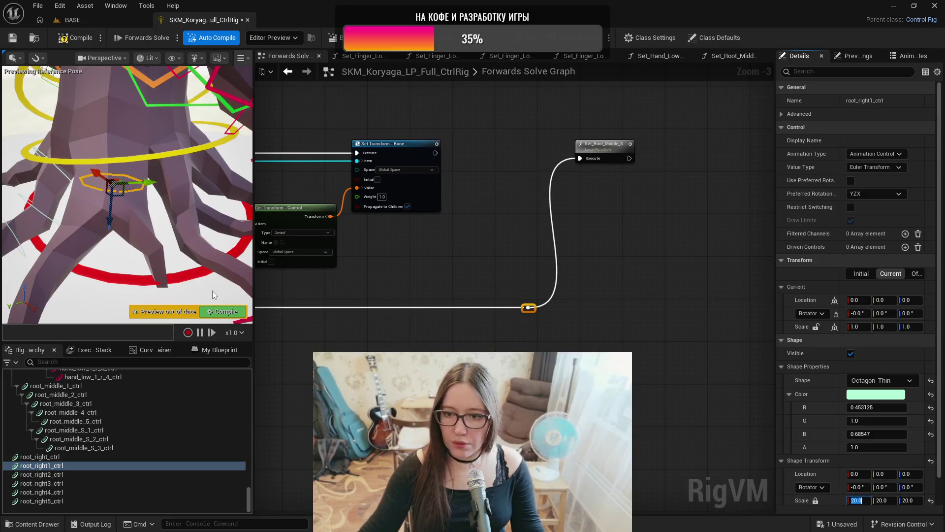
left_click(63, 474)
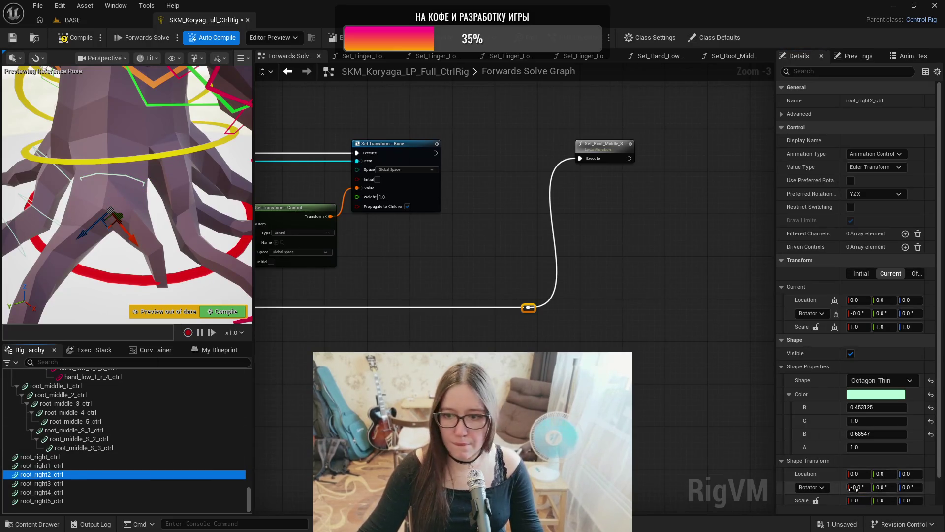
left_click(815, 500)
type("20")
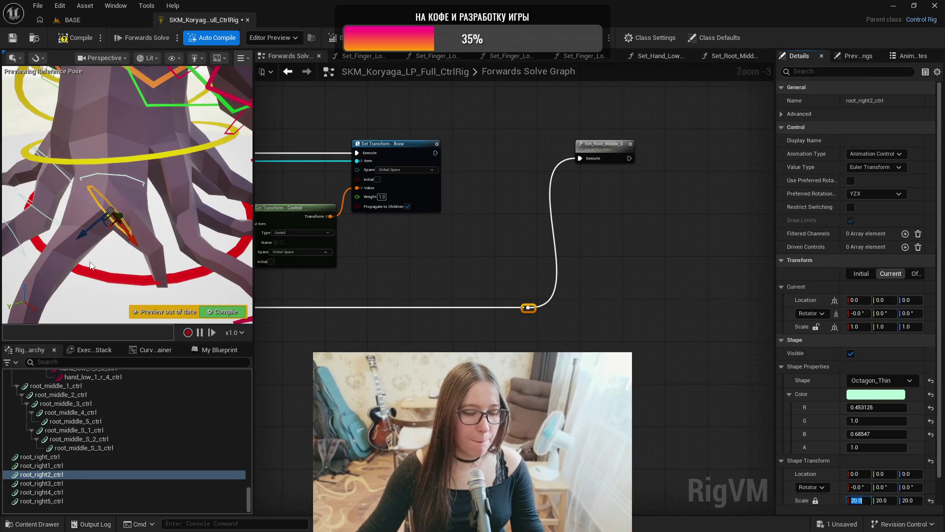
left_click_drag(99, 222, 96, 246)
left_click(42, 483)
left_click(816, 500)
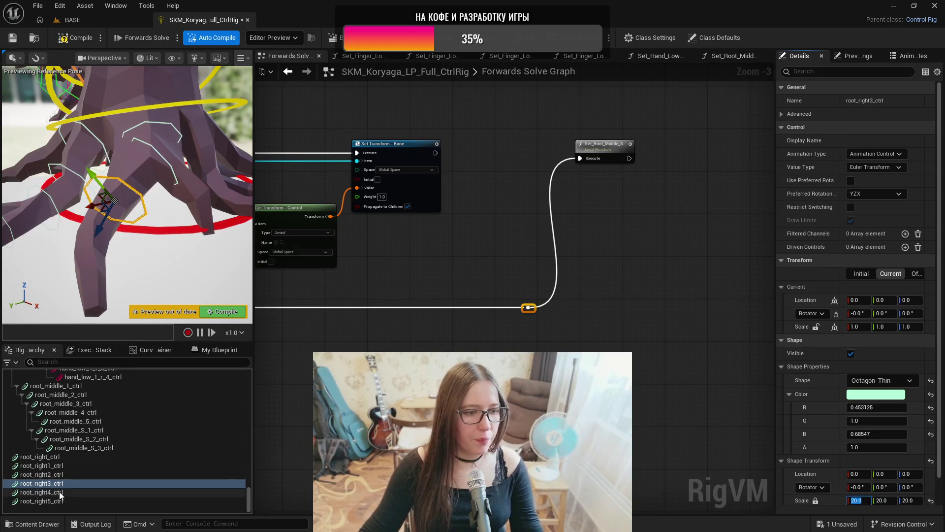
left_click(42, 492)
left_click(816, 500)
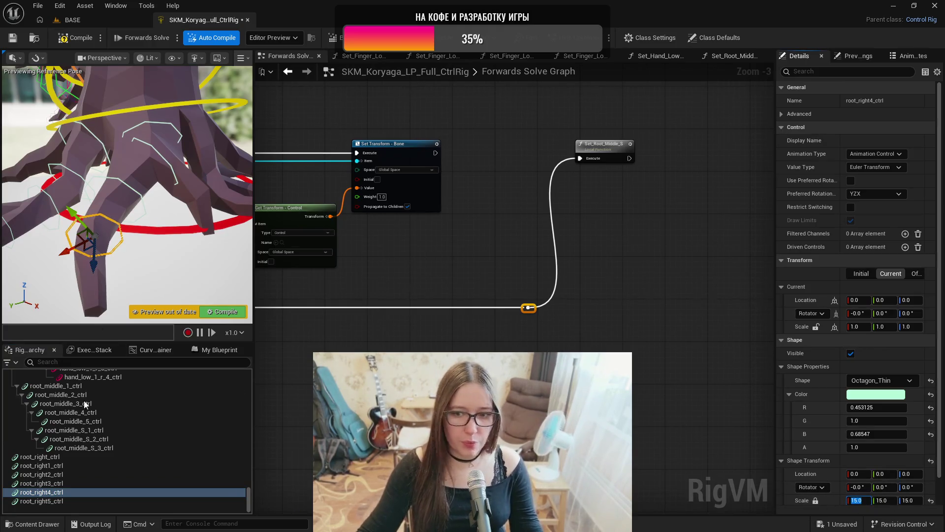
- Set root_right5_ctrl's uniform shape scale to 10, compile, and select all six root_right controls
left_click(69, 501)
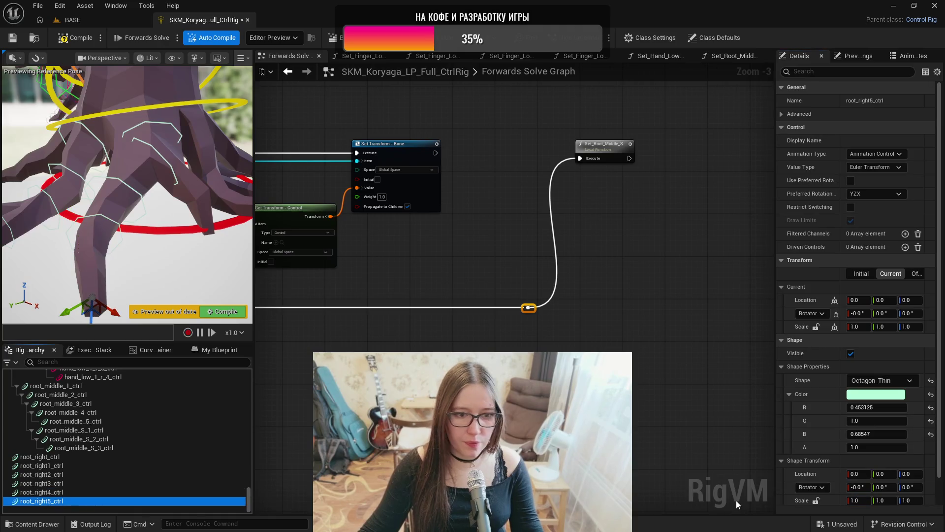
left_click(815, 501)
type("10")
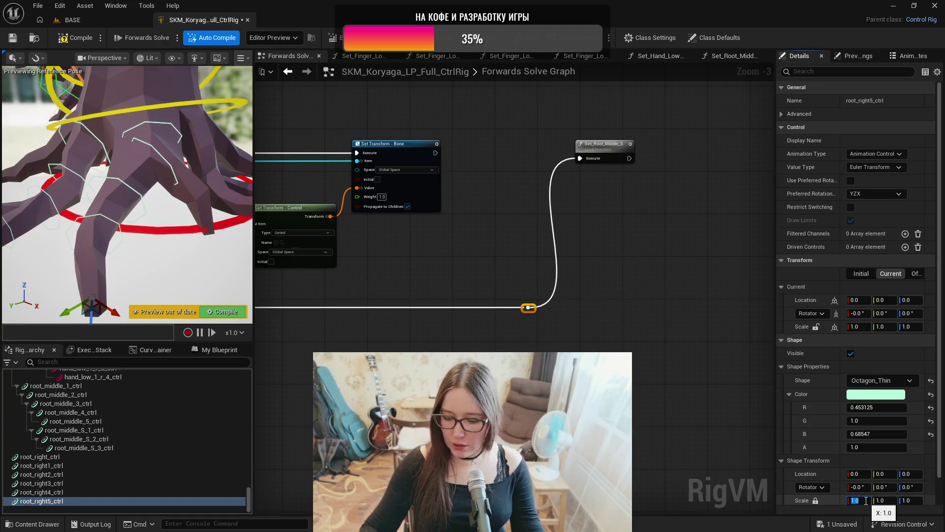
left_click(68, 40)
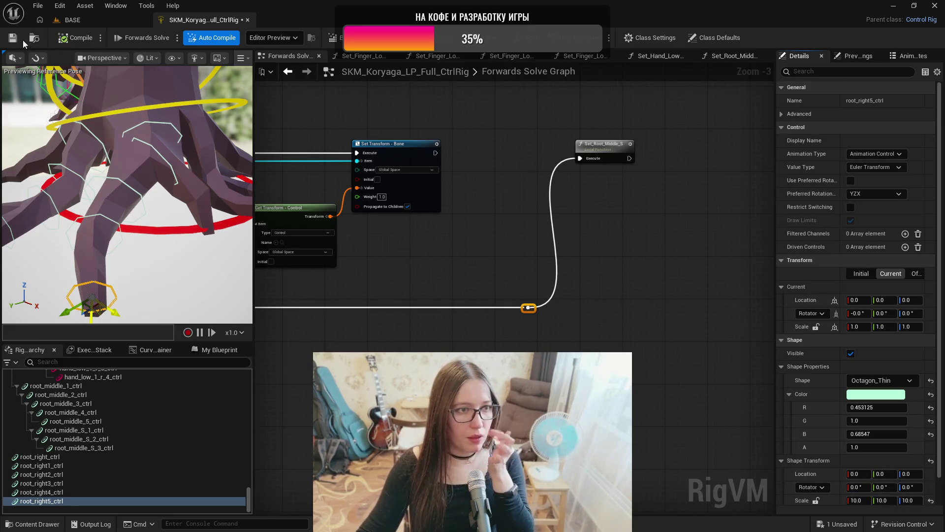
left_click(65, 457)
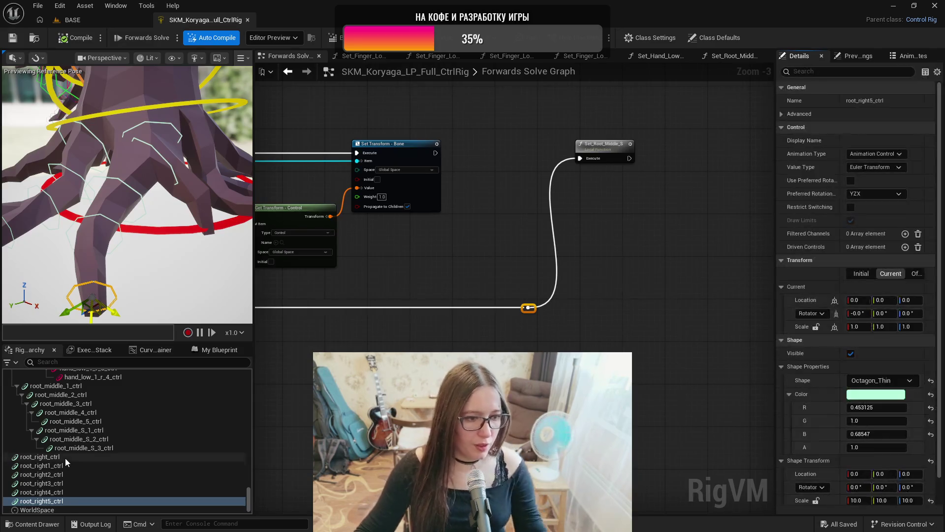
left_click(70, 499, "shift")
- Move the root_right controls below root_middle, then nest root_right2–5_ctrl successively under root_right1_ctrl
mouse_move(61, 475)
left_mouse_down()
mouse_move(63, 417)
mouse_move(78, 409)
mouse_move(70, 394)
left_mouse_up()
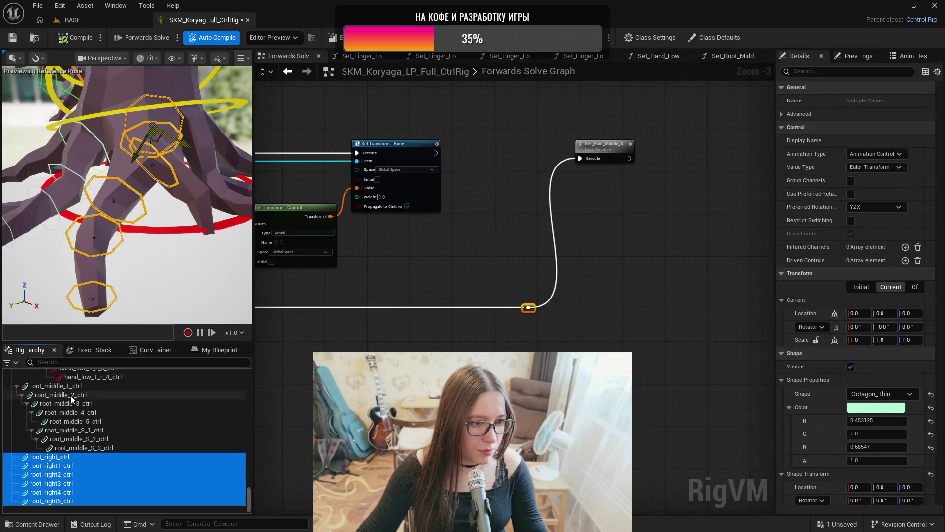
left_click(74, 458, "ctrl")
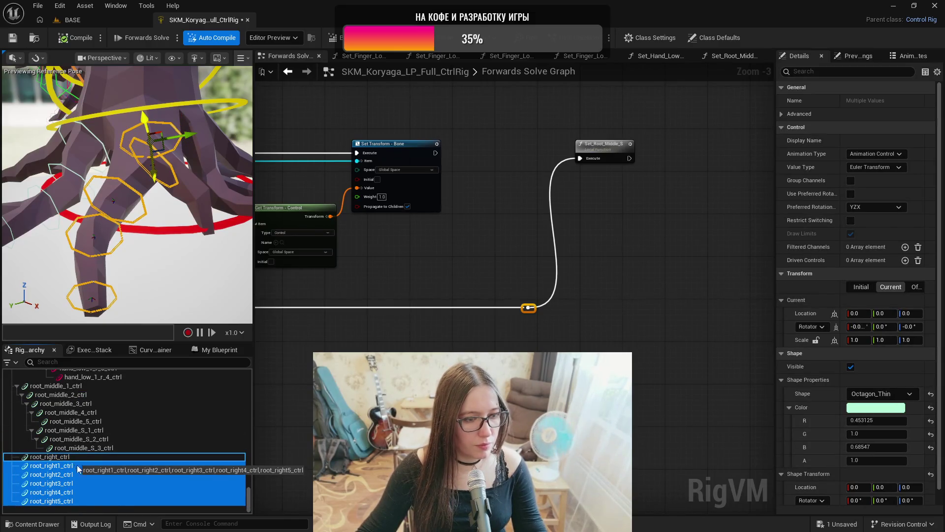
left_click(77, 466, "ctrl")
left_click_drag(84, 474, 95, 489)
left_click(84, 475, "ctrl")
left_click(82, 483, "ctrl")
left_click(91, 493, "ctrl")
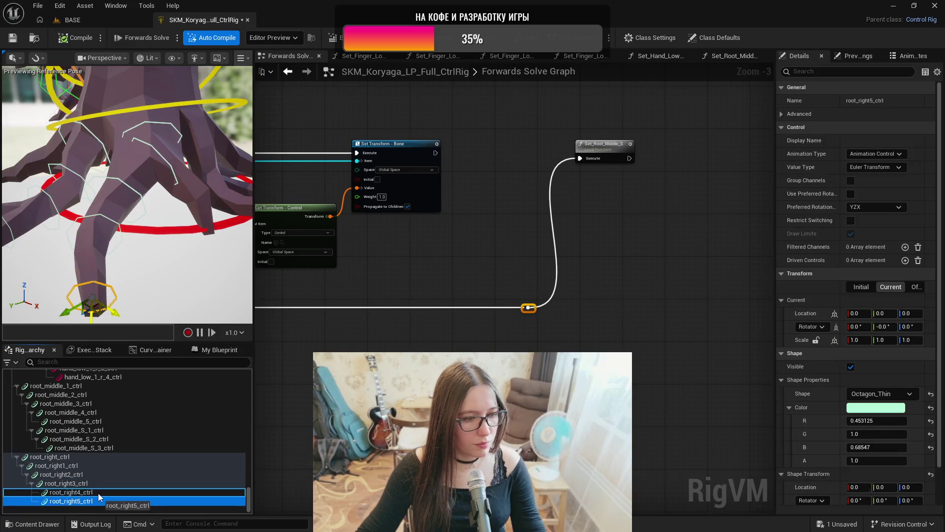
left_click_drag(98, 498, 97, 494)
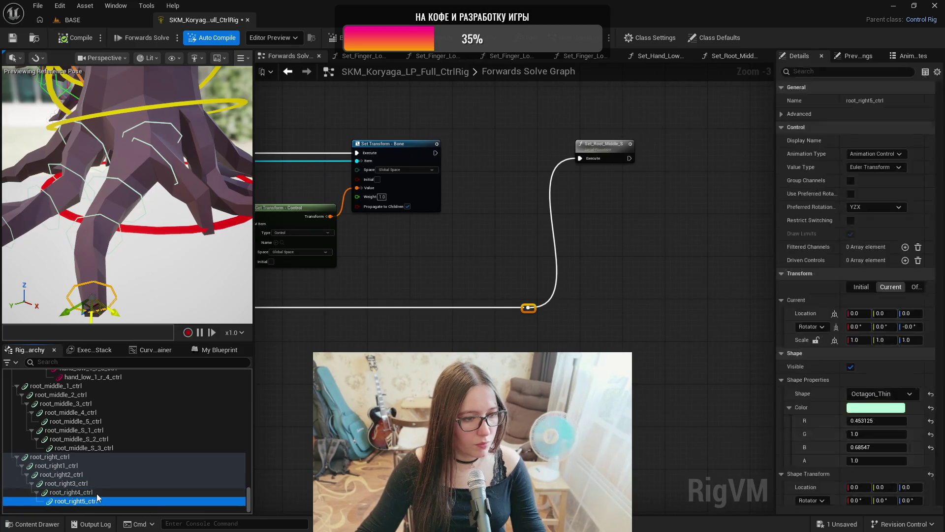
left_click(63, 457)
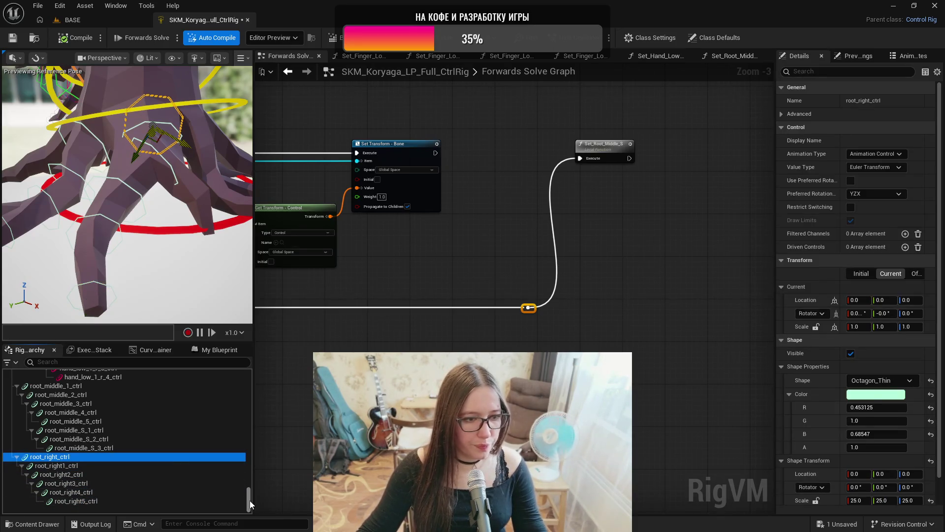
mouse_move(249, 499)
left_mouse_down()
mouse_move(254, 410)
mouse_move(254, 423)
left_mouse_up()
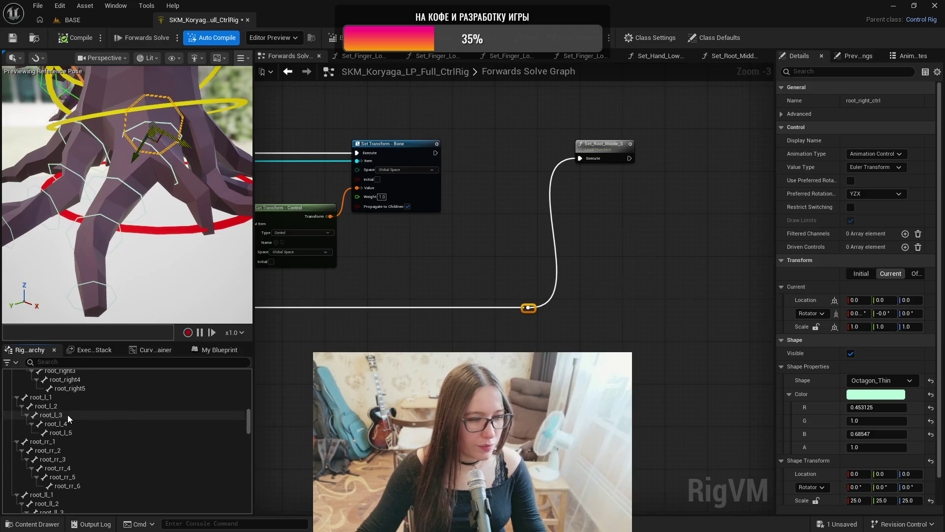
- Drag bones root_right to root_right5 into the graph as a collapsed item array named root_right
scroll(72, 414, "up", 3)
scroll(64, 393, "up", 1)
left_click(60, 392)
left_click(78, 436, "shift")
mouse_move(48, 390)
left_mouse_down()
mouse_move(530, 328)
mouse_move(624, 289)
left_mouse_up()
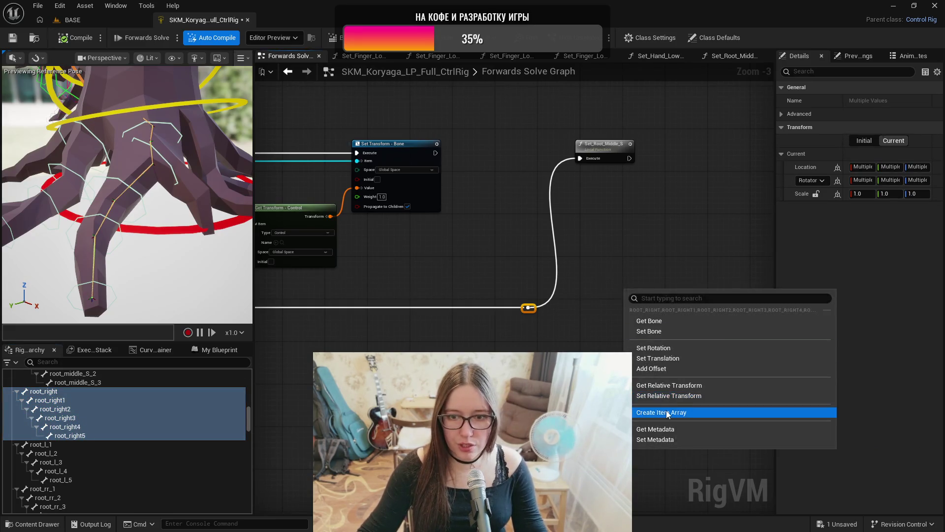
left_click(664, 411)
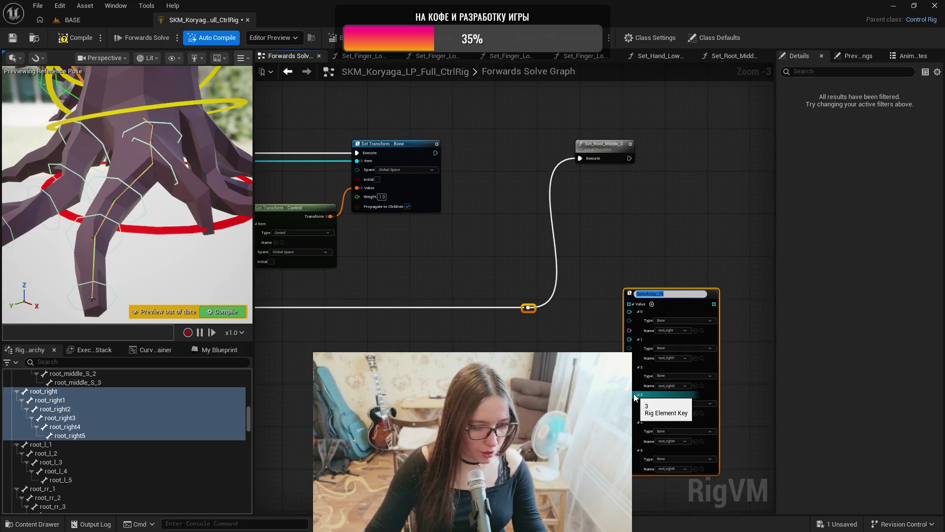
type("root_right")
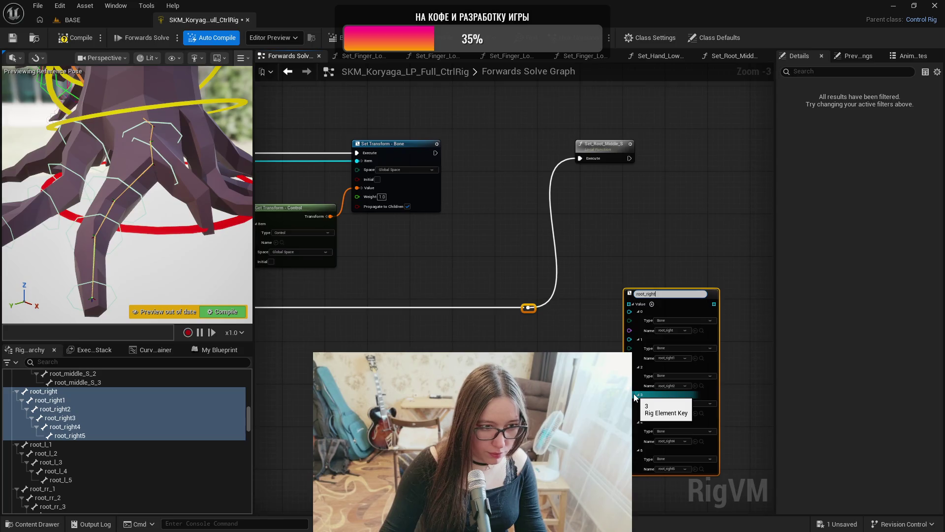
key("Return")
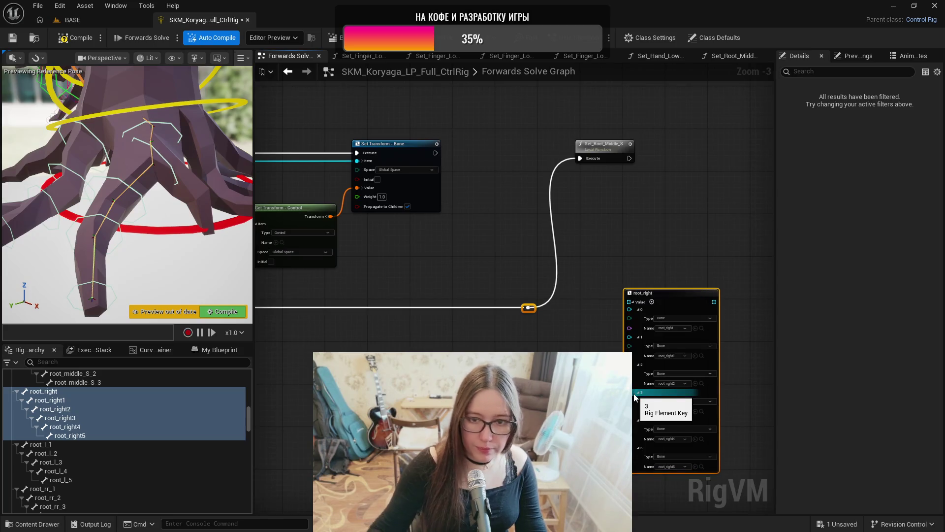
left_click(634, 301)
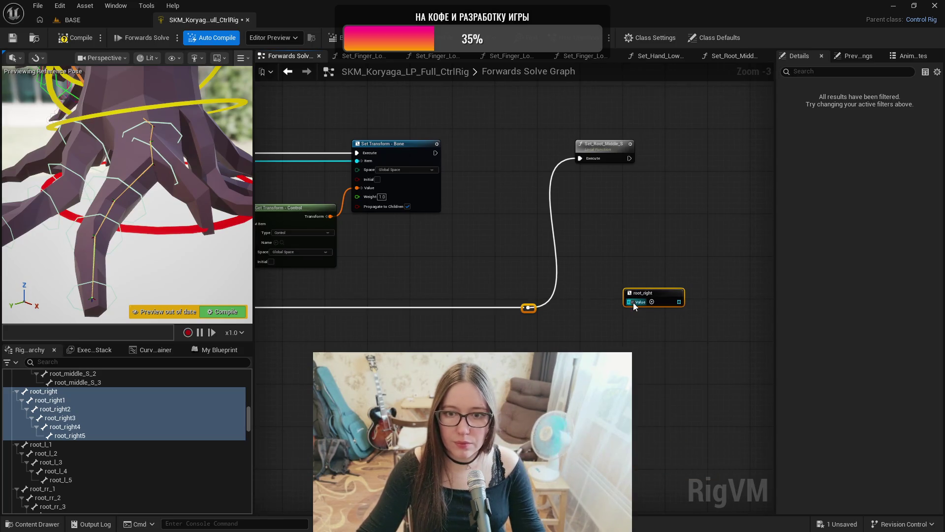
scroll(426, 259, "down", 1)
- Copy and paste the For Each, Concat and Transform loop nodes into empty graph space
left_click_drag(659, 159, 395, 286)
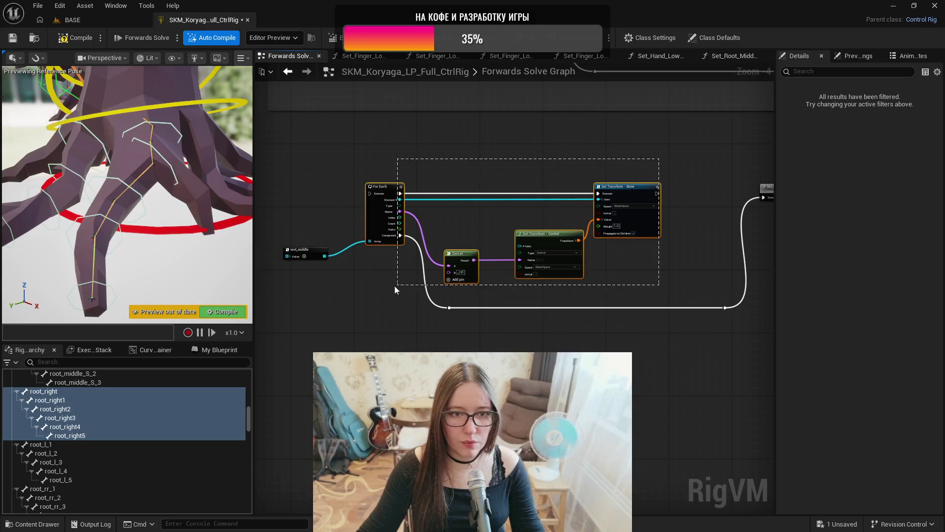
key("ctrl+c")
left_click_drag(642, 400, 405, 414)
left_click(633, 237)
key("ctrl+v")
mouse_move(599, 246)
left_mouse_down()
mouse_move(613, 221)
mouse_move(727, 206)
left_mouse_up()
- Wire the new loop after Set_Root_Middle_S, feed it the root_right array, and save
scroll(487, 211, "up", 2)
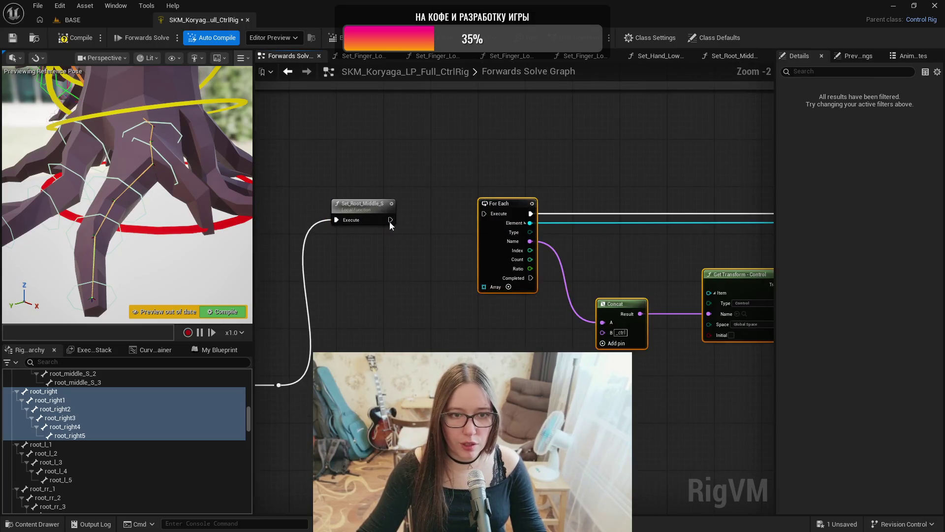
left_click_drag(417, 222, 494, 217)
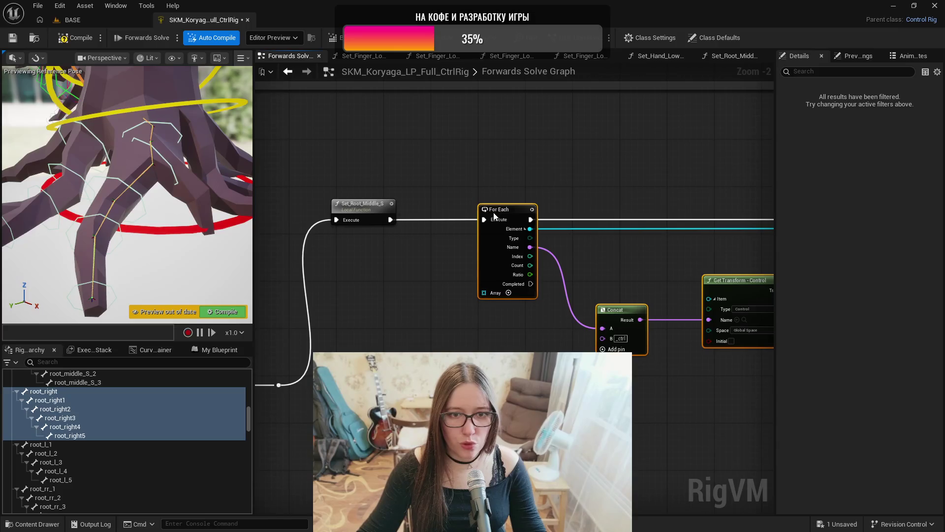
mouse_move(466, 384)
left_mouse_down()
mouse_move(468, 320)
mouse_move(485, 293)
left_mouse_up()
mouse_move(415, 379)
left_mouse_down()
mouse_move(415, 320)
mouse_move(415, 330)
left_mouse_up()
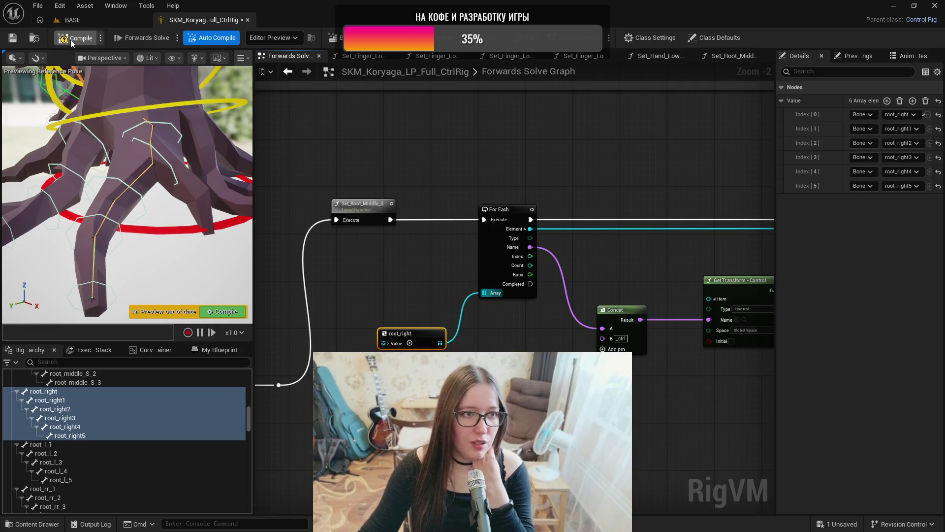
left_click(12, 38)
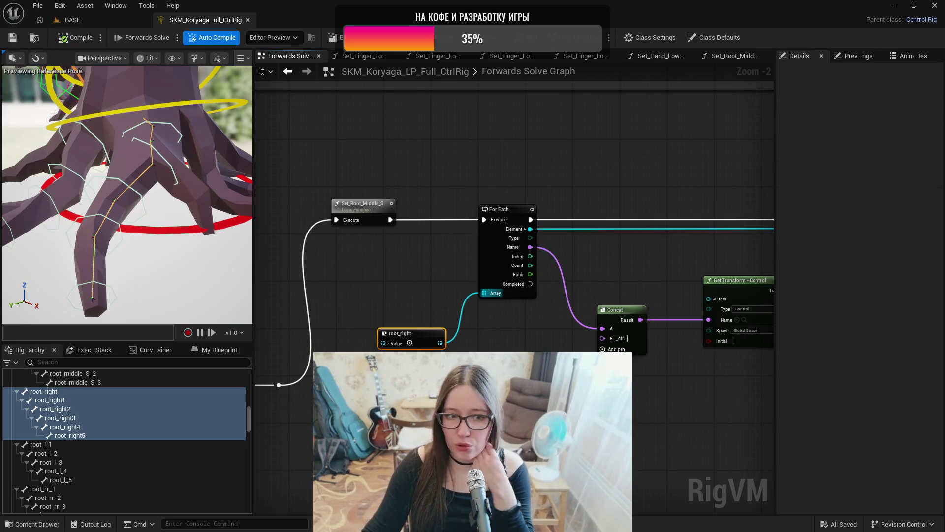
- Review the Set Transform - Bone node and root_right wiring, then inspect the root_l_1 bone
left_click_drag(563, 372, 357, 307)
scroll(443, 324, "down", 1)
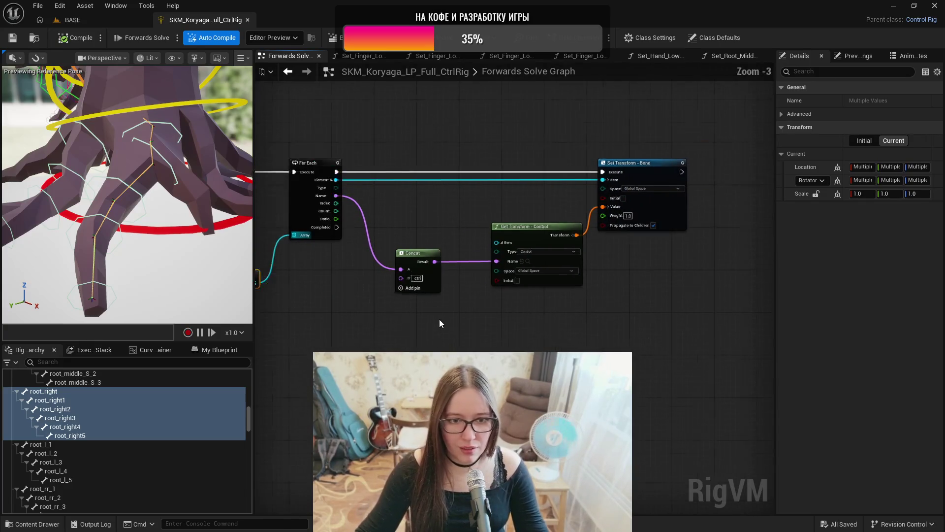
mouse_move(443, 325)
left_mouse_down()
mouse_move(601, 328)
mouse_move(590, 327)
left_mouse_up()
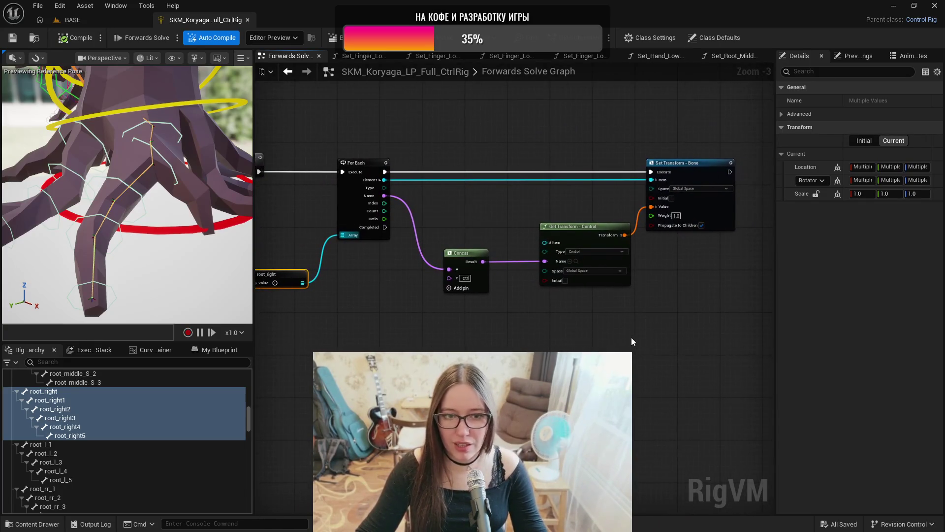
left_click(82, 444)
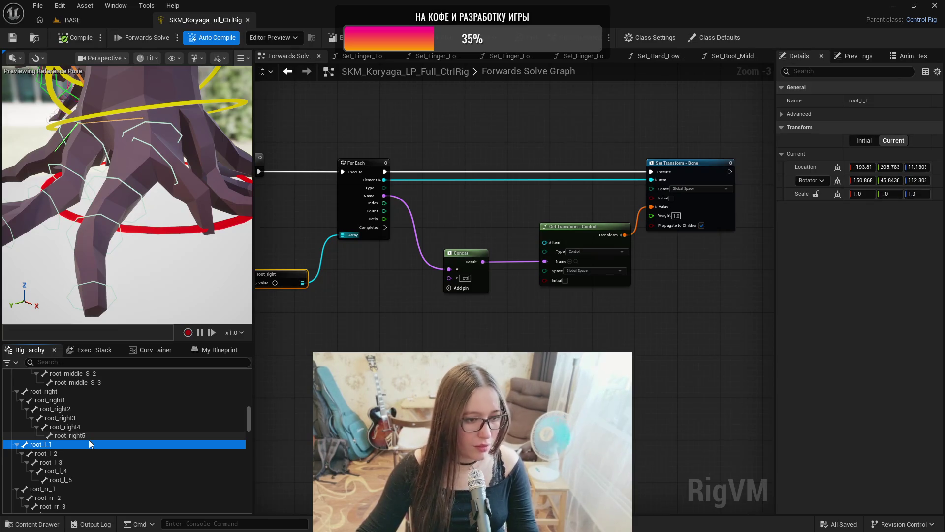
mouse_move(250, 415)
left_mouse_down()
mouse_move(244, 509)
mouse_move(259, 418)
left_mouse_up()
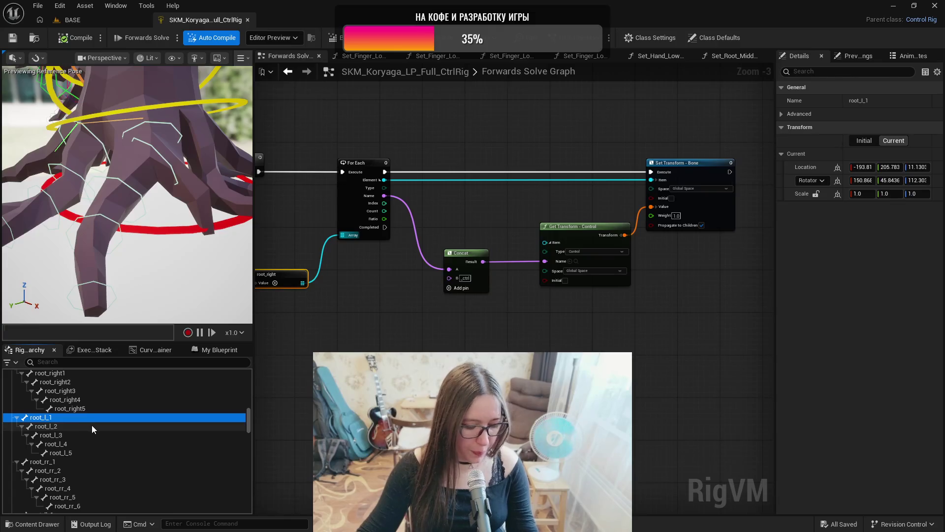
left_click(62, 426)
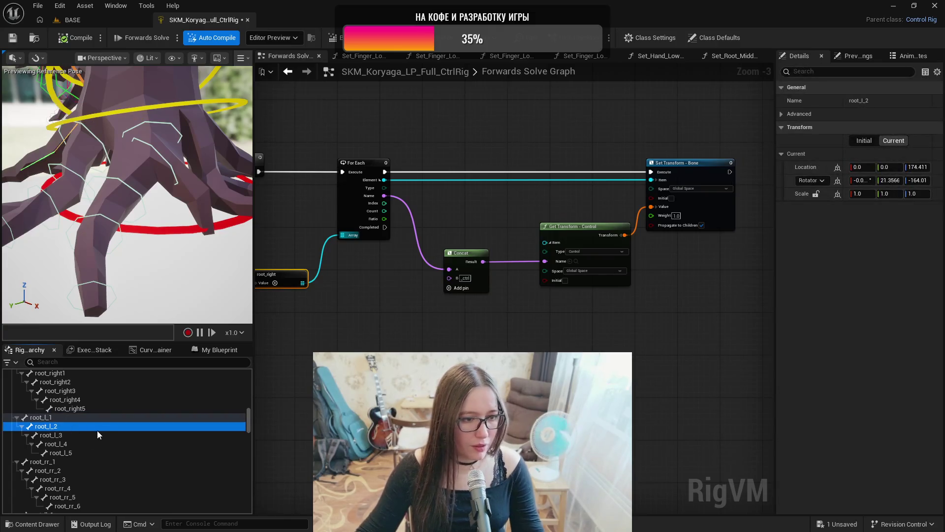
left_click(72, 435)
left_click(84, 444)
left_click(78, 454)
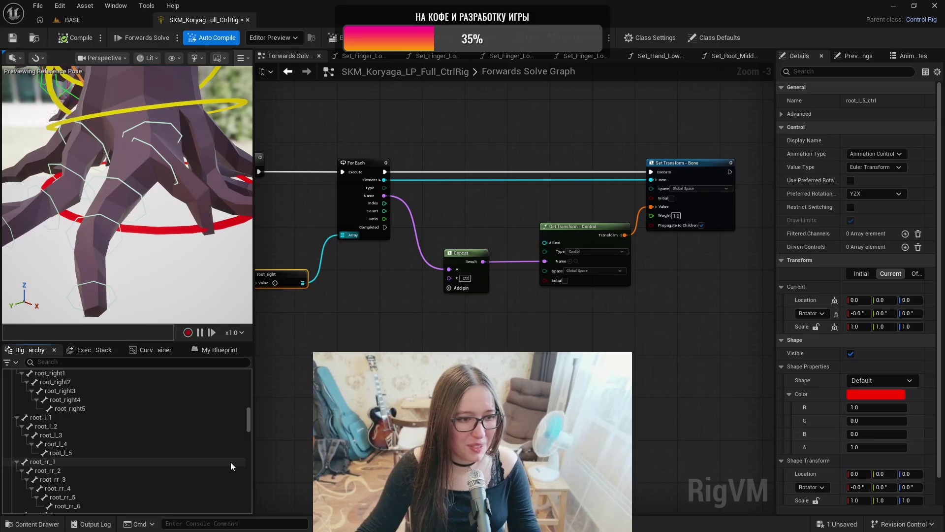
left_click_drag(247, 421, 240, 497)
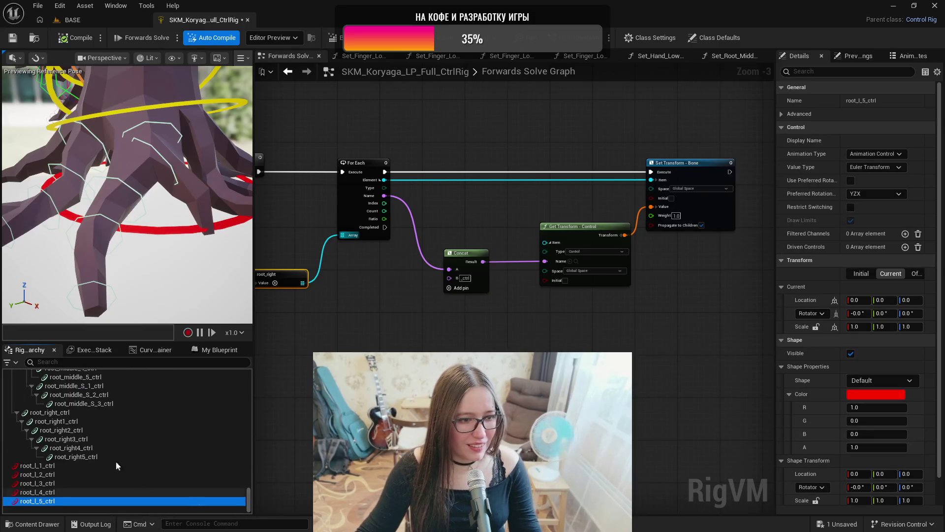
left_click(73, 456)
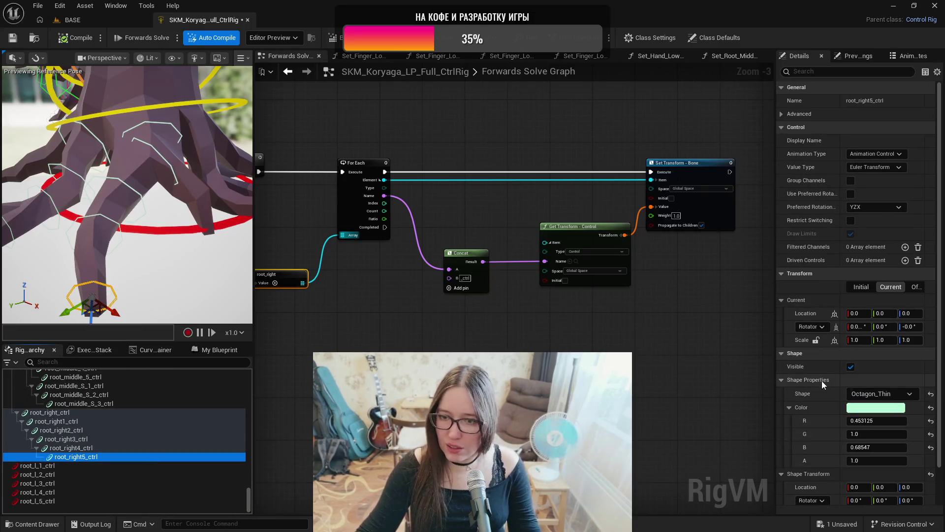
key("Down")
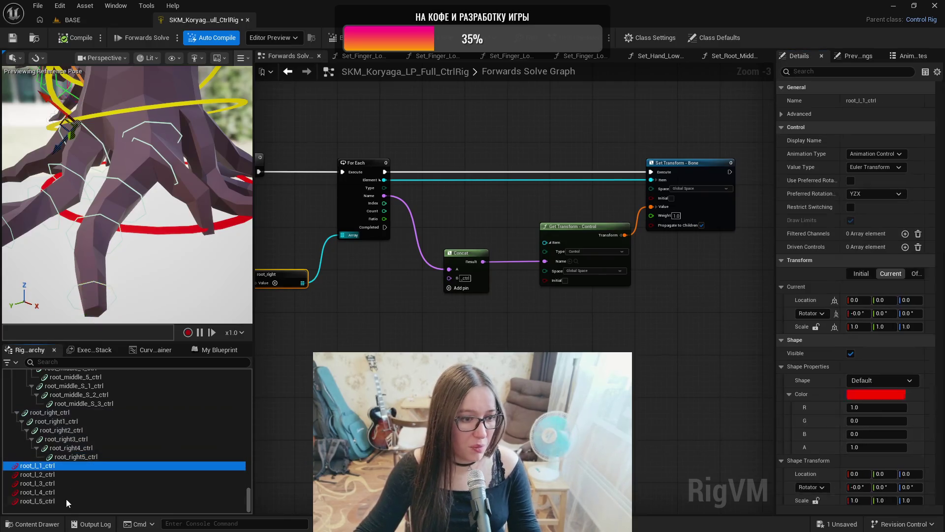
- Give the five root_l controls the green Octagon_Thin shape and frame them in view
left_click(67, 501, "shift")
left_click(824, 368)
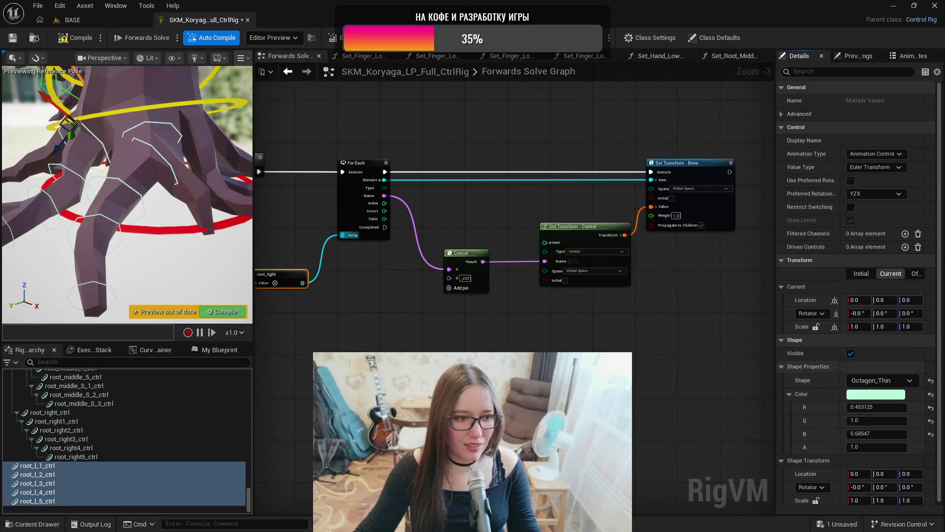
left_click(62, 466)
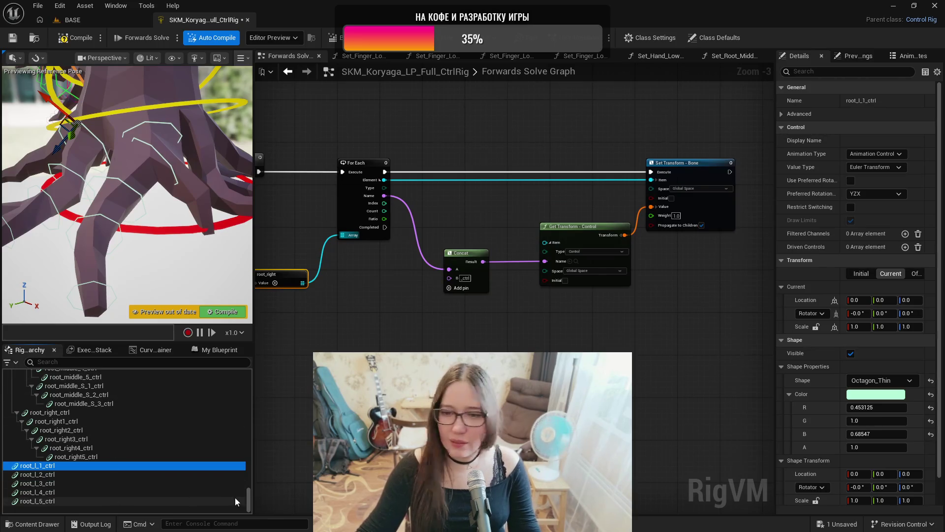
left_click_drag(165, 266, 158, 274)
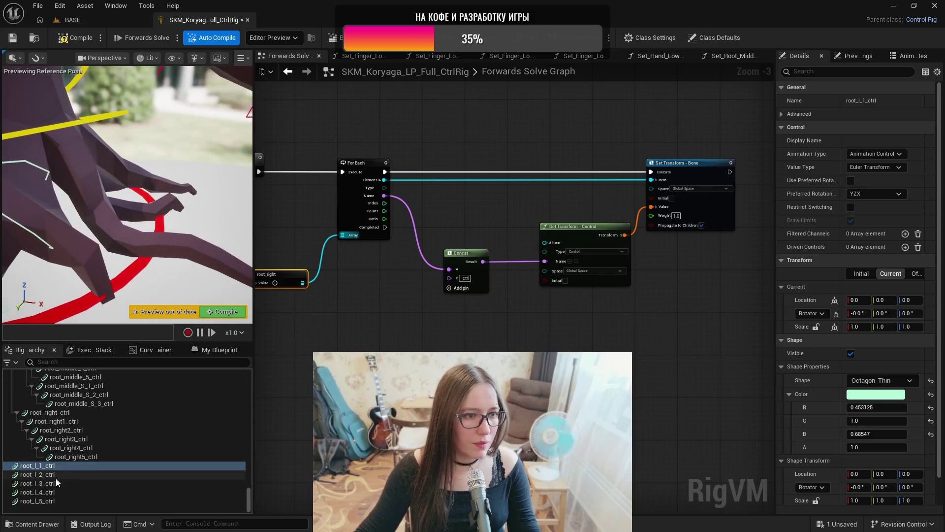
left_click(40, 465)
left_click(46, 500, "shift")
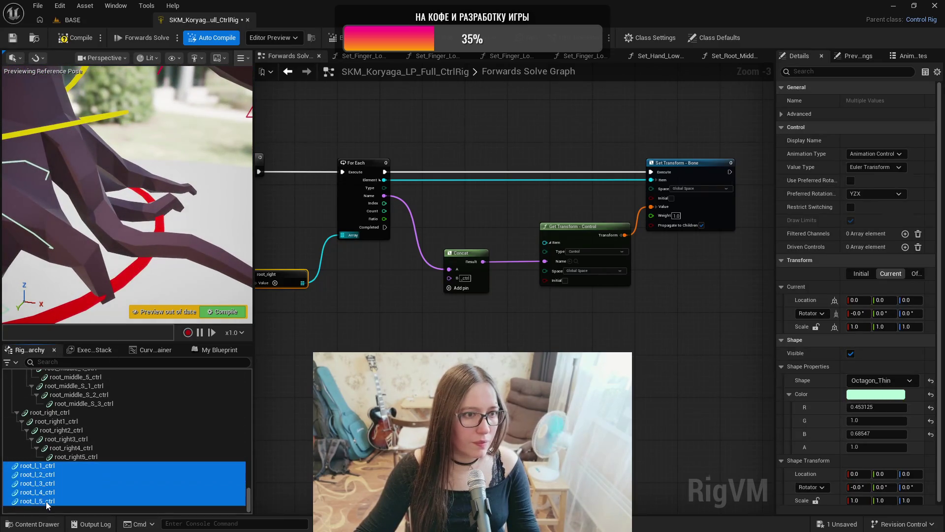
key("f")
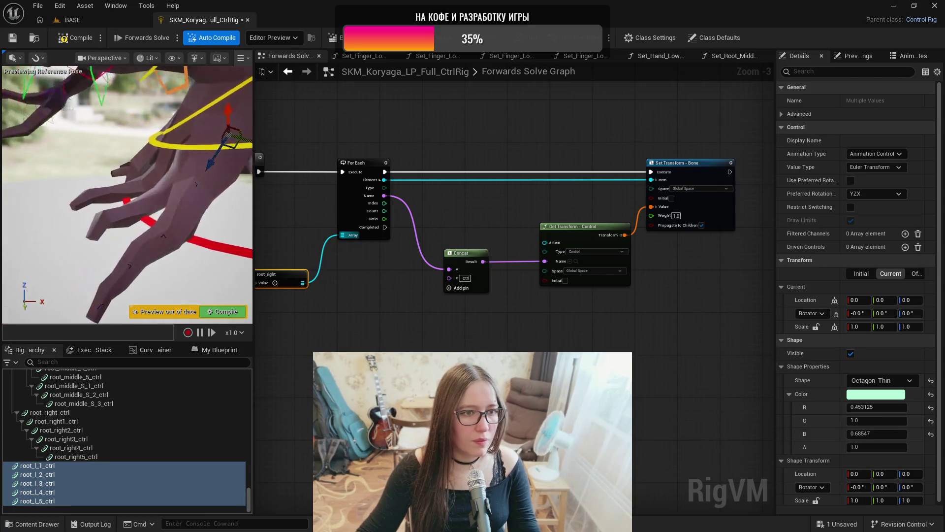
- Set uniform shape scale 25 on root_l_1_ctrl and 20 on root_l_2_ctrl
left_click(62, 464)
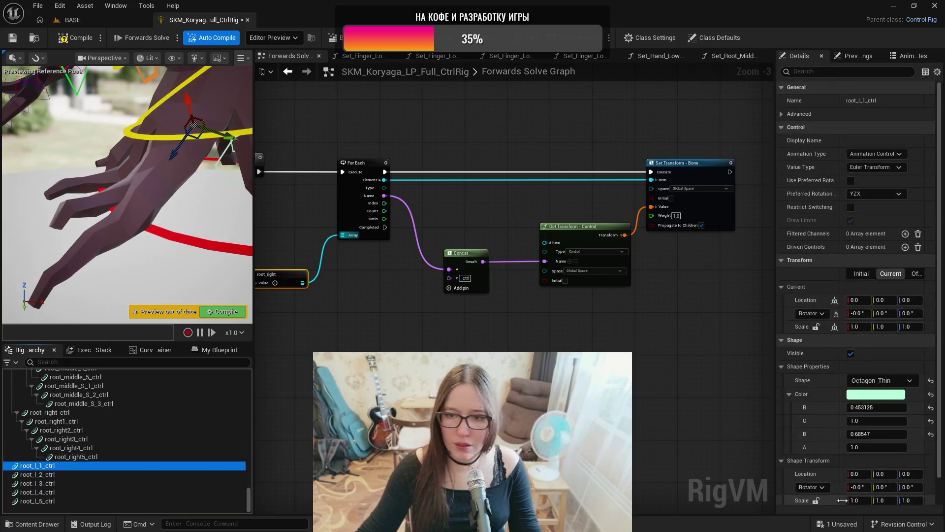
left_click(815, 501)
type("15")
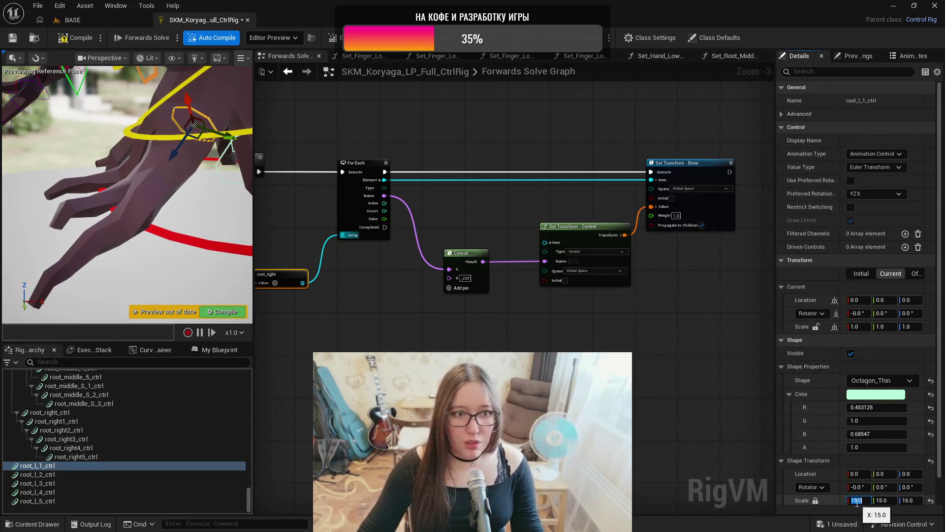
type("20")
key("Return")
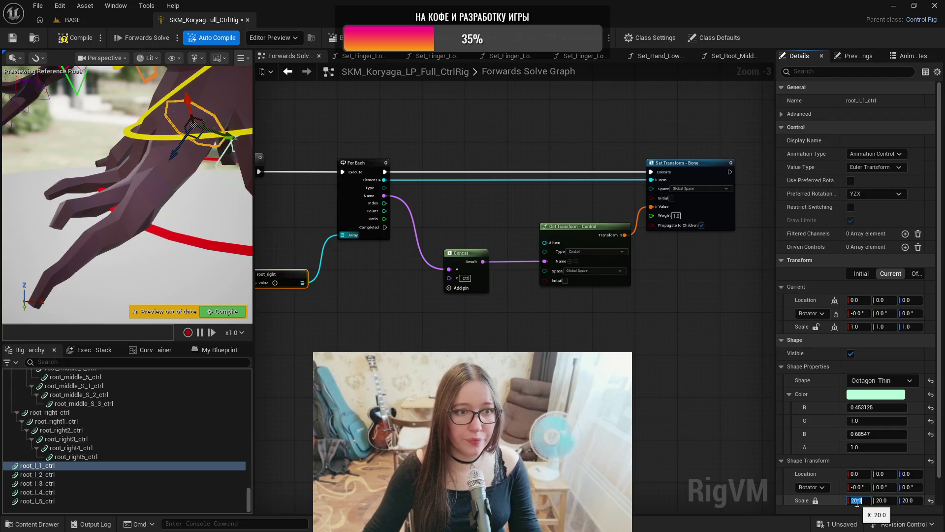
type("5")
key("Return")
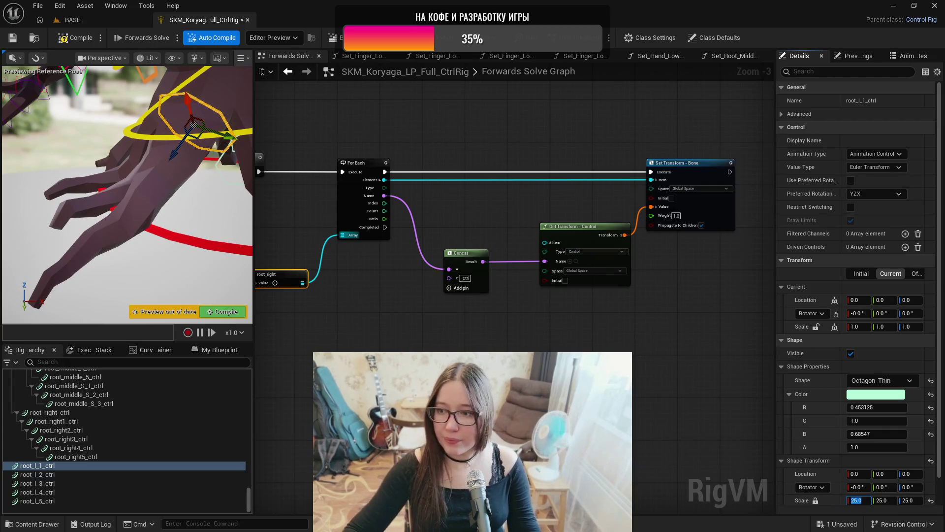
left_click(116, 474)
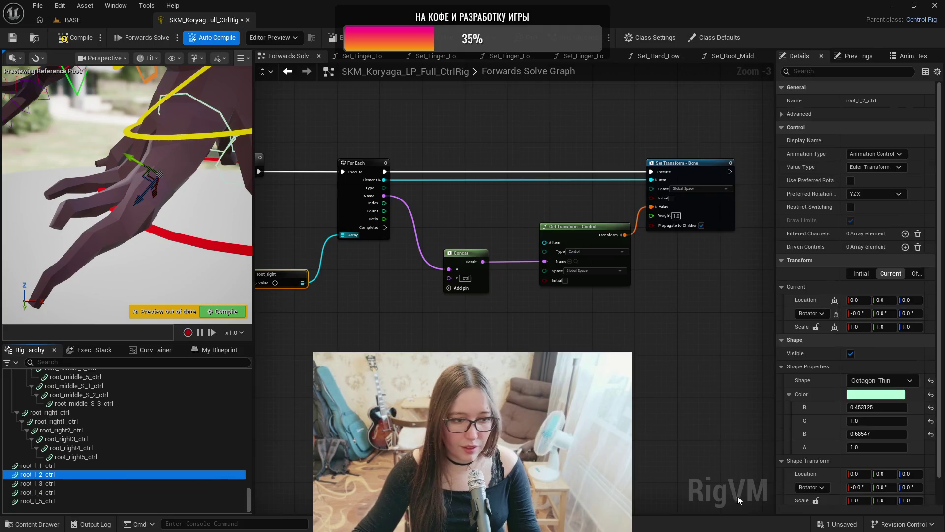
left_click(816, 500)
type("20")
key("Return")
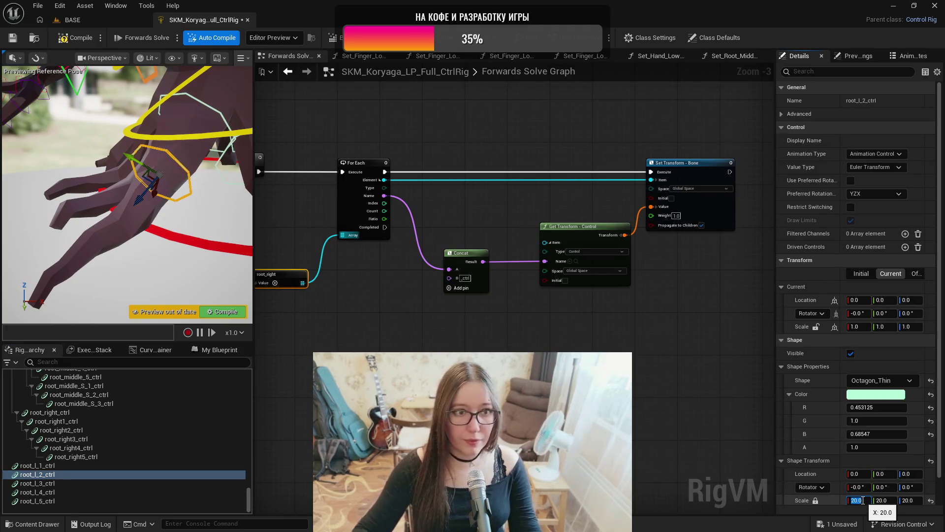
- Scale root_l_3_ctrl to 15, root_l_4_ctrl smaller, root_l_5_ctrl to 5, then select all five
left_click(85, 483)
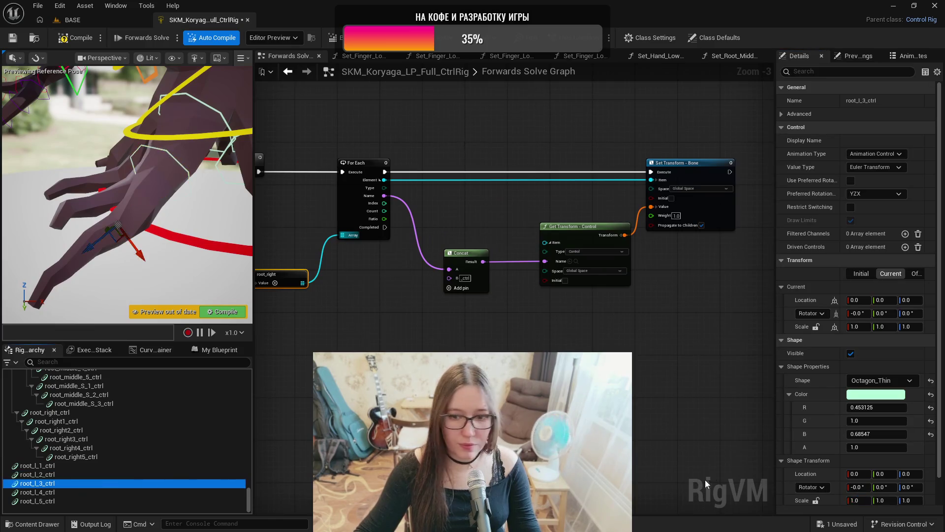
key("Return")
left_click(93, 492)
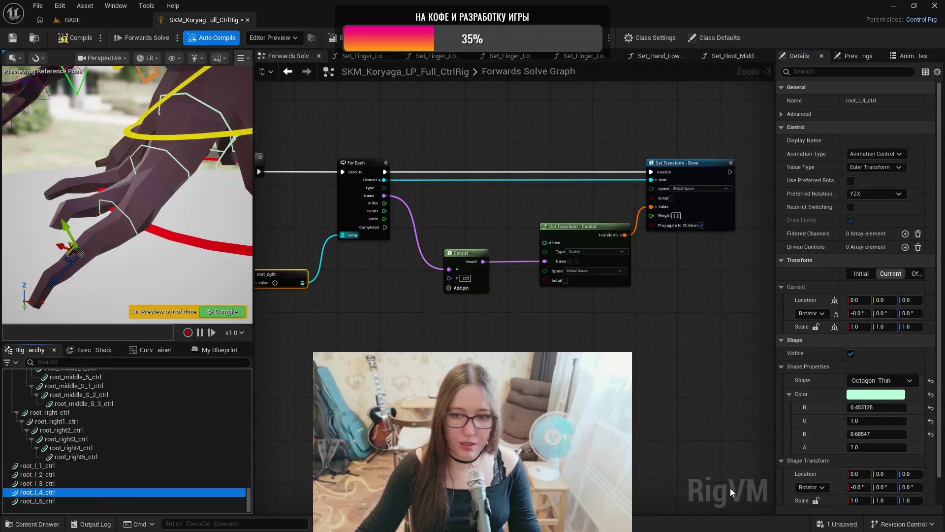
left_click(846, 501)
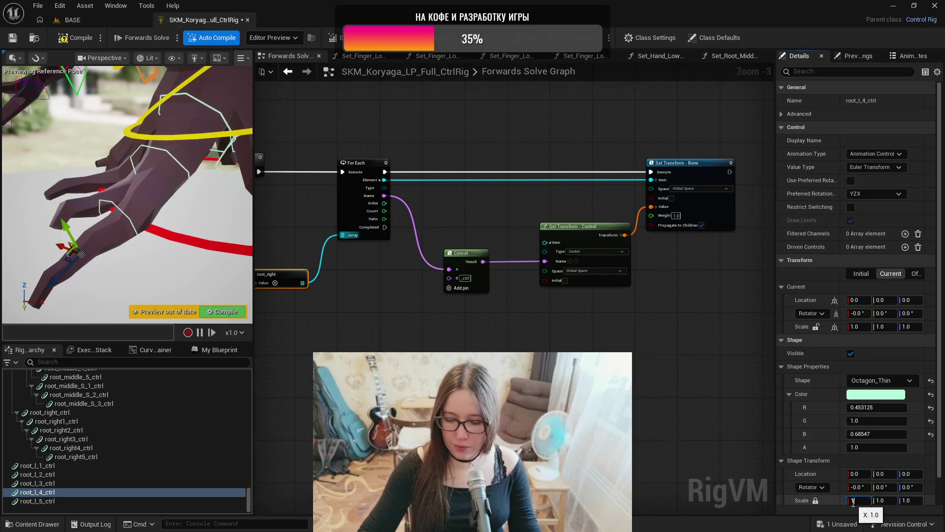
type("0.0")
left_click(91, 502)
left_click(815, 500)
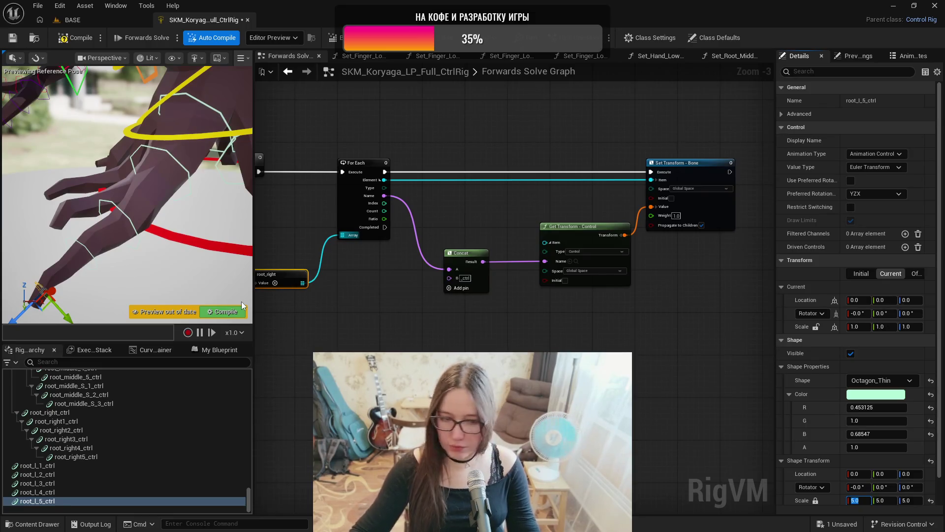
left_click(67, 466)
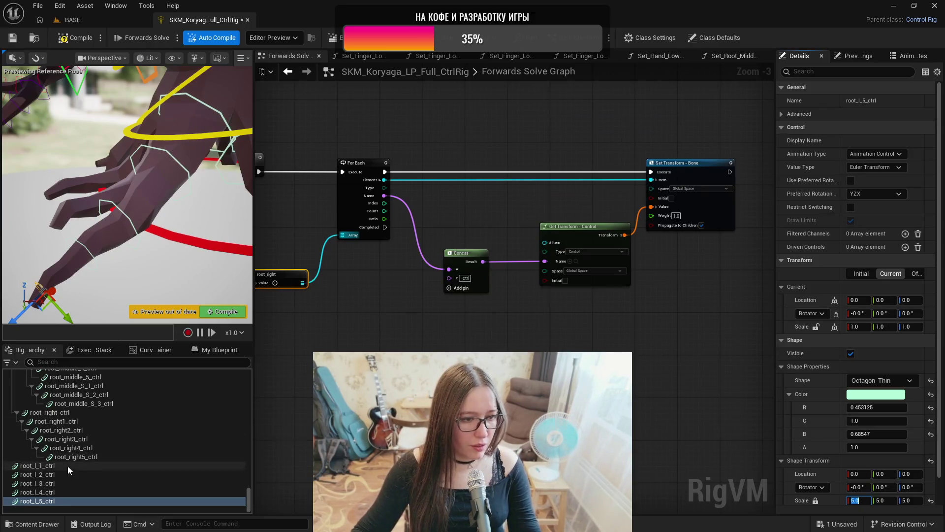
left_click(66, 498, "shift")
mouse_move(55, 465)
left_mouse_down()
mouse_move(79, 406)
mouse_move(77, 430)
left_mouse_up()
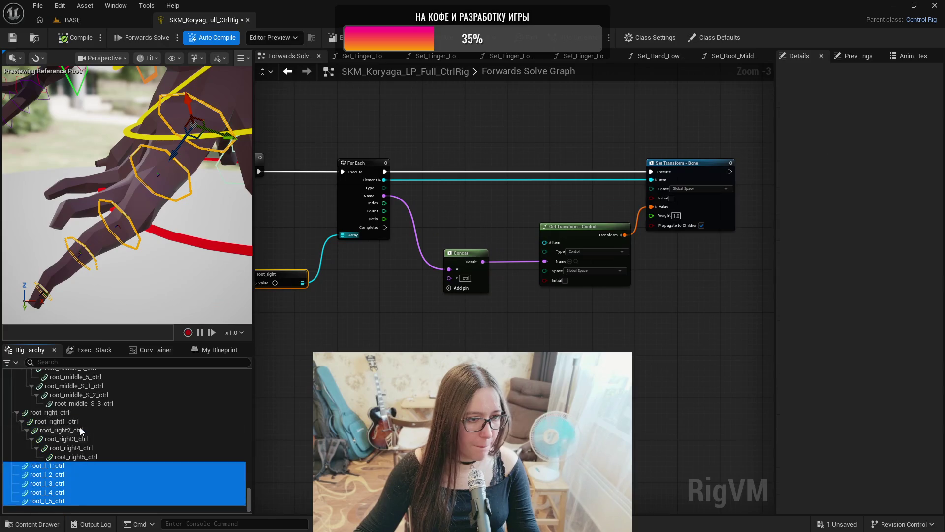
- Parent root_l_2–5_ctrl under root_l_1_ctrl, then each remaining control under the previous one
left_click(61, 466, "ctrl")
mouse_move(67, 475)
left_mouse_down()
mouse_move(65, 466)
mouse_move(108, 494)
left_mouse_up()
left_click(74, 477, "ctrl")
left_click(84, 485, "ctrl")
left_click(92, 493, "ctrl")
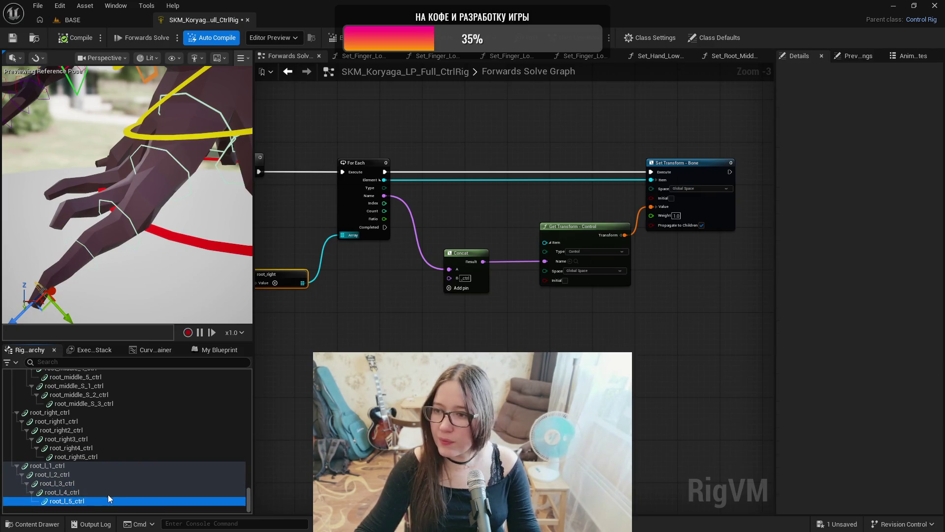
left_click(67, 468)
left_click_drag(249, 505, 250, 419)
left_click(54, 406)
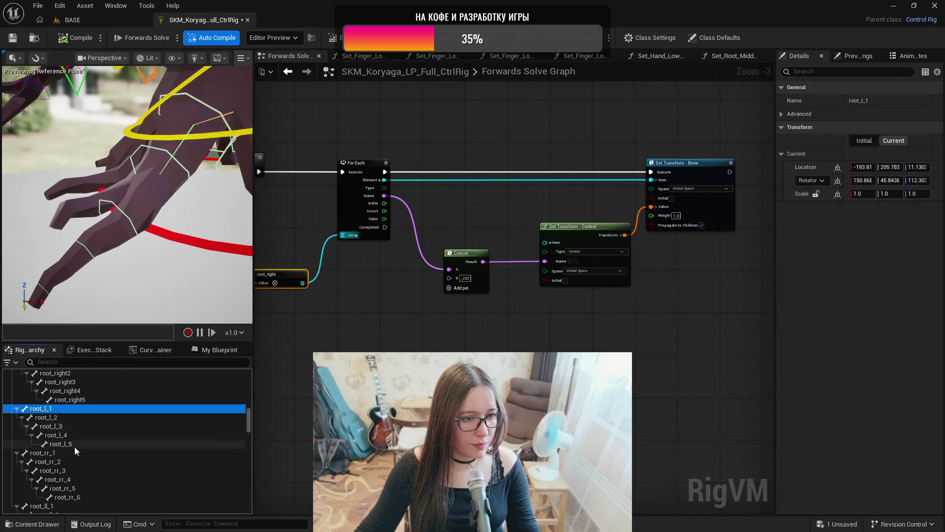
- Create an item-array node from bones root_l_1 through root_l_5
left_click(75, 445, "shift")
left_click_drag(46, 412, 490, 236)
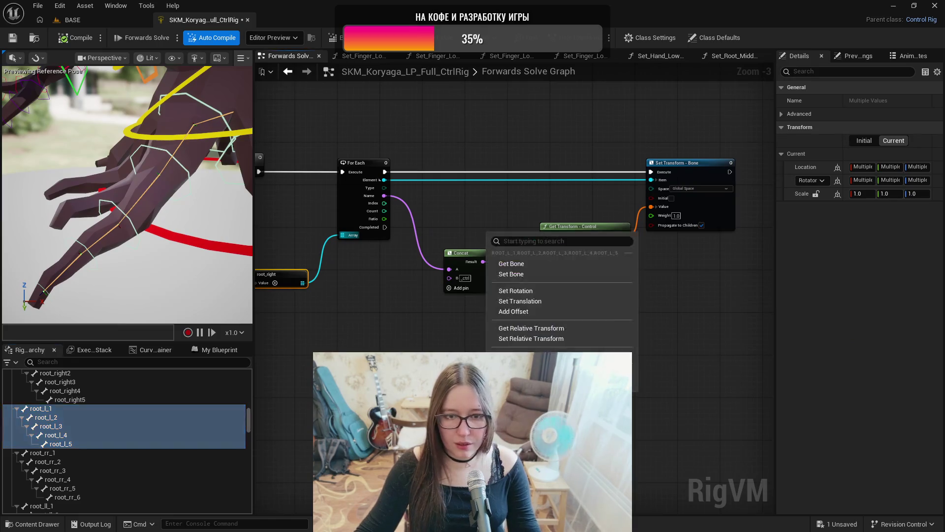
left_click(561, 355)
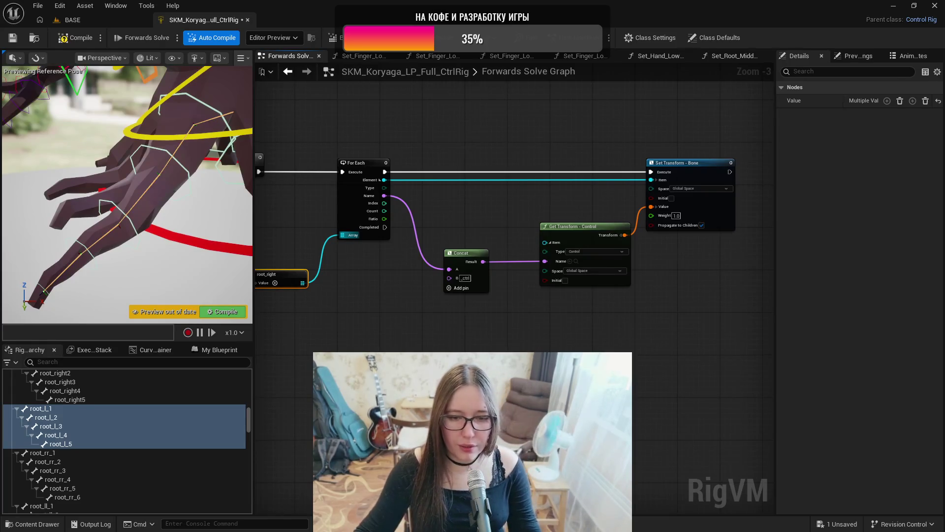
- Duplicate the For Each loop, run it after the first loop's Completed, and add a reroute knot
mouse_move(357, 140)
left_mouse_down()
mouse_move(681, 312)
mouse_move(681, 336)
left_mouse_up()
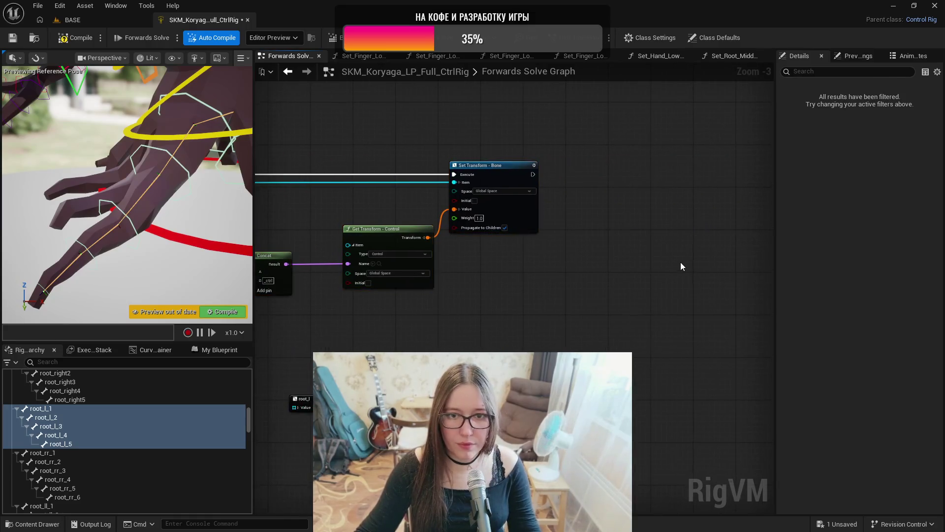
key("ctrl+z")
left_click_drag(552, 214, 646, 164)
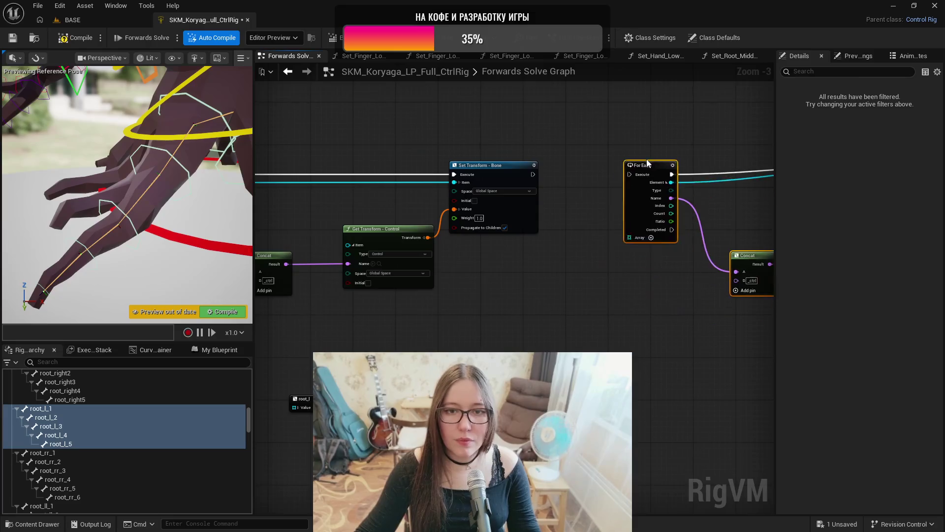
left_click_drag(556, 342, 671, 325)
mouse_move(302, 212)
left_mouse_down()
mouse_move(389, 311)
mouse_move(735, 240)
mouse_move(735, 170)
mouse_move(742, 167)
mouse_move(711, 171)
mouse_move(682, 312)
left_mouse_up()
left_click(712, 159)
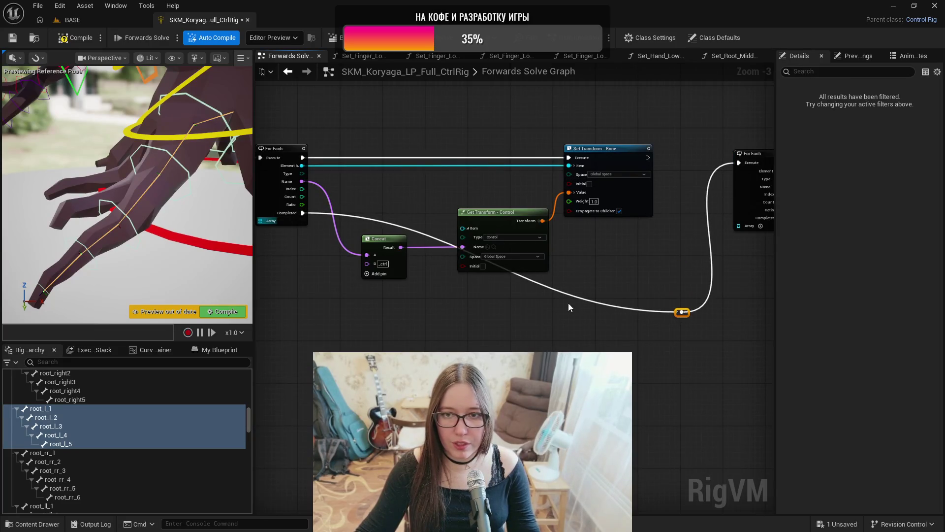
double_click(563, 294)
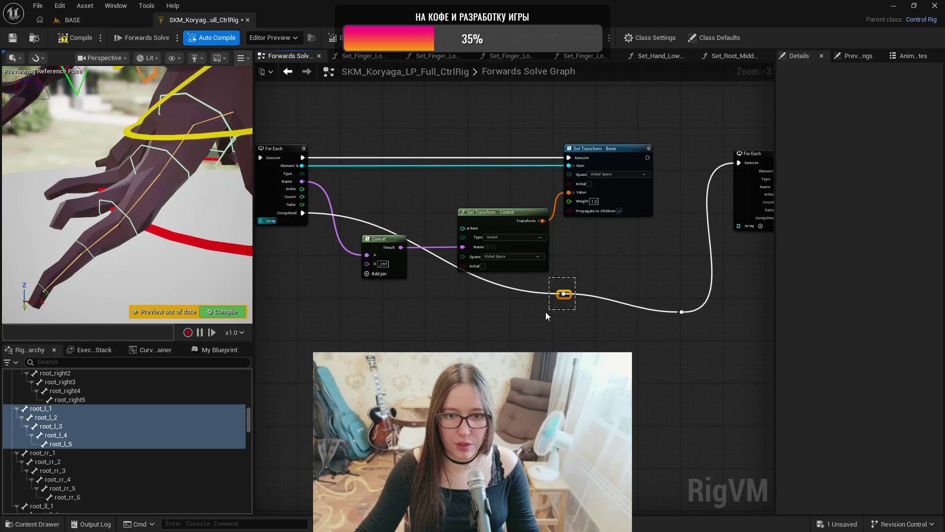
mouse_move(564, 294)
left_mouse_down()
mouse_move(420, 320)
mouse_move(366, 314)
mouse_move(376, 315)
left_mouse_up()
mouse_move(54, 426)
left_mouse_down()
mouse_move(684, 354)
mouse_move(688, 266)
mouse_move(739, 226)
left_mouse_up()
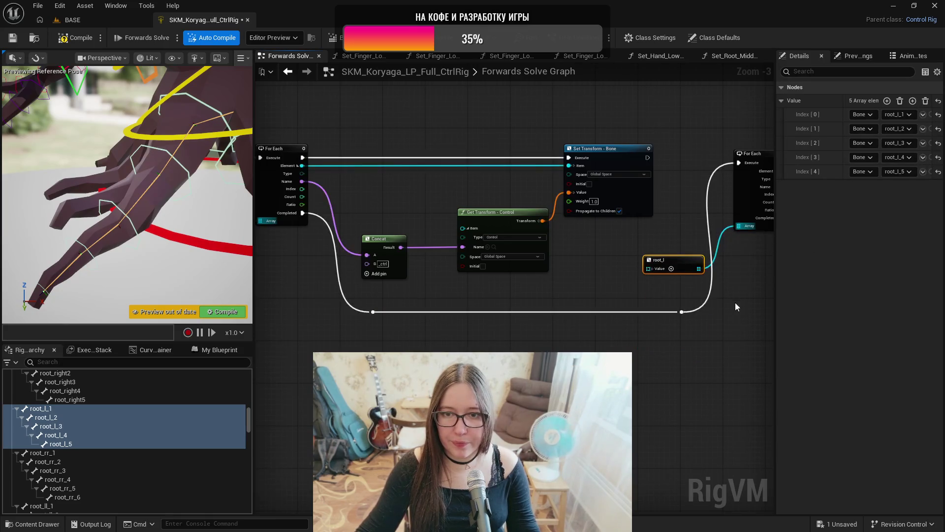
- Inspect the root_rr_1 through root_rr_6 bones one by one
left_click(69, 453)
scroll(116, 474, "down", 2)
scroll(117, 472, "down", 2)
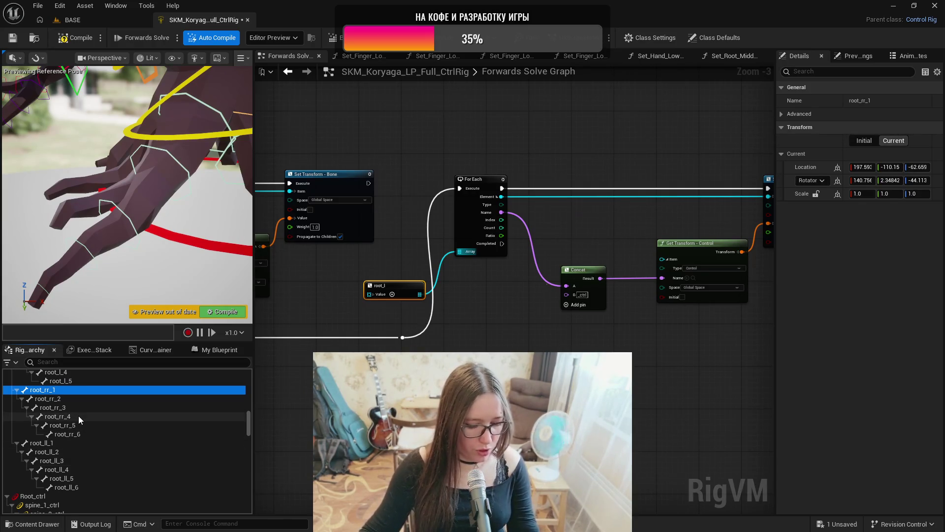
left_click(60, 398)
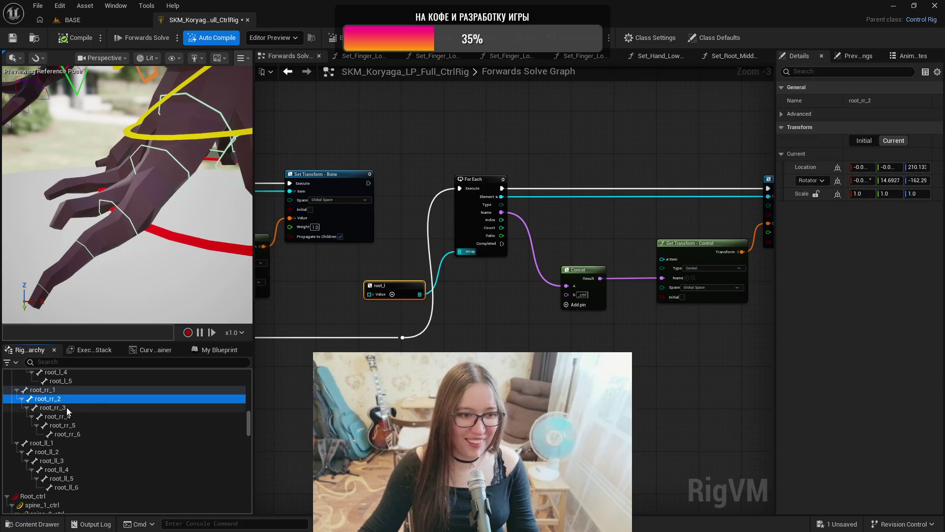
left_click(66, 407)
left_click(72, 418)
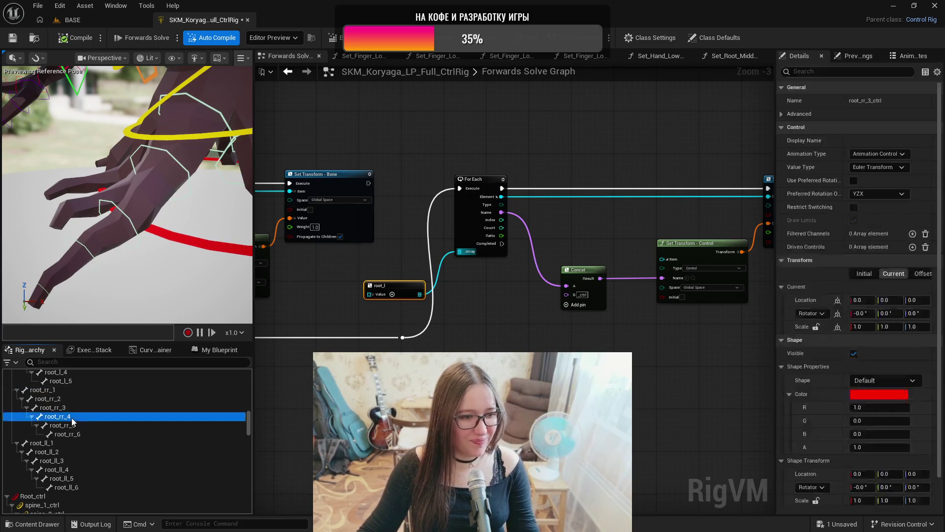
left_click(77, 426)
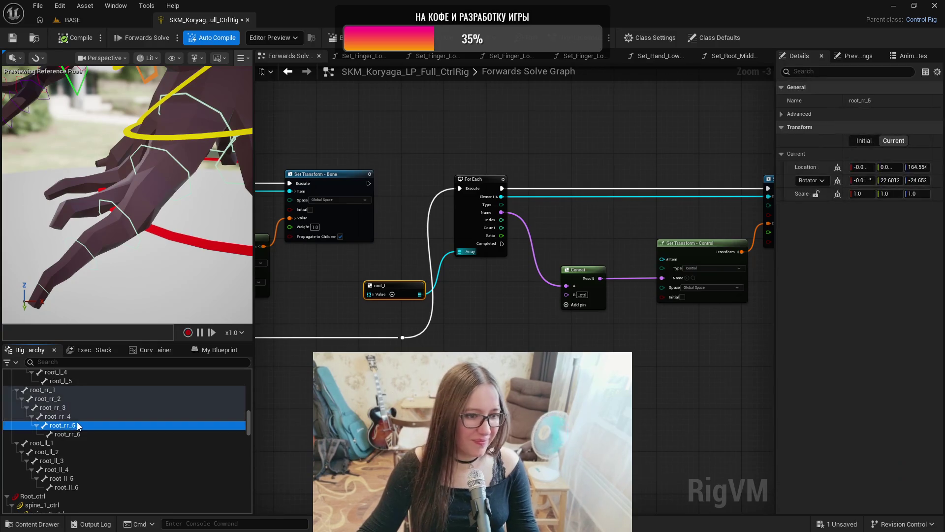
left_click(74, 434)
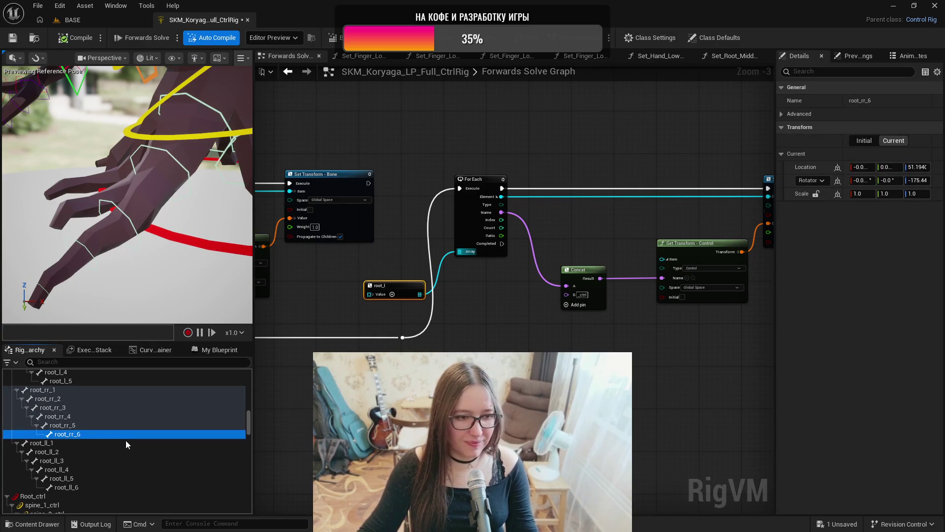
- Glance at My Blueprint, return to Rig Hierarchy, and view root_l_4_ctrl's shape settings
left_click(217, 350)
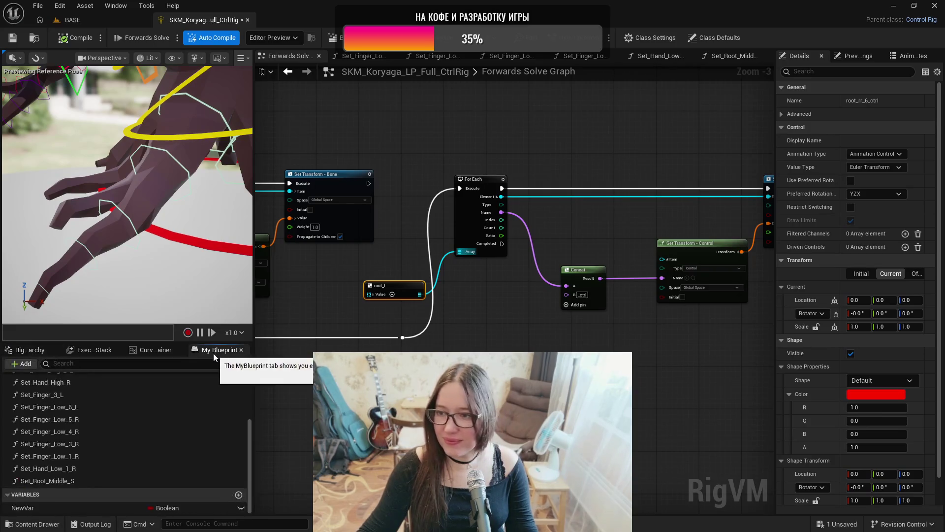
left_click(39, 350)
scroll(96, 455, "down", 10)
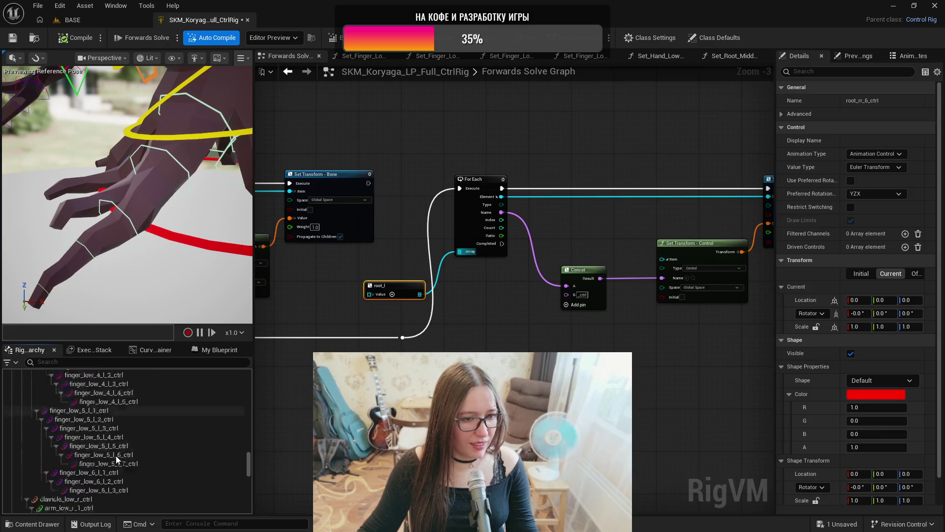
scroll(116, 461, "down", 3)
left_click(72, 436)
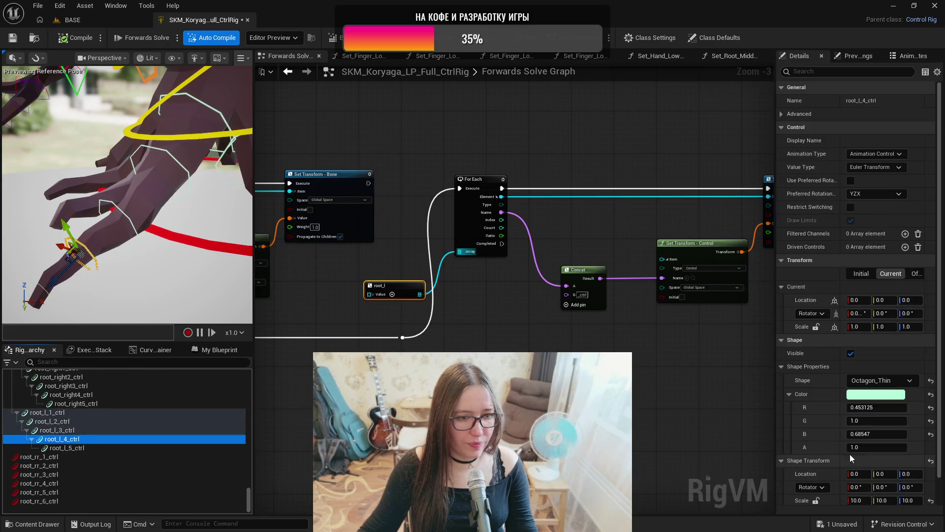
- Paste the mint Octagon_Thin shape onto root_rr_1_ctrl through root_rr_6_ctrl and frame them
left_click(79, 457)
left_click(83, 501, "shift")
left_click(817, 368, "shift")
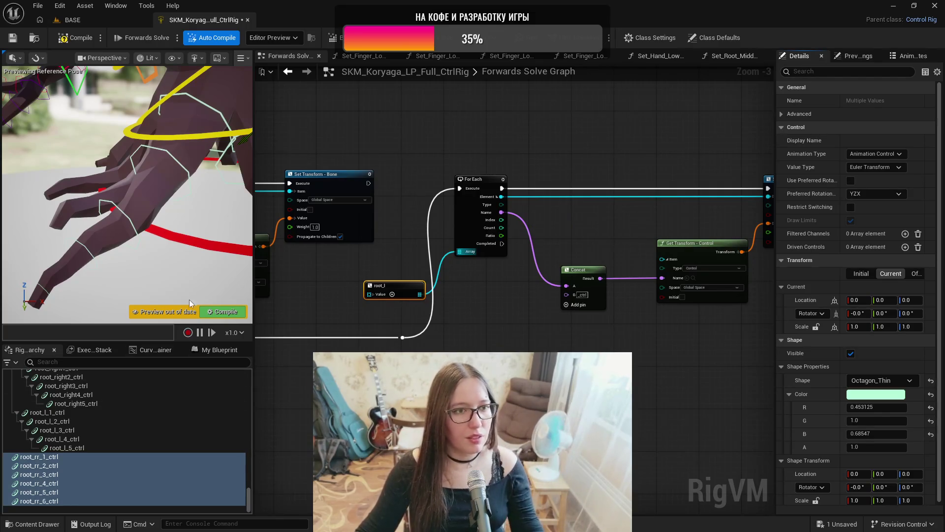
key("f")
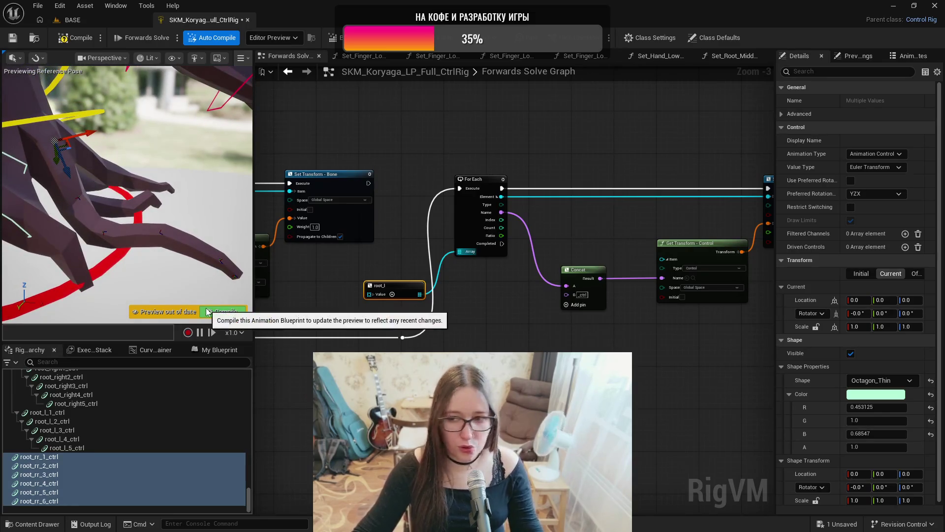
left_click(102, 458)
scroll(832, 475, "down", 1)
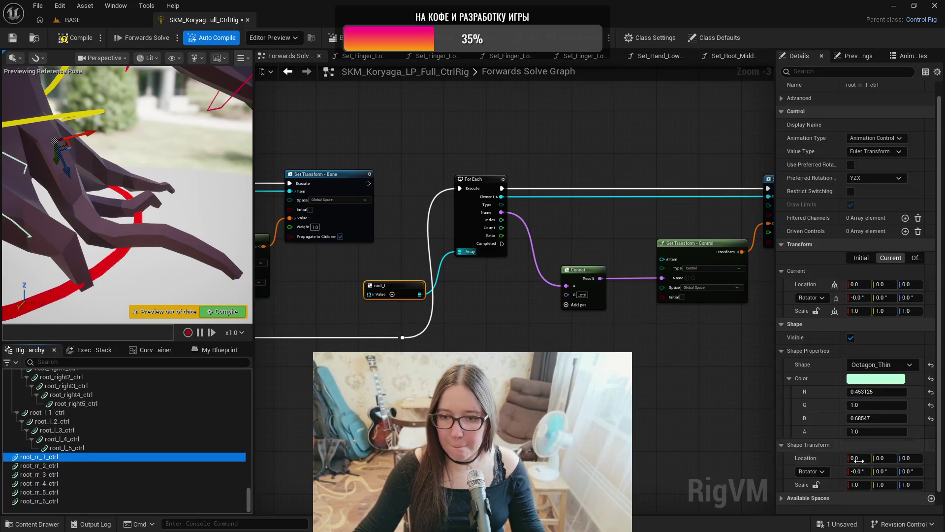
- Give root_rr_1, root_rr_2 and root_rr_3 uniform shape scales of 20, 18 and 16
type("20")
key("Return")
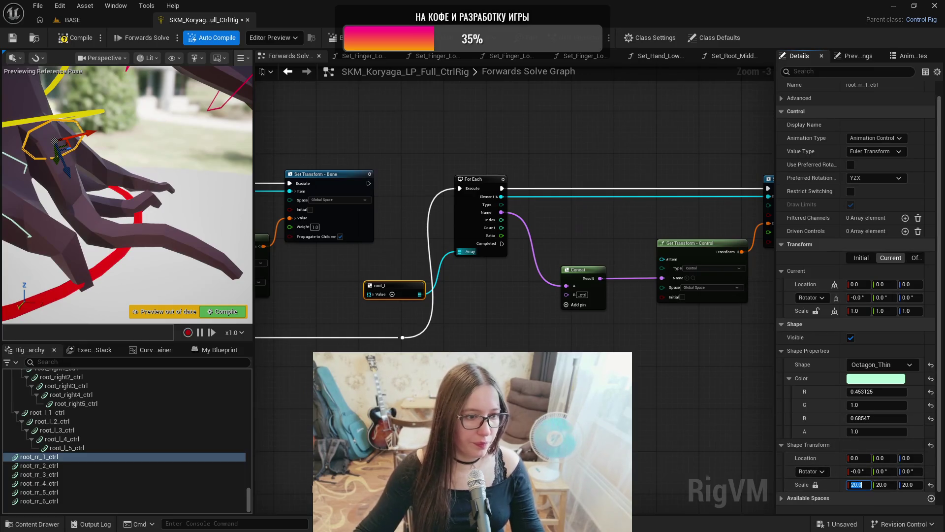
left_click(135, 465)
left_click(816, 485)
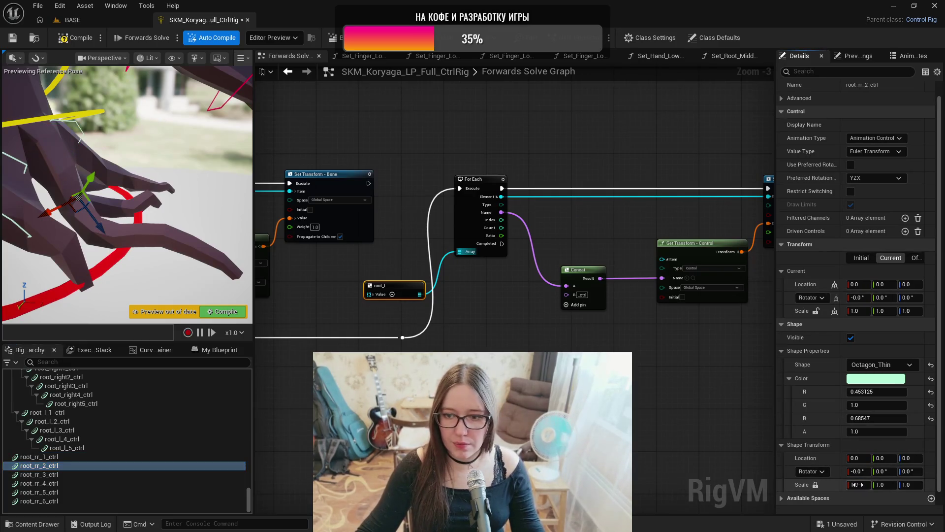
type("18")
key("Return")
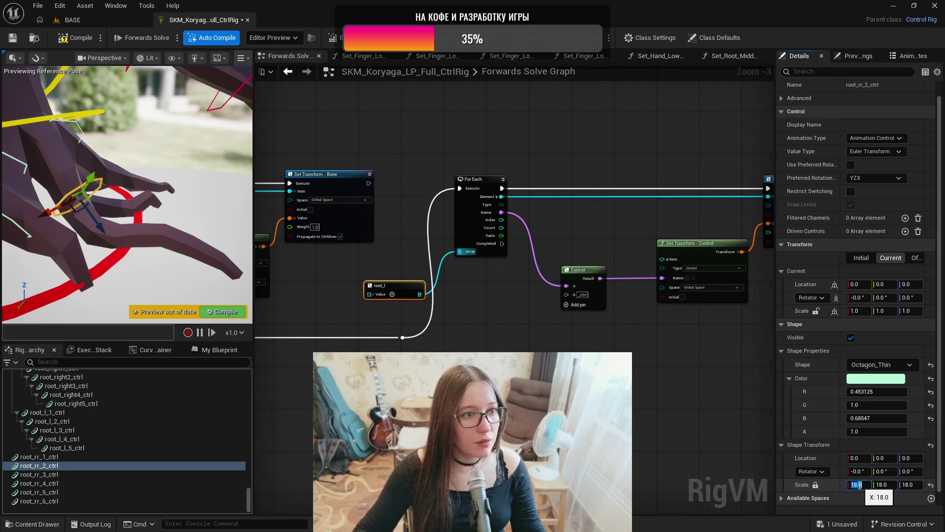
left_click_drag(58, 222, 98, 191)
left_click(57, 474)
left_click(815, 485)
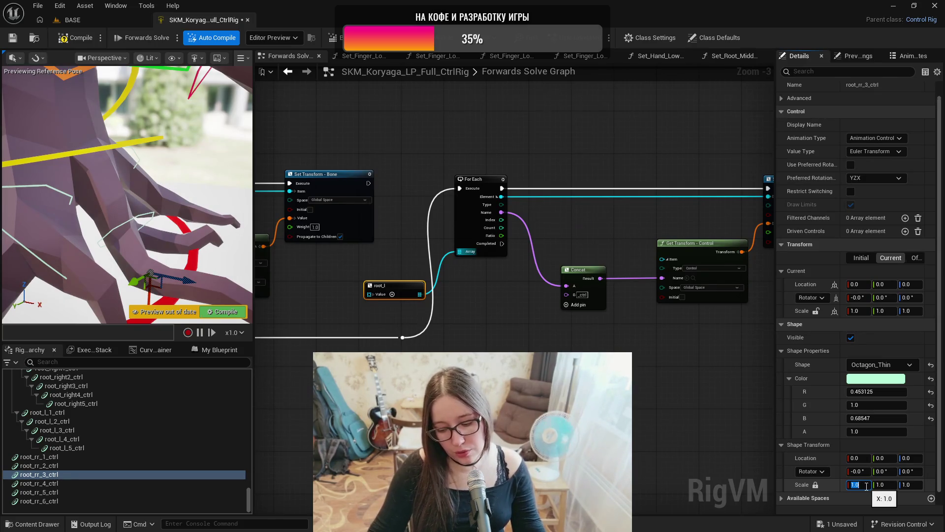
type("16")
key("Return")
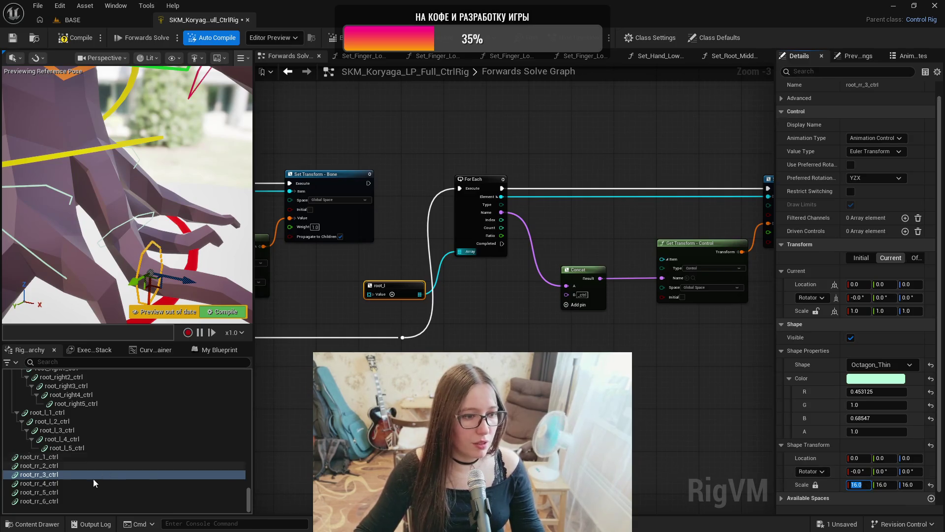
- Give root_rr_4, root_rr_5 and root_rr_6 uniform shape scales of 14, 10 and 5
left_click(129, 481)
left_click(815, 485)
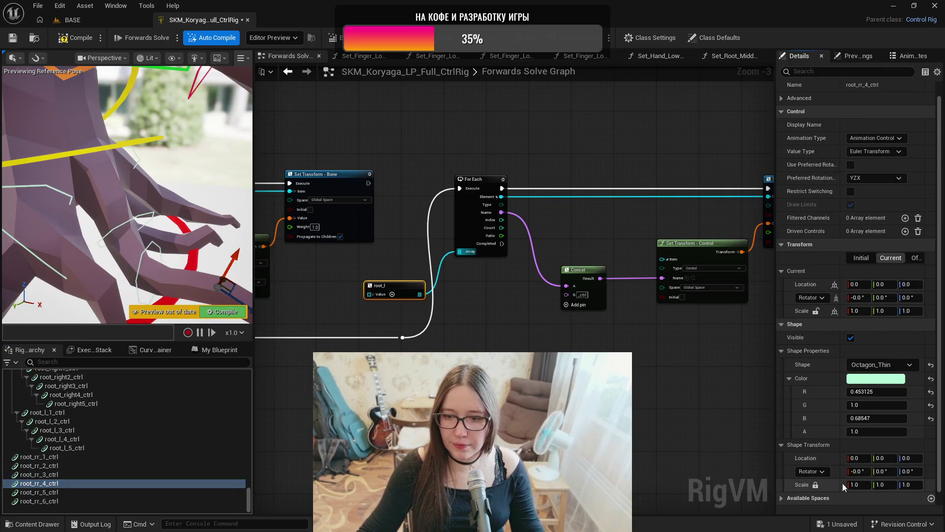
left_click(856, 484)
type("14")
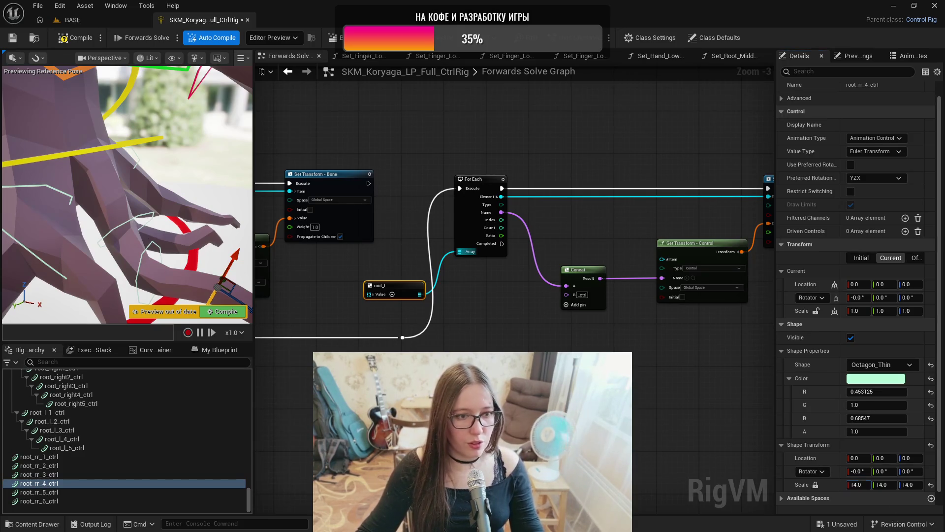
left_click(49, 491)
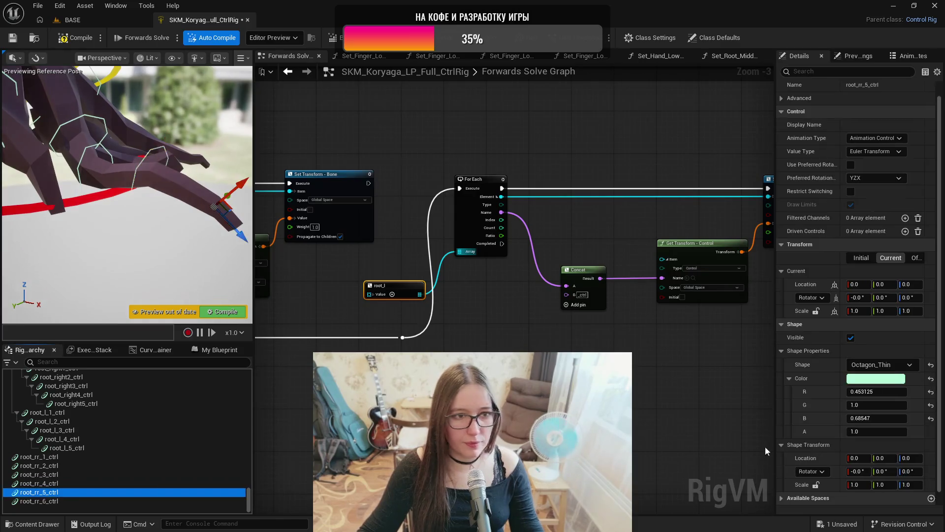
left_click(816, 485)
type("10")
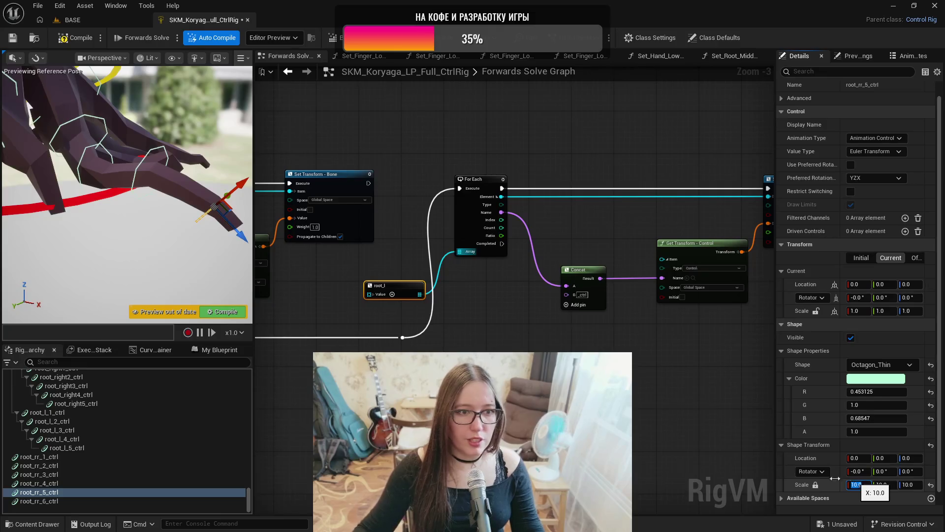
left_click(88, 500)
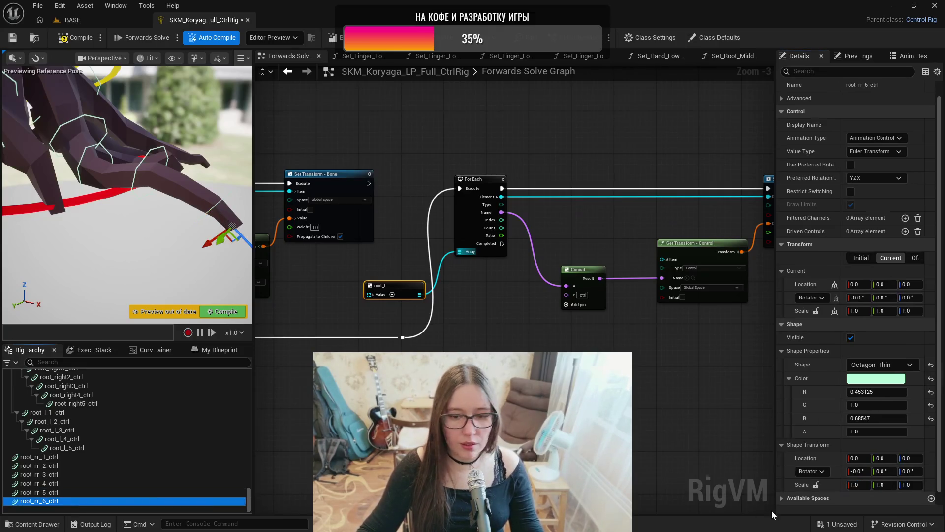
left_click(816, 485)
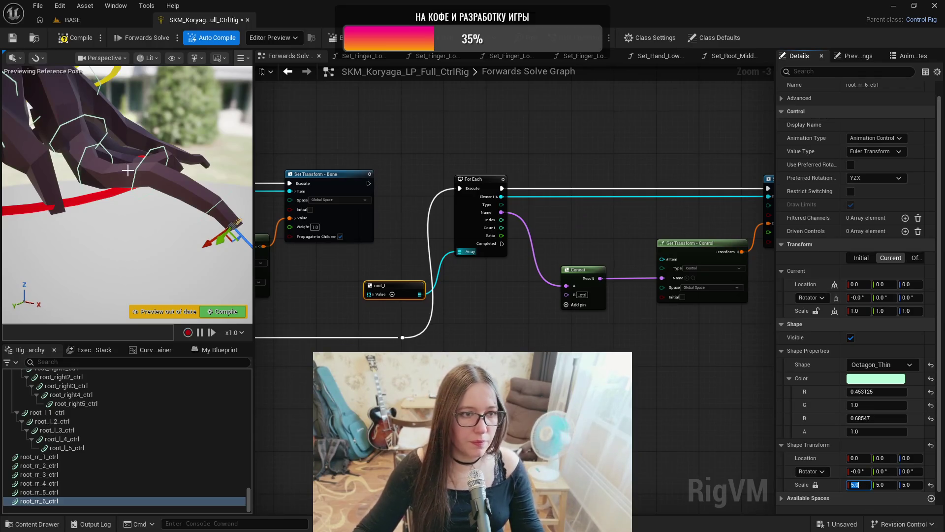
key("f")
key("ctrl+period")
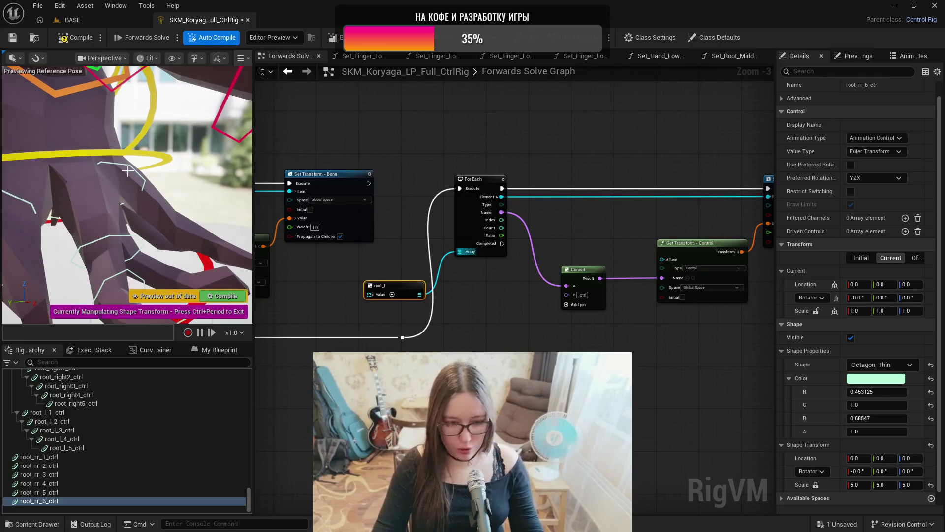
- Tilt root_rr_1_ctrl's octagon shape with the rotate gizmo
left_click(67, 456)
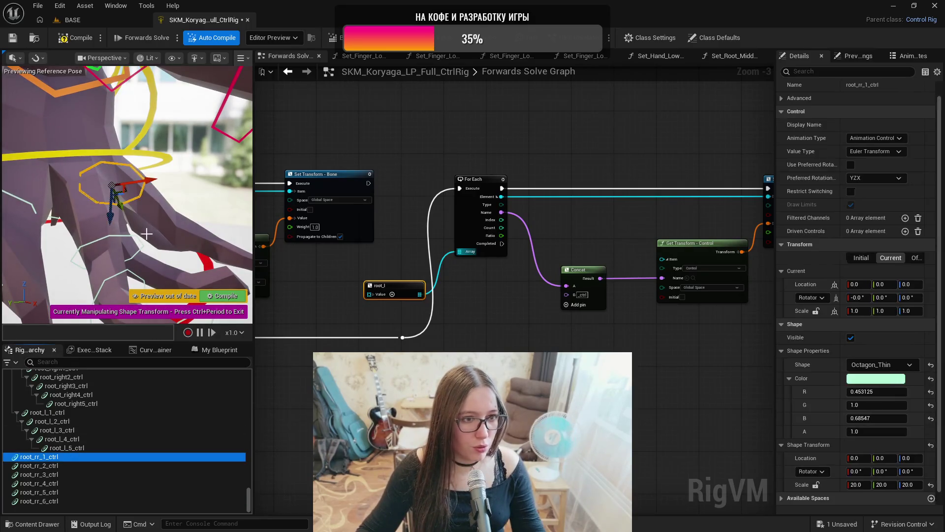
mouse_move(127, 212)
left_mouse_down()
mouse_move(113, 207)
mouse_move(143, 202)
mouse_move(123, 217)
mouse_move(177, 171)
mouse_move(199, 165)
left_mouse_up()
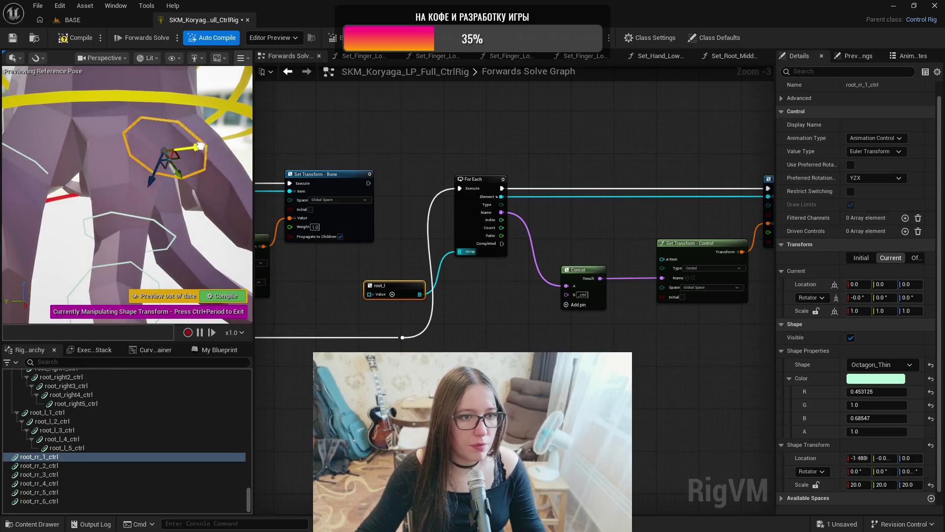
mouse_move(174, 178)
left_mouse_down()
mouse_move(160, 182)
mouse_move(173, 176)
mouse_move(161, 154)
mouse_move(152, 194)
left_mouse_up()
key("w")
key("e")
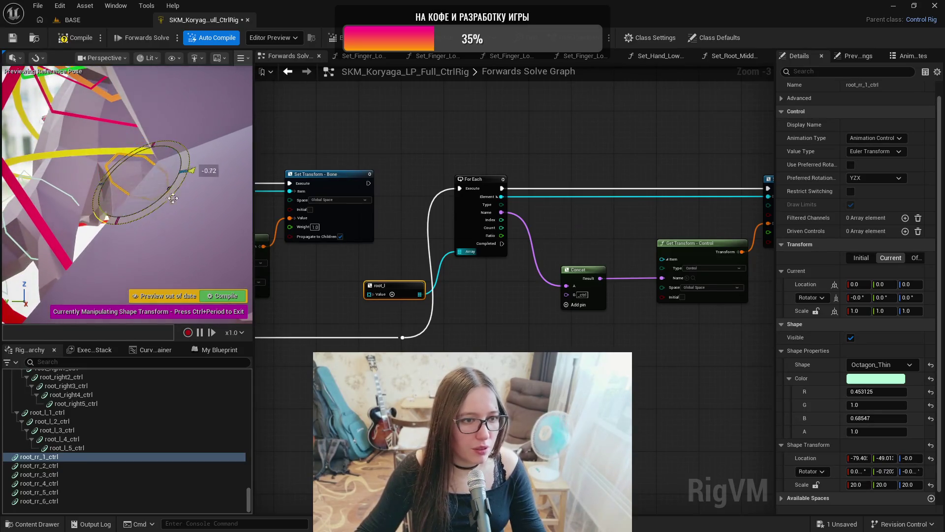
left_click_drag(192, 157, 189, 158)
left_click_drag(190, 159, 121, 174)
- Move root_rr_1_ctrl's shape up around the root to location -40.371, -74.808, 44.654
key("w")
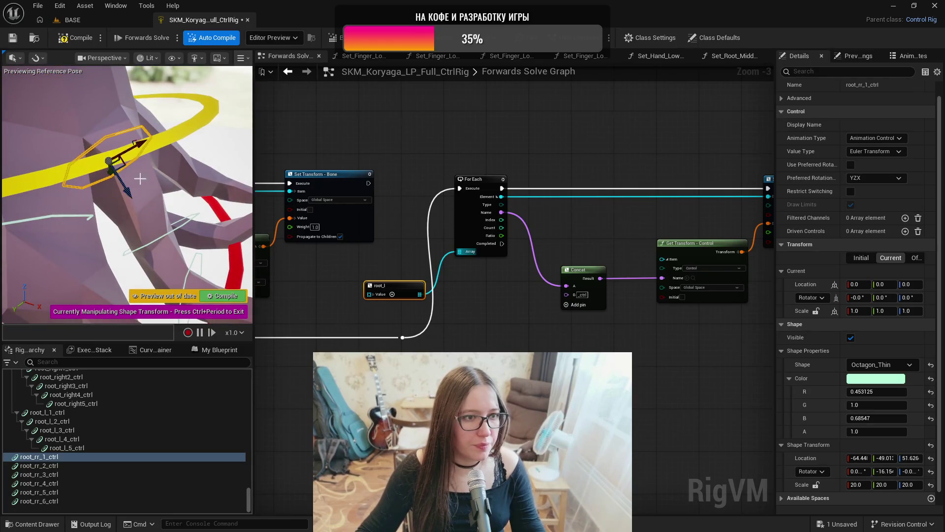
left_click_drag(146, 140, 231, 87)
key("f")
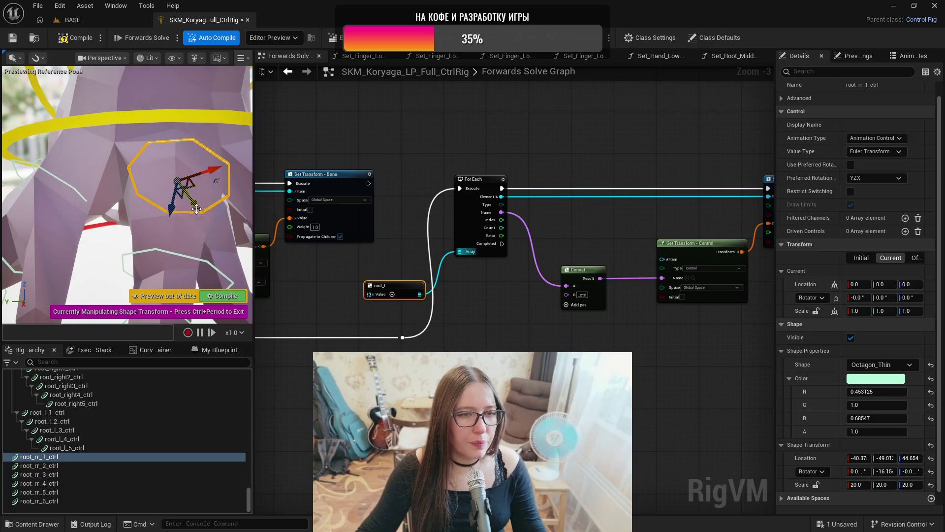
mouse_move(200, 209)
left_mouse_down()
mouse_move(194, 195)
mouse_move(168, 186)
left_mouse_up()
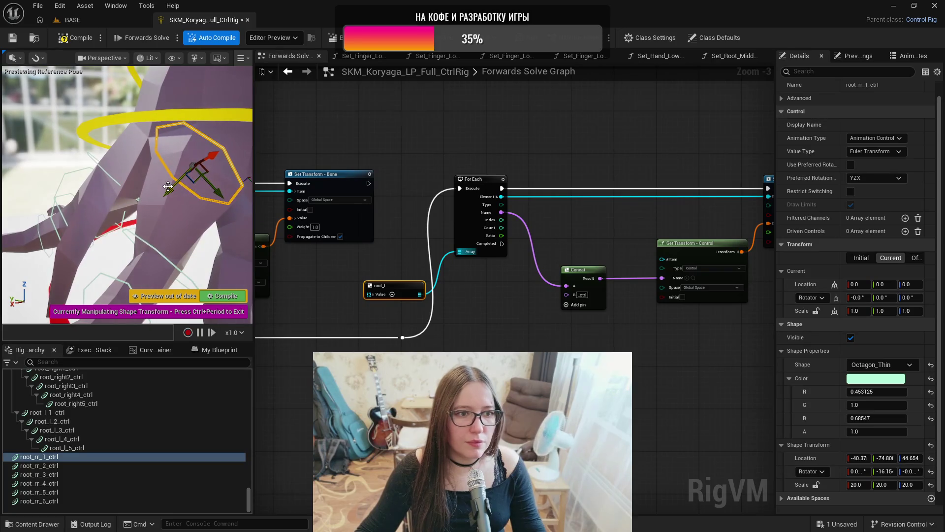
left_click(169, 228)
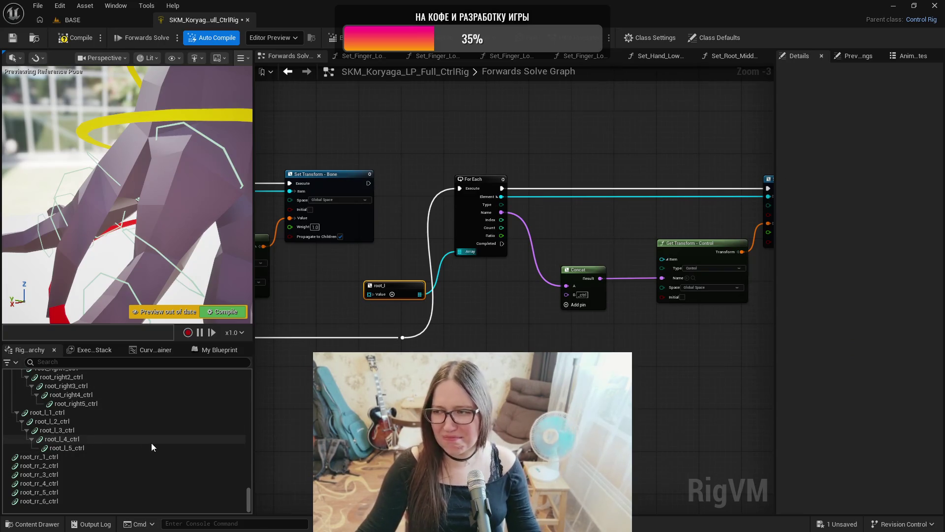
left_click(57, 457)
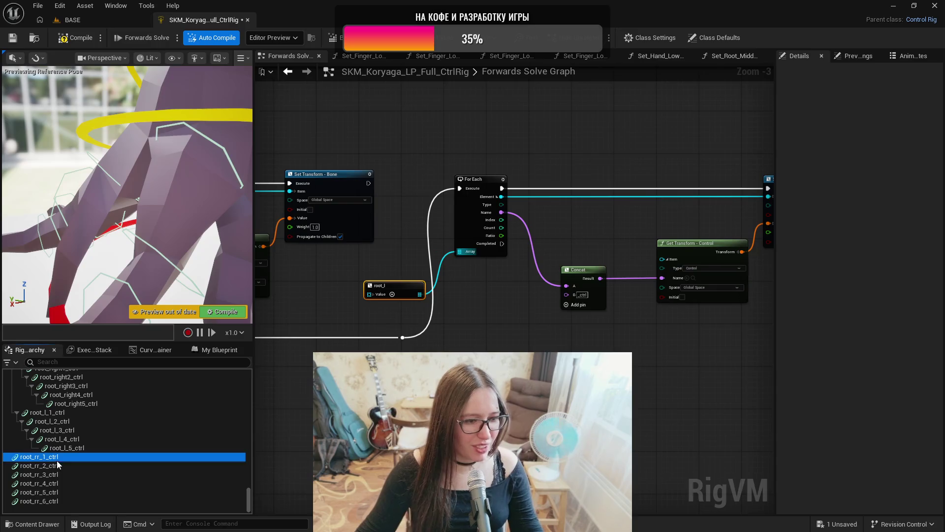
- Parent root_rr_2–6 under root_rr_1_ctrl, then each following root_rr control under the previous one
left_click(55, 501, "shift")
left_click_drag(52, 461, 76, 391)
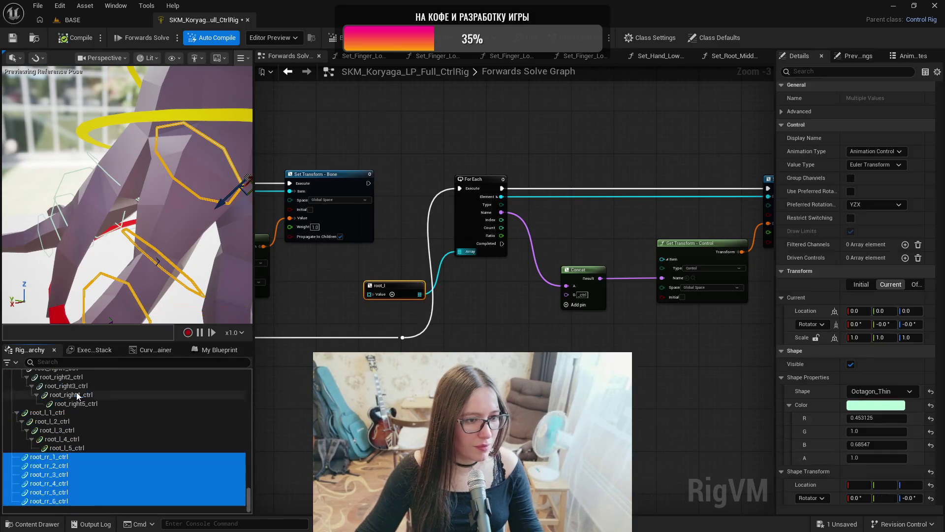
left_click(64, 460, "ctrl")
mouse_move(69, 465)
left_mouse_down()
mouse_move(70, 457)
mouse_move(73, 476)
mouse_move(92, 494)
left_mouse_up()
left_click(71, 465, "ctrl")
left_click(74, 474, "ctrl")
left_click(79, 484, "ctrl")
left_click(102, 501)
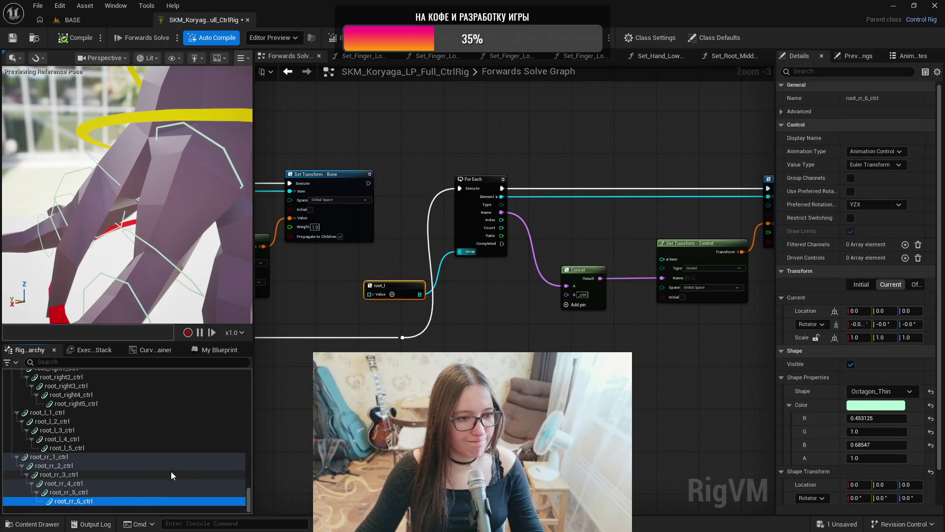
scroll(178, 468, "up", 10)
scroll(188, 466, "up", 10)
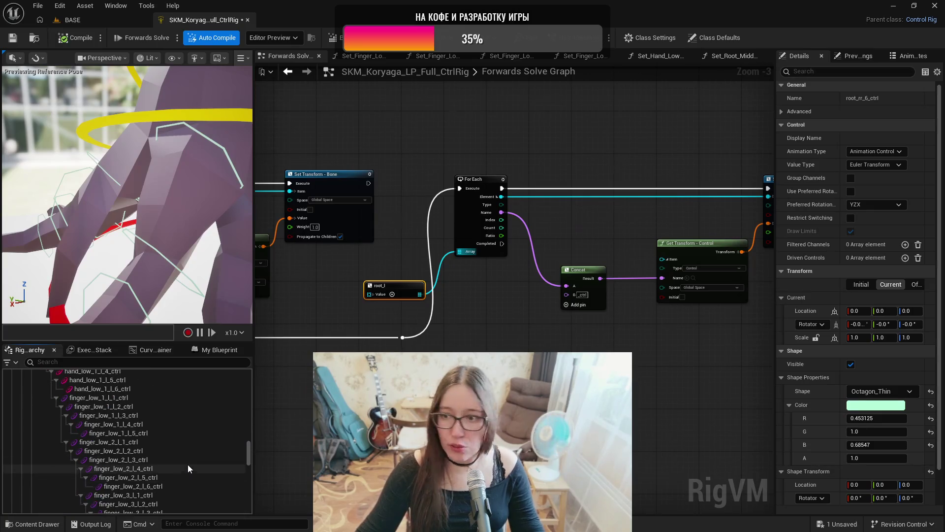
scroll(188, 464, "up", 10)
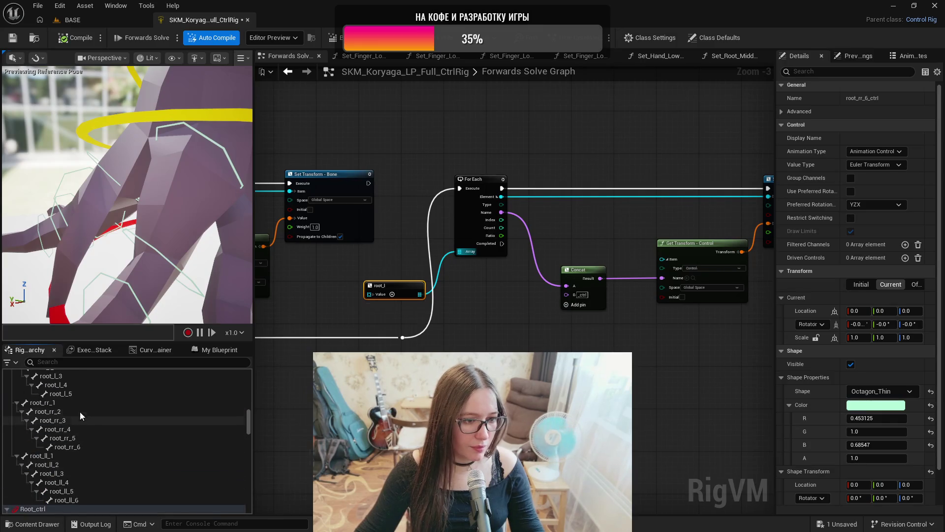
- Bring the root_rr_1 to root_rr_6 bones into the graph as an Item Array
left_click(74, 404)
left_click(87, 448, "shift")
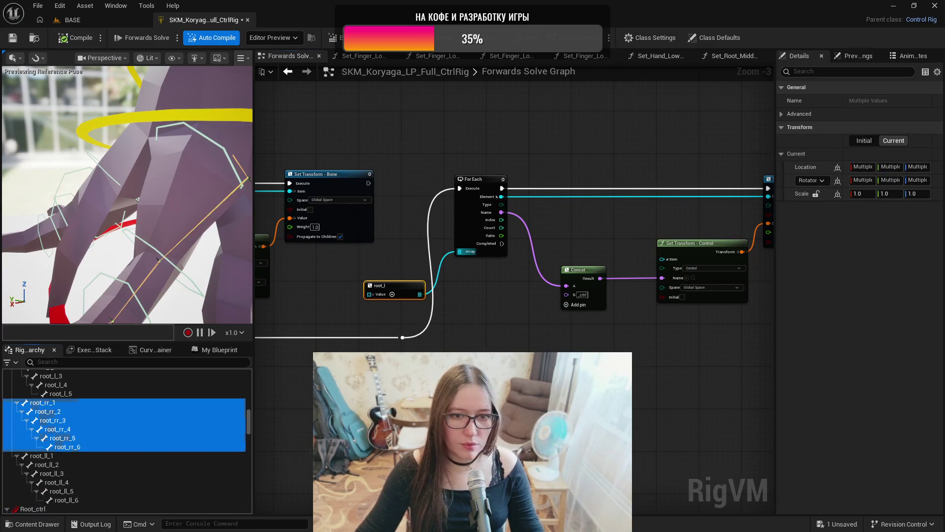
left_click_drag(640, 148, 409, 140)
left_click_drag(141, 417, 456, 220)
left_click(498, 347)
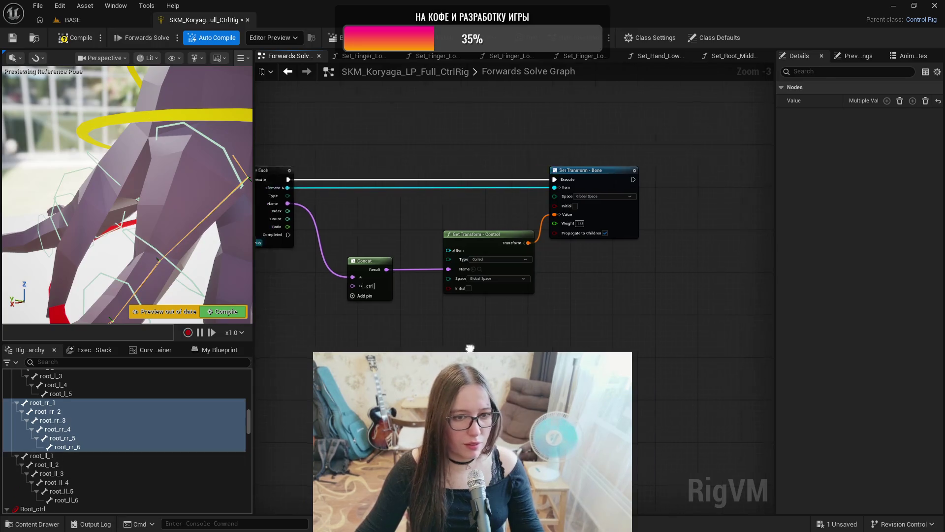
- Copy and paste the For Each loop with its transform nodes
left_click_drag(733, 144, 411, 311)
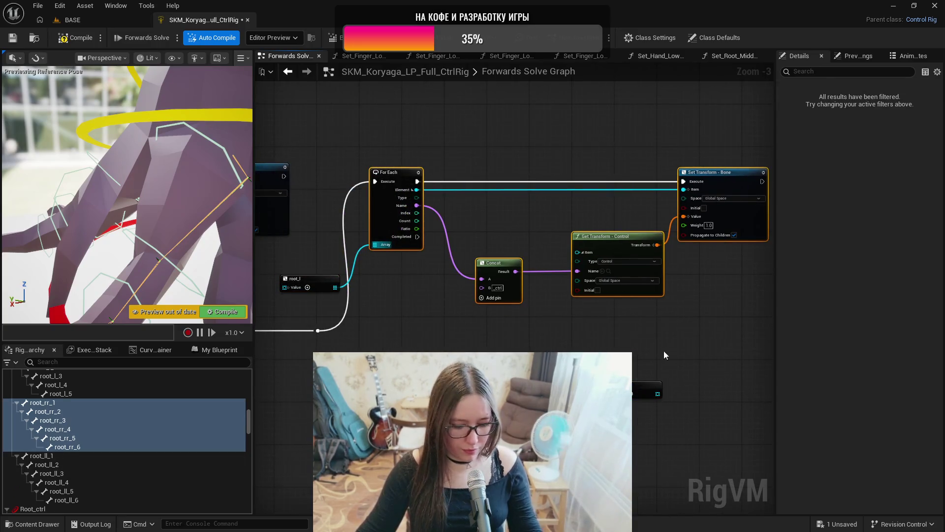
left_click_drag(479, 338, 286, 362)
key("ctrl+c")
key("ctrl+v")
left_click_drag(464, 333, 677, 200)
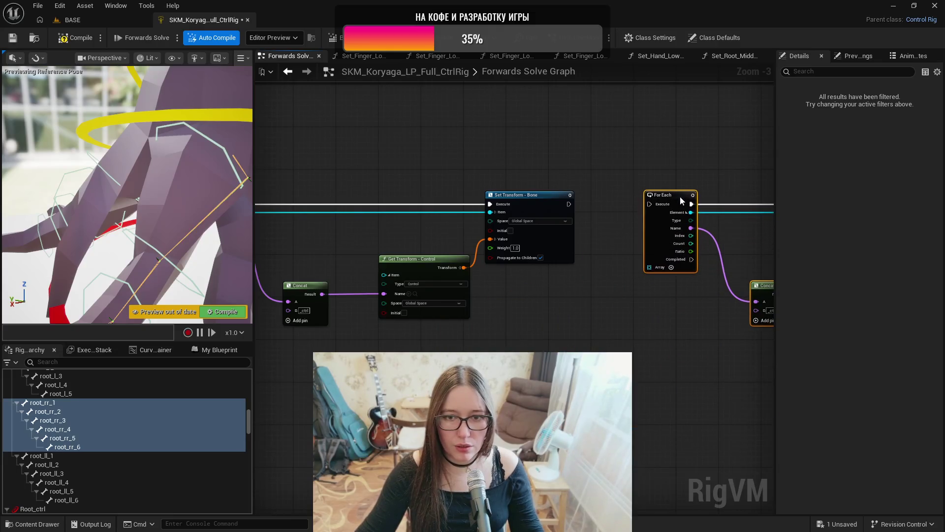
- Wire the first loop's Completed into the new loop via reroutes beneath the nodes, with the root_rr array beside it
mouse_move(709, 265)
left_mouse_down()
mouse_move(408, 265)
mouse_move(805, 308)
mouse_move(635, 263)
mouse_move(649, 204)
left_mouse_up()
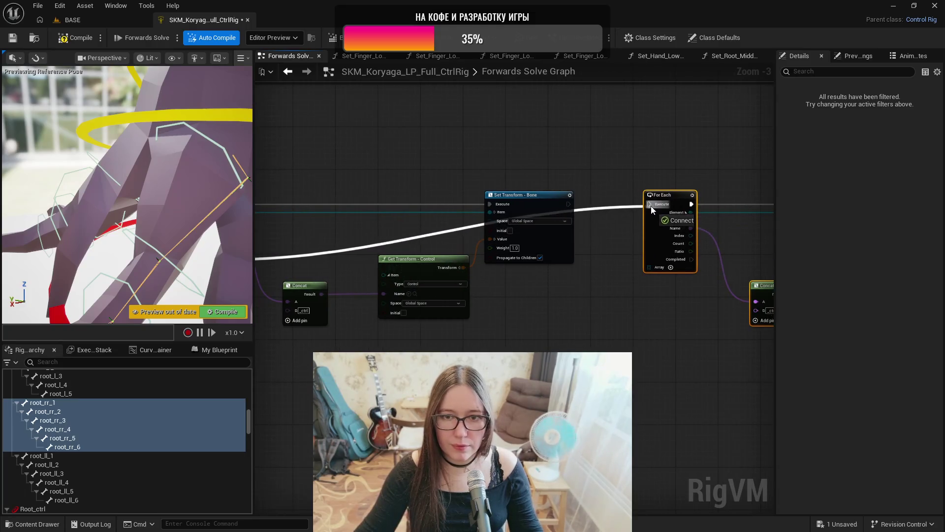
double_click(611, 207)
left_click(614, 207)
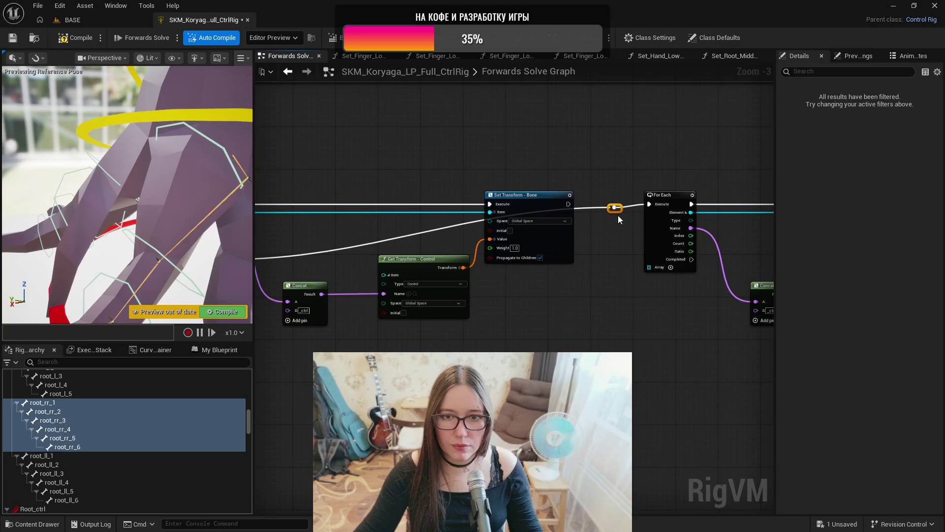
left_click_drag(615, 207, 587, 352)
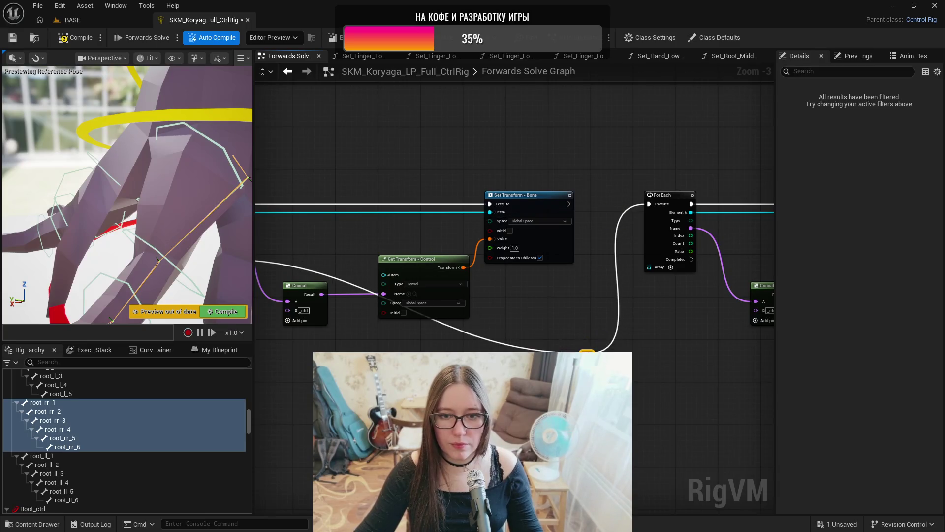
double_click(509, 346)
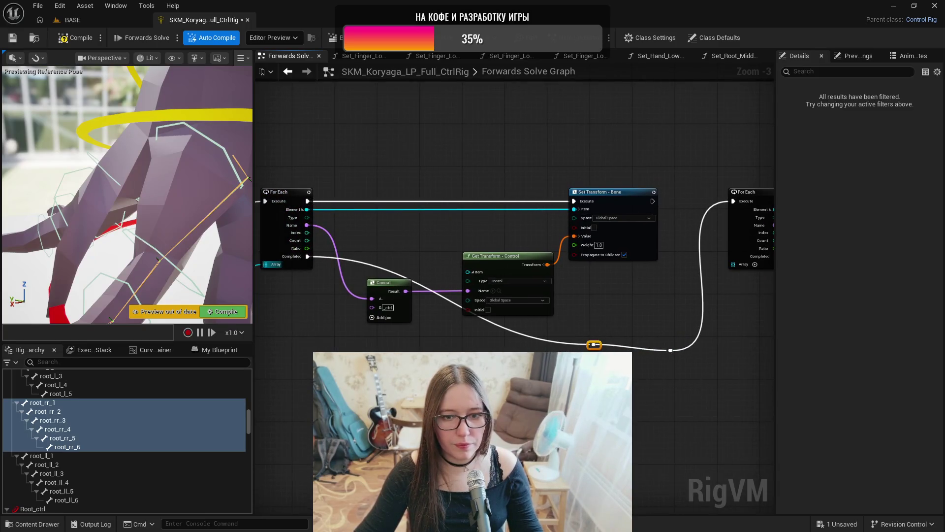
left_click_drag(594, 344, 345, 355)
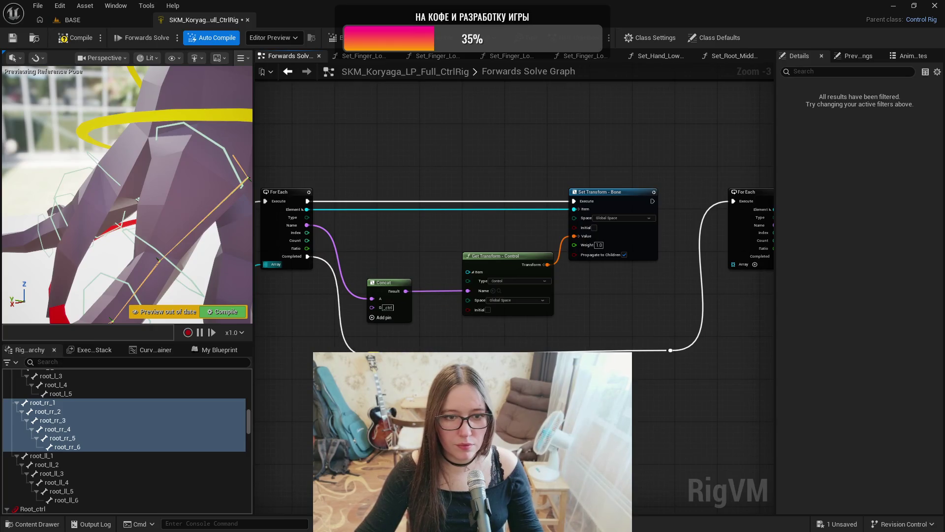
mouse_move(663, 353)
left_mouse_down()
mouse_move(574, 342)
mouse_move(587, 350)
left_mouse_up()
key("ctrl+v")
left_click_drag(580, 312, 644, 253)
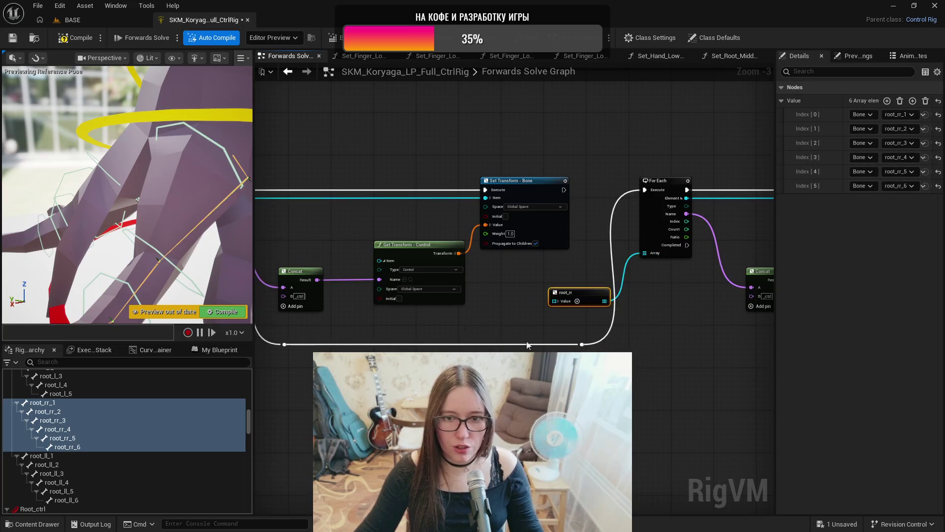
- Compile and save the Control Rig
left_click(73, 39)
left_click(12, 38)
mouse_move(647, 408)
left_mouse_down()
mouse_move(567, 424)
mouse_move(431, 424)
left_mouse_up()
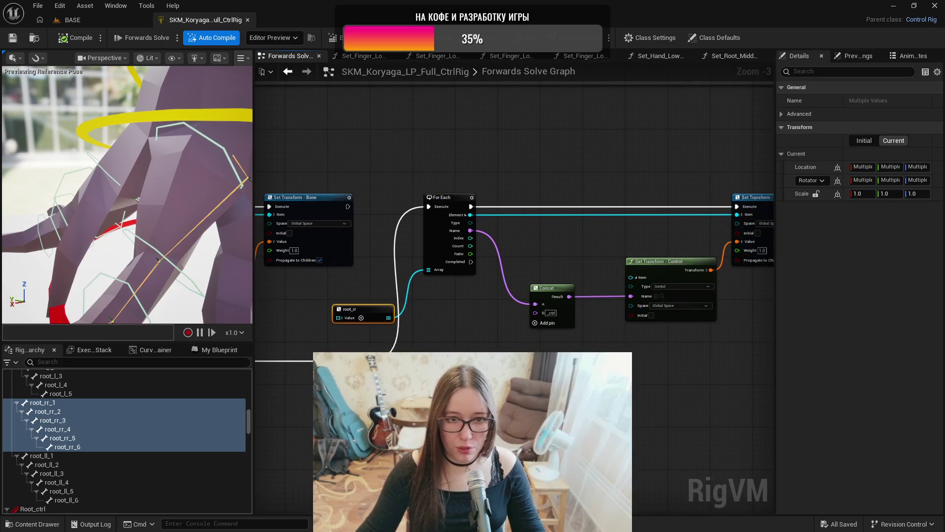
- Select bones root_ll_1 through root_ll_6 and create a control for each with Ctrl+N
left_click(84, 457)
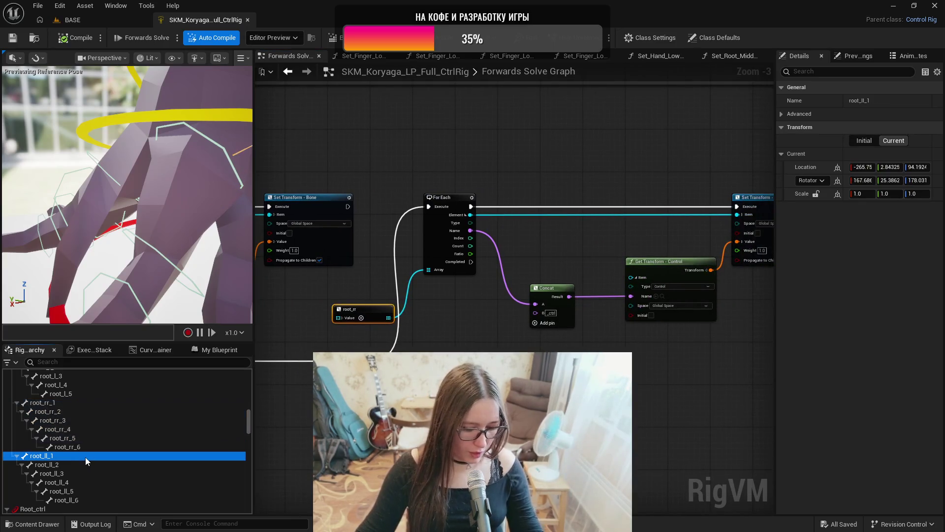
left_click(79, 465)
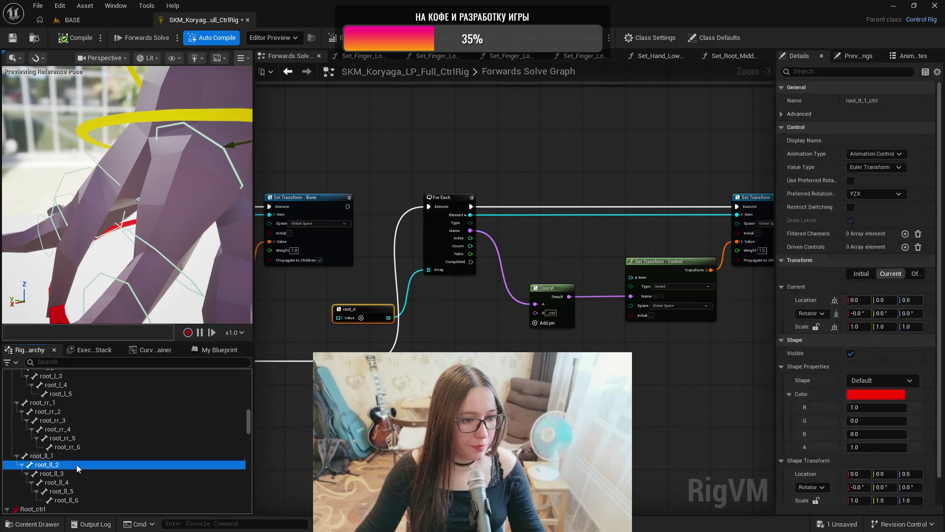
left_click(68, 474)
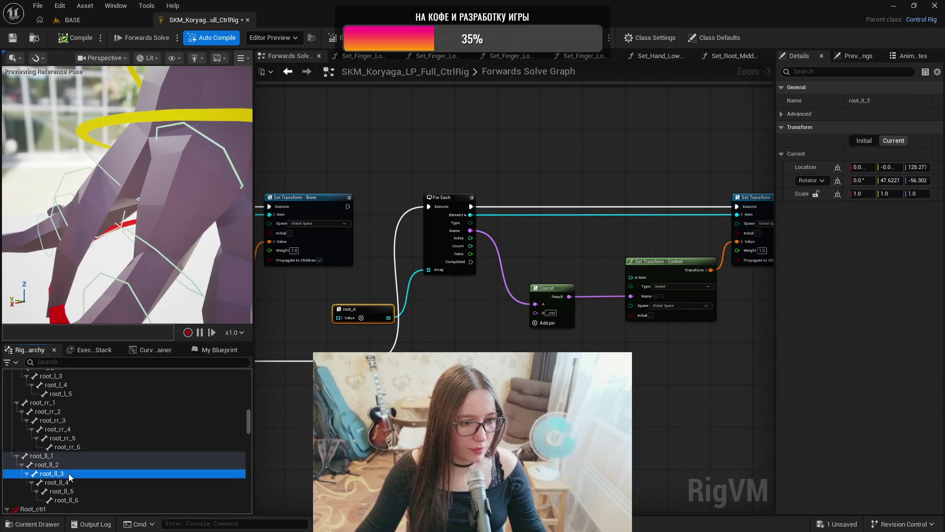
left_click(70, 481)
left_click(70, 491)
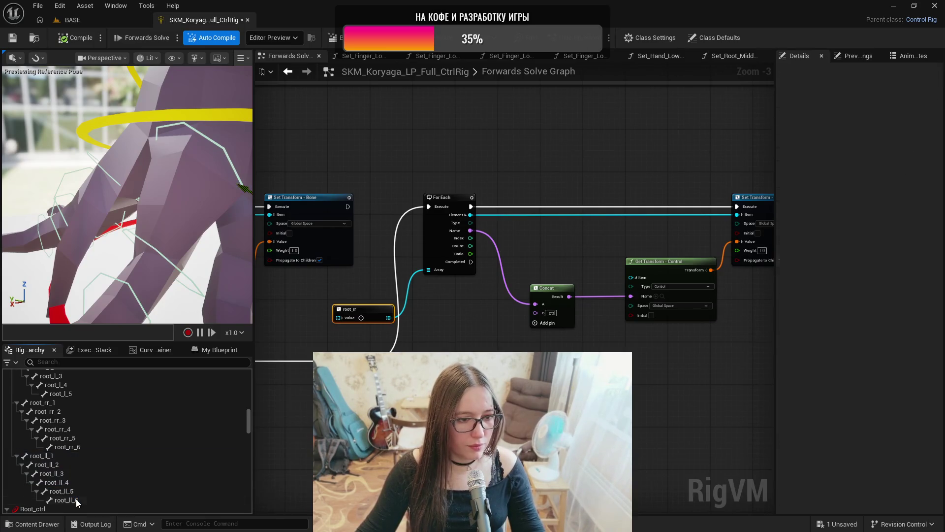
left_click(75, 500)
key("ctrl+n")
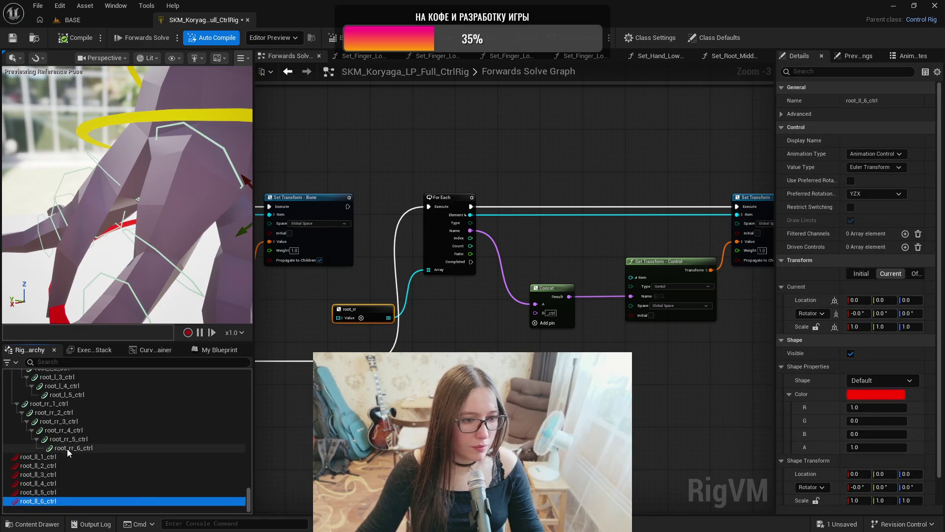
left_click(68, 447)
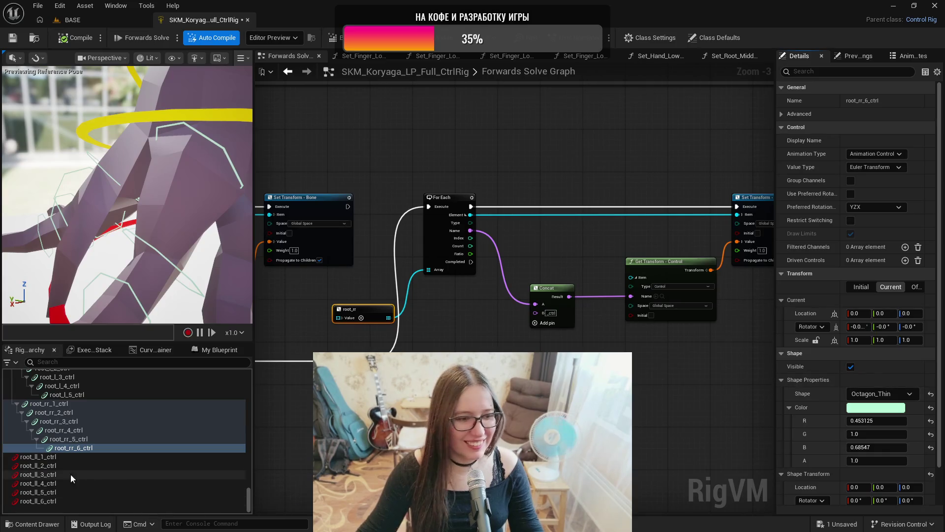
left_click(37, 457)
- Paste the mint Octagon_Thin shape onto root_ll_1_ctrl through root_ll_6_ctrl
left_click(814, 367, "shift")
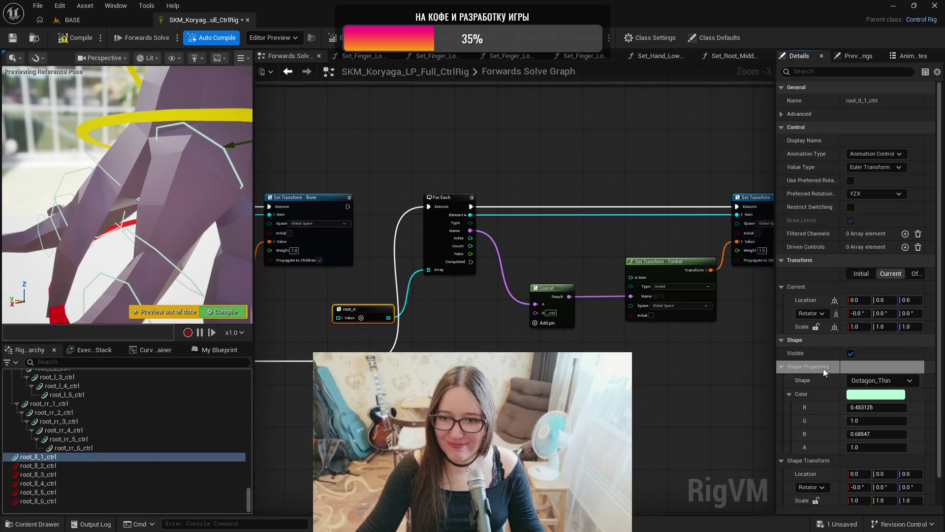
left_click(74, 465)
left_click(77, 501, "shift")
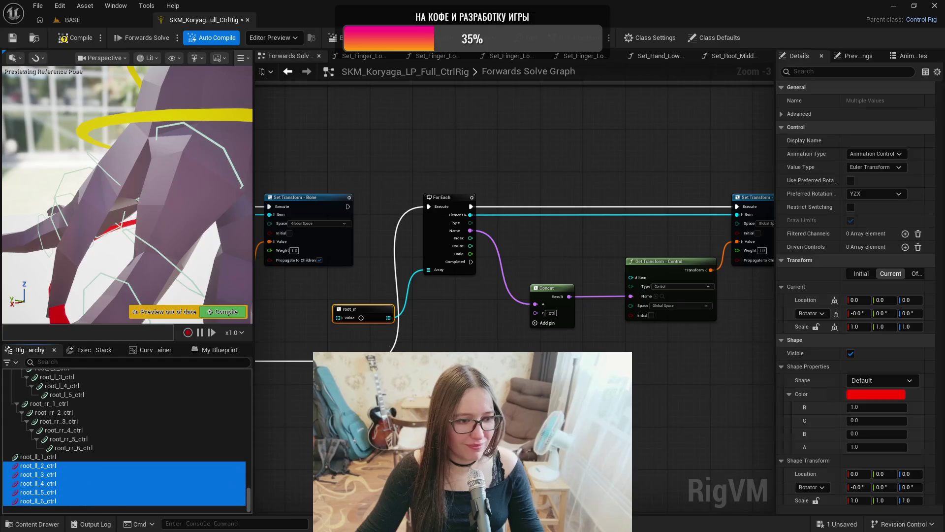
left_click(814, 366, "shift")
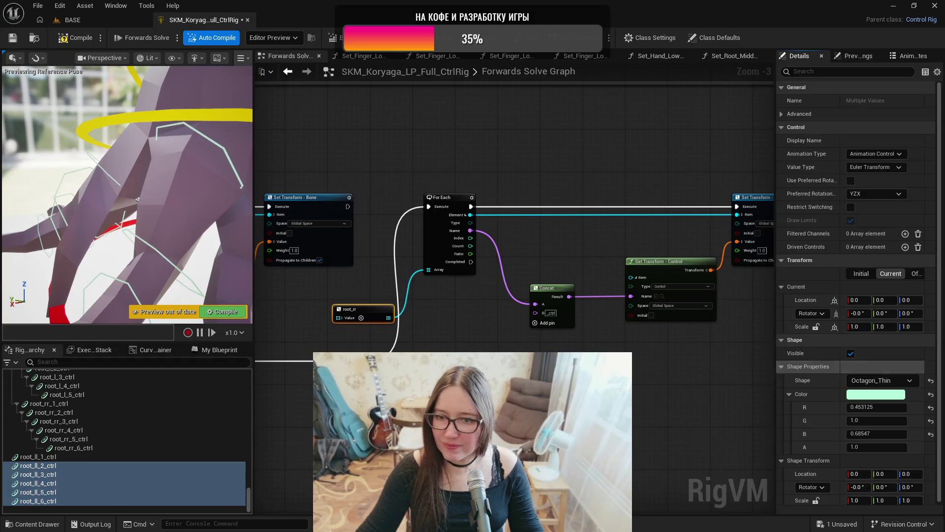
left_click(37, 457)
- Set uniform shape scales of 25 on root_ll_1_ctrl and 20 on root_ll_2_ctrl
mouse_move(222, 277)
left_mouse_down()
mouse_move(187, 271)
mouse_move(170, 322)
left_mouse_up()
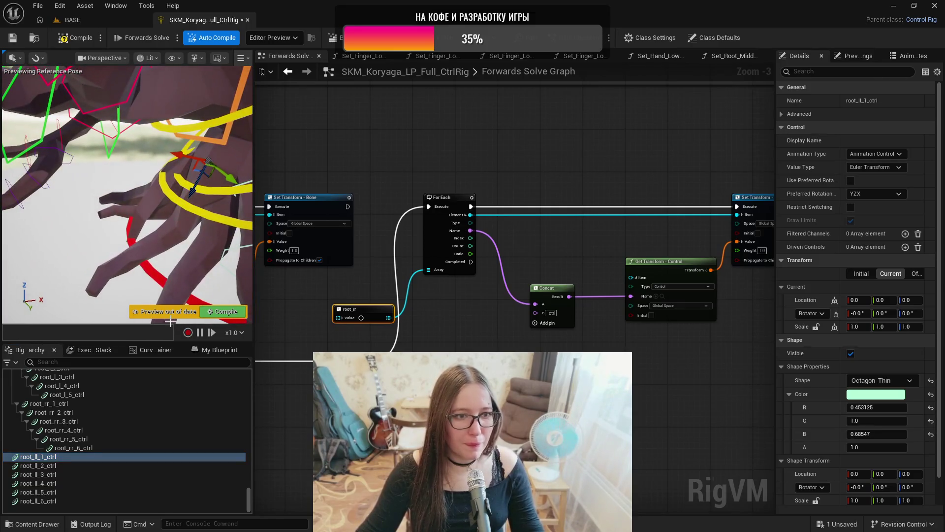
left_click(856, 501)
type("25")
key("Return")
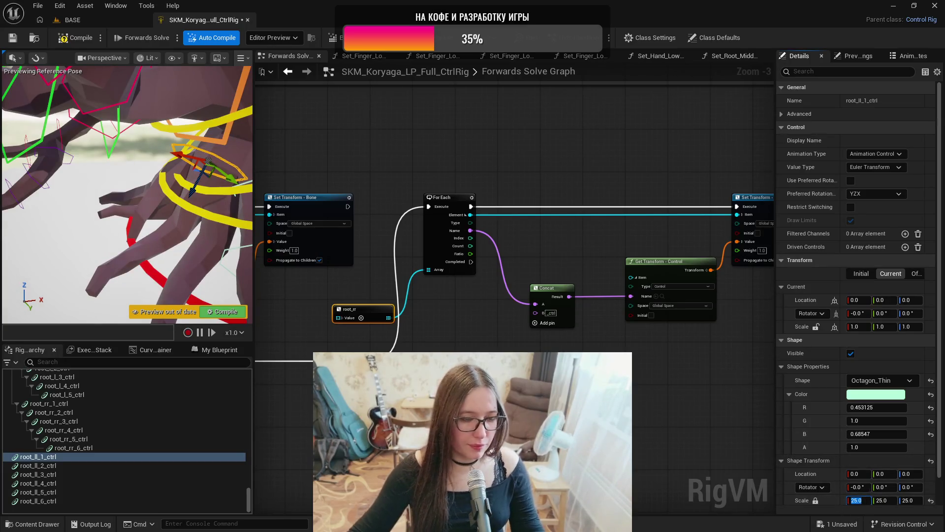
left_click(203, 466)
left_click(815, 500)
left_click(859, 500)
type("20")
key("Return")
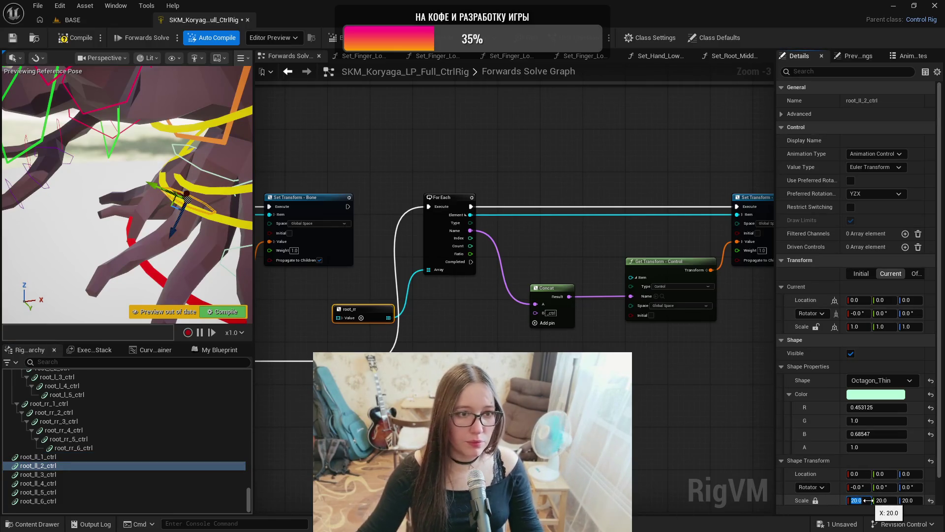
- Set uniform shape scales of 15 on root_ll_3_ctrl and 10 on root_ll_4_ctrl
left_click_drag(123, 222, 127, 320)
left_click(54, 474)
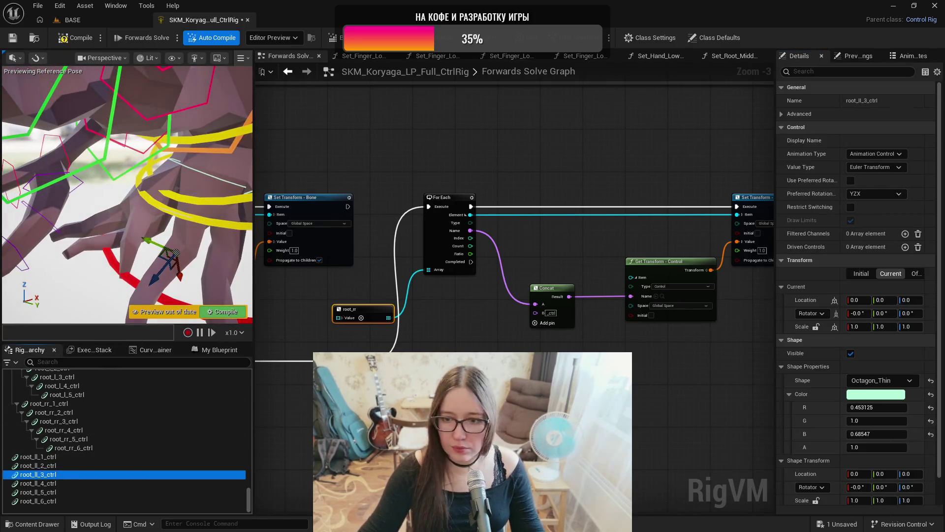
left_click(816, 500)
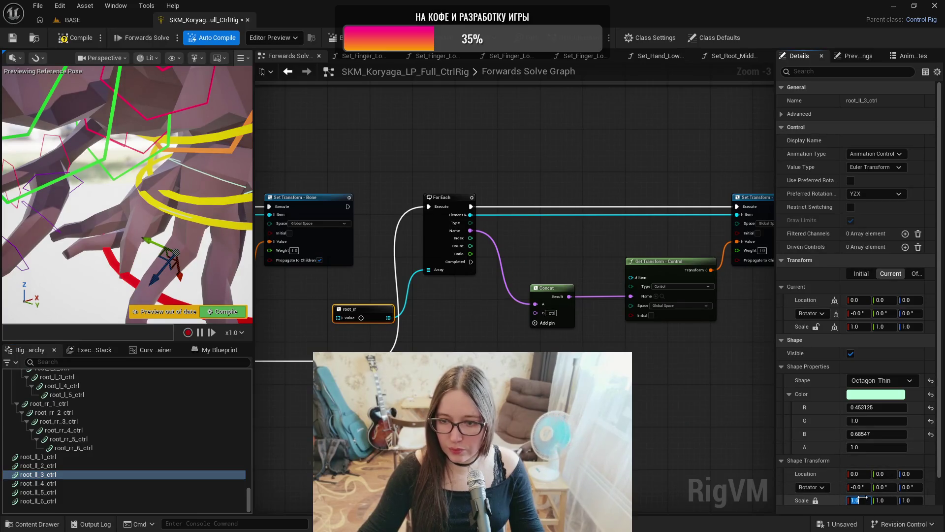
type("15")
key("Return")
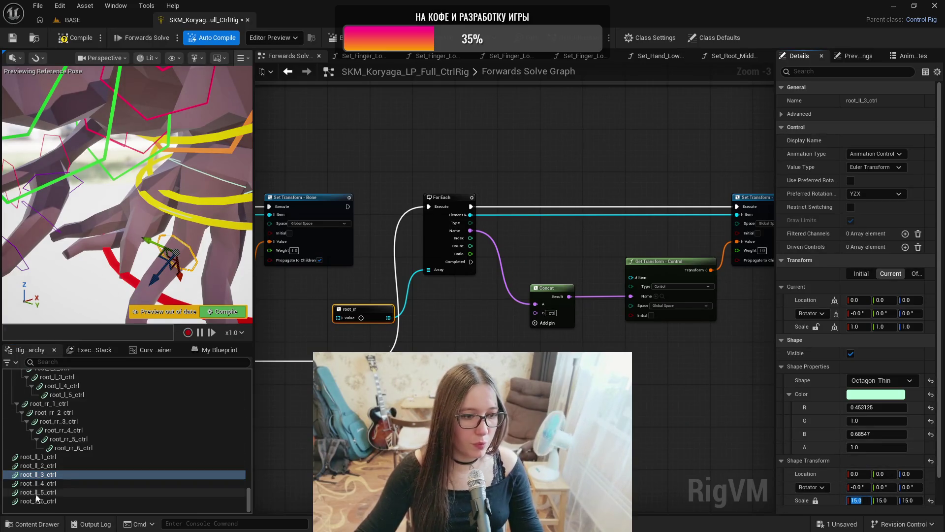
left_click(43, 484)
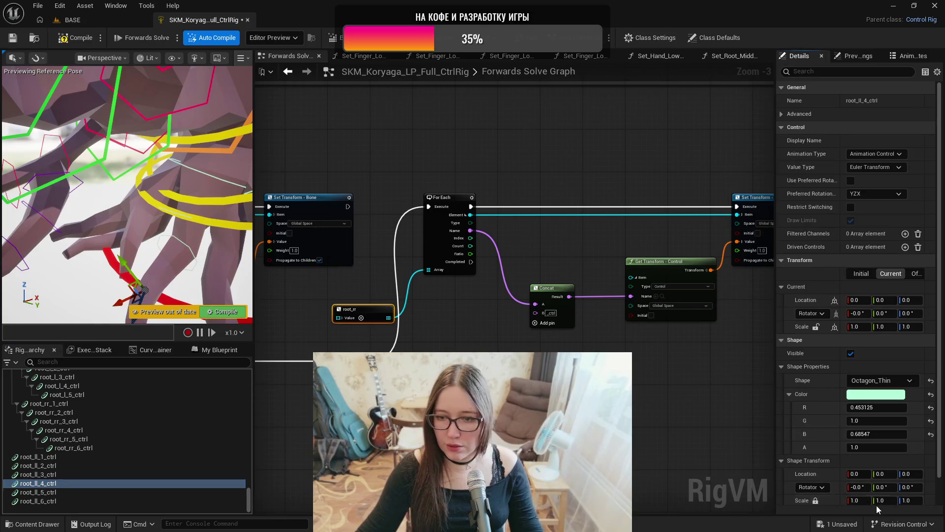
left_click(857, 500)
type("10")
key("Return")
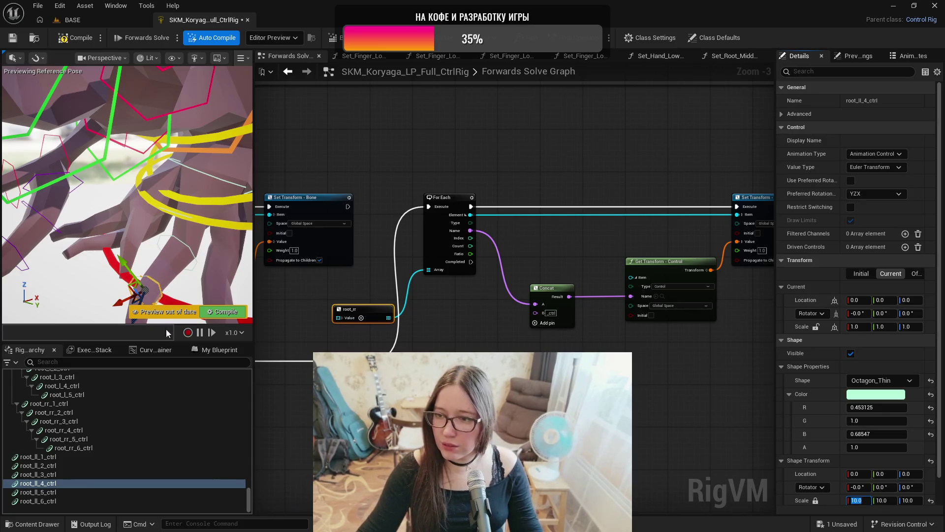
- Set root_ll_5_ctrl's shape scale to 8 and root_ll_6_ctrl's to 5, then compile and save
left_click(102, 492)
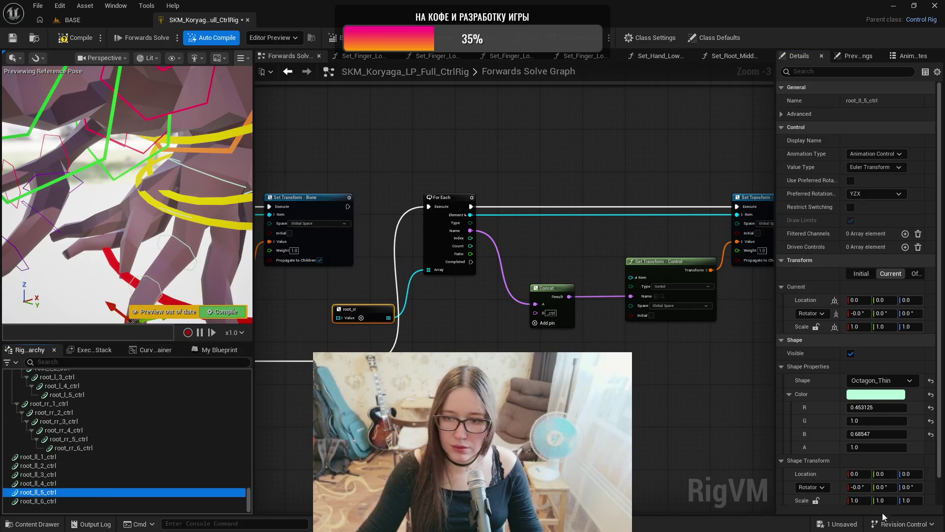
left_click(816, 501)
left_click(857, 500)
type("8")
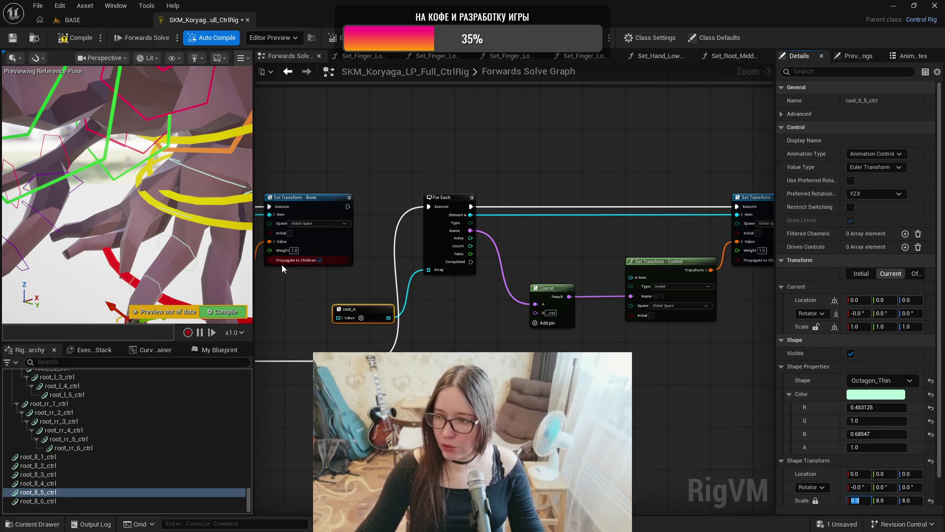
type("f")
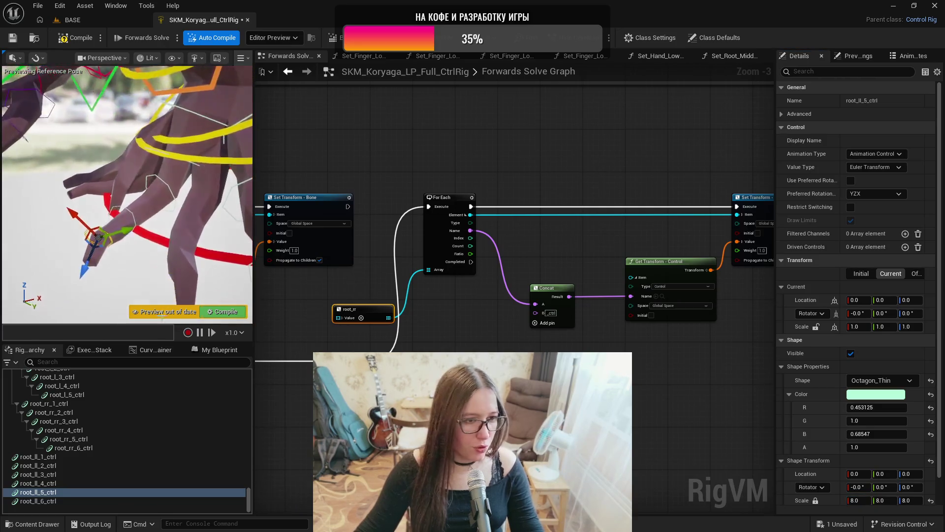
left_click(46, 502)
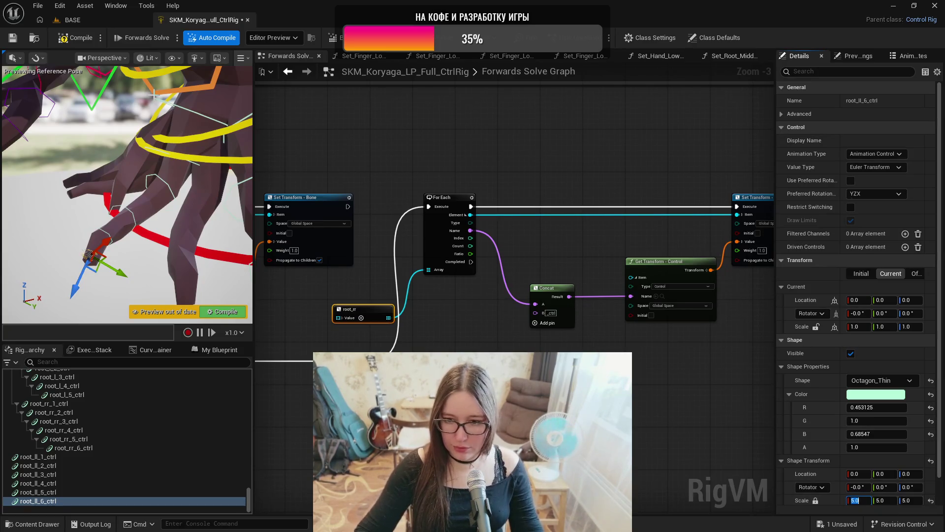
left_click(68, 39)
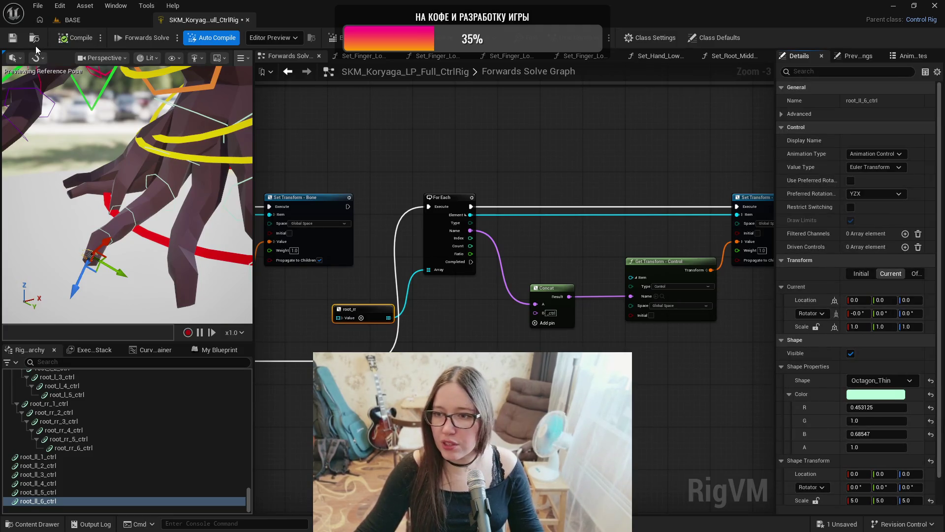
left_click(12, 38)
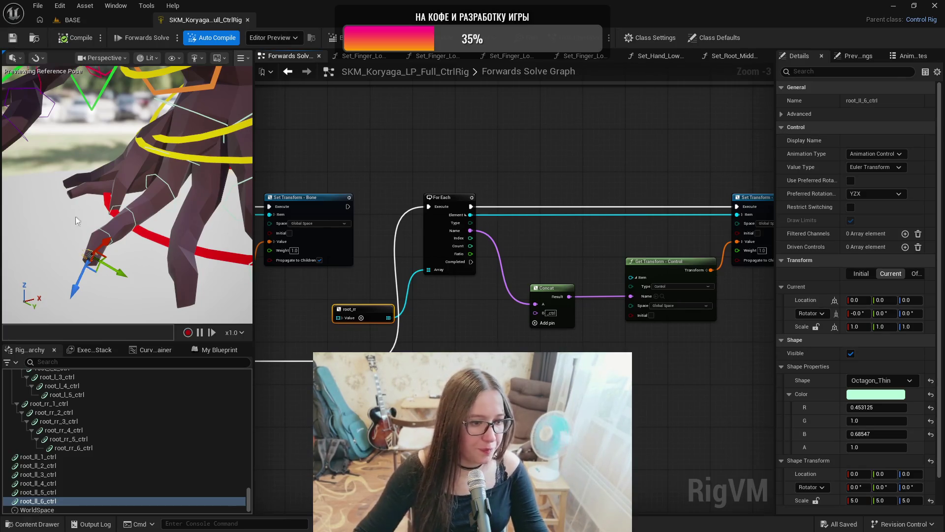
- Select all six root_ll controls and drag them toward a new parent in the hierarchy
left_click(94, 457)
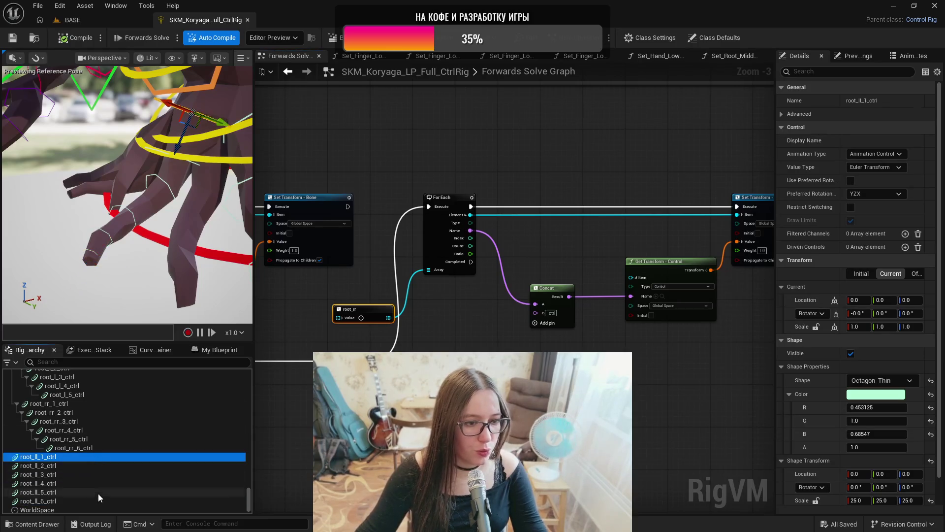
left_click(93, 500, "shift")
mouse_move(47, 461)
left_mouse_down()
mouse_move(66, 435)
mouse_move(64, 400)
left_mouse_up()
scroll(66, 427, "up", 5)
scroll(66, 427, "up", 10)
scroll(66, 427, "up", 10)
scroll(66, 429, "up", 10)
scroll(66, 428, "up", 10)
scroll(67, 428, "up", 5)
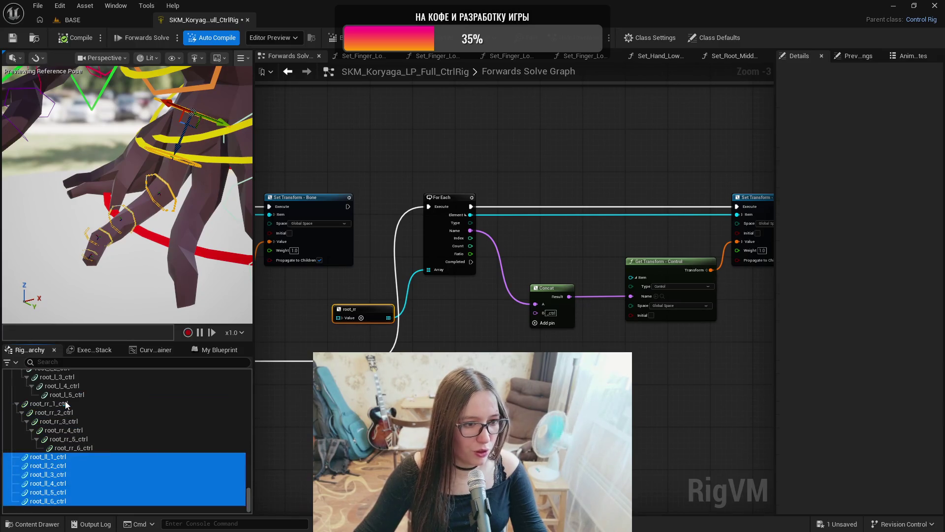
- Parent root_ll_2–6 under root_ll_1_ctrl, then root_ll_3–6 under root_ll_2_ctrl
left_click(86, 455, "ctrl")
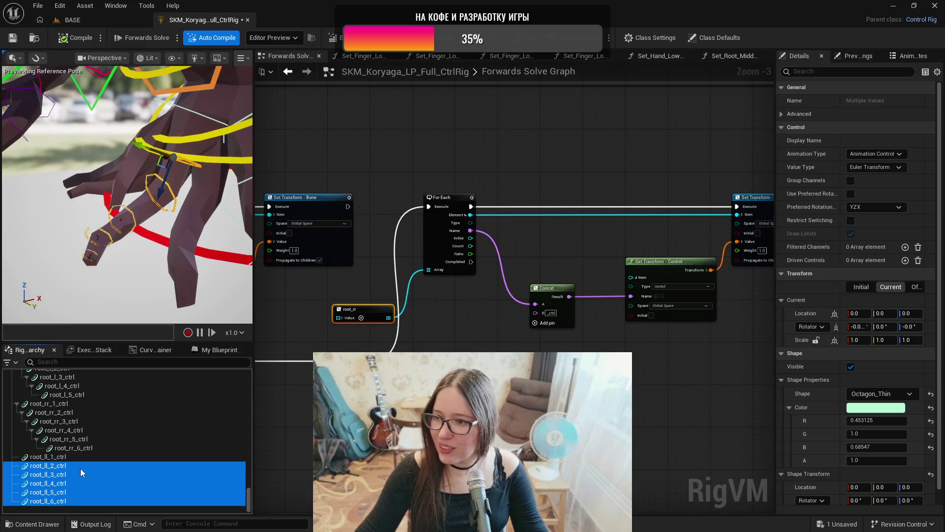
left_click_drag(79, 468, 79, 458)
left_click_drag(132, 283, 132, 282)
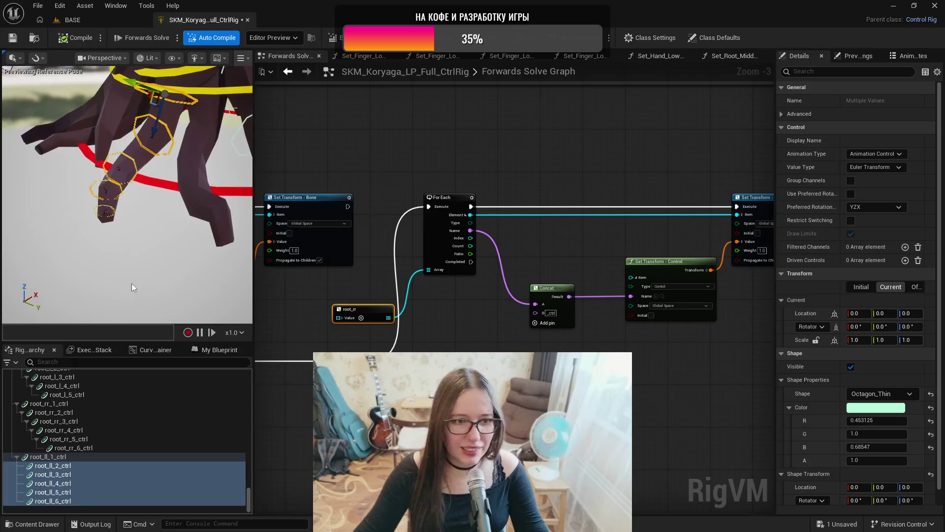
left_click(77, 468, "ctrl")
left_click(80, 467, "ctrl")
mouse_move(73, 479)
left_mouse_down()
mouse_move(74, 465)
mouse_move(82, 487)
left_mouse_up()
- Parent root_ll_4–6 under root_ll_3_ctrl and root_ll_6_ctrl under root_ll_5_ctrl, then save
left_click(78, 474, "ctrl")
left_click(81, 486, "ctrl")
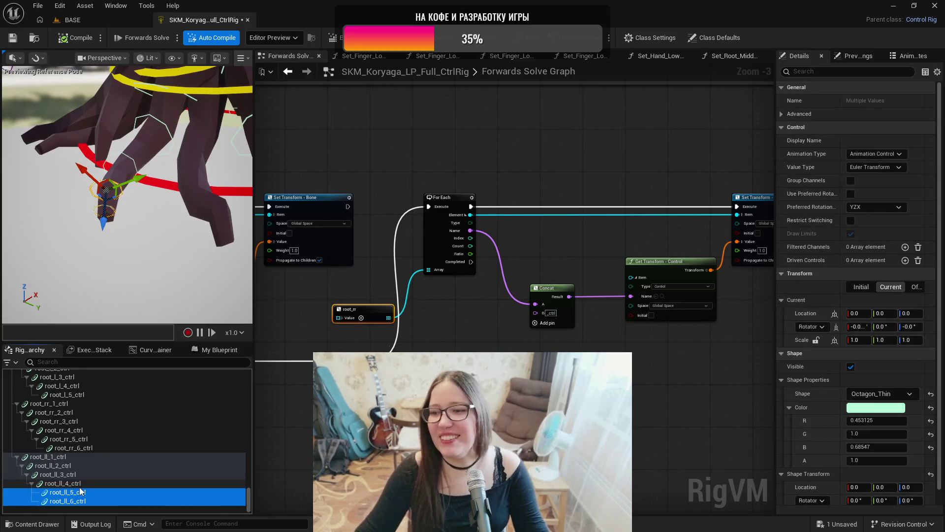
left_click(74, 501)
left_click(74, 501)
key("Escape")
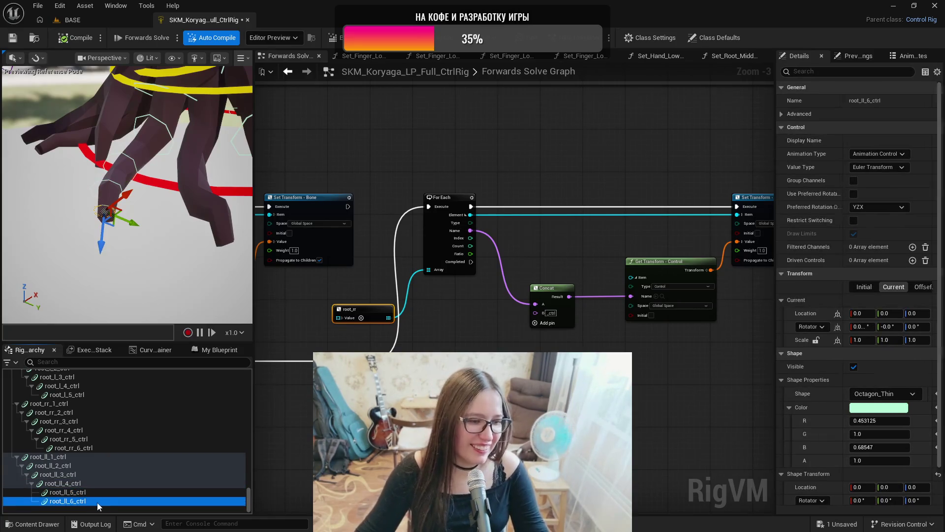
left_click_drag(92, 496, 92, 495)
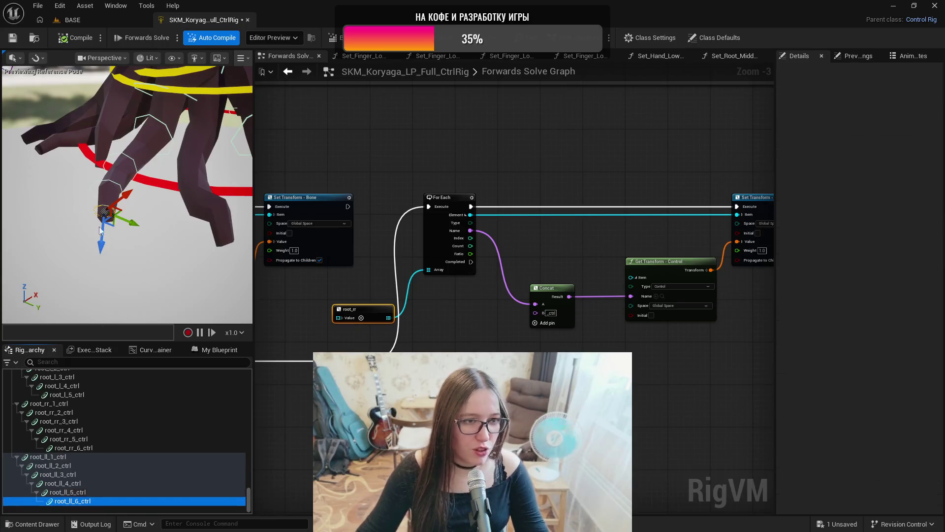
left_click(16, 39)
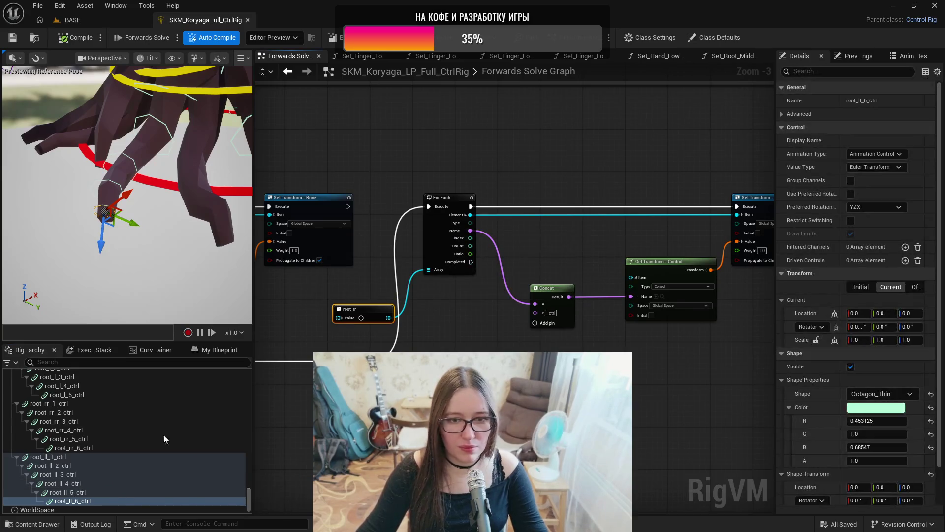
- Bring bones root_ll_1 through root_ll_6 into the Forwards Solve graph as an array node
scroll(113, 434, "up", 5)
scroll(114, 421, "up", 5)
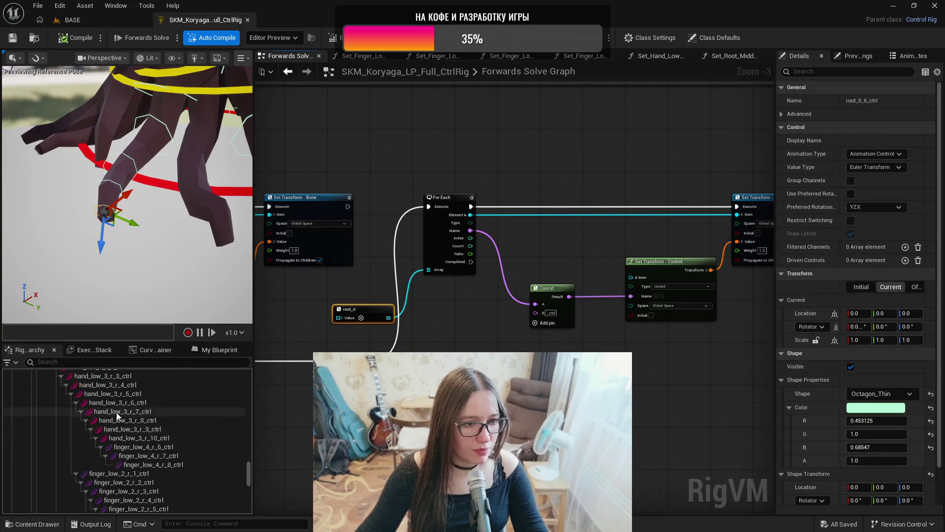
scroll(77, 416, "up", 5)
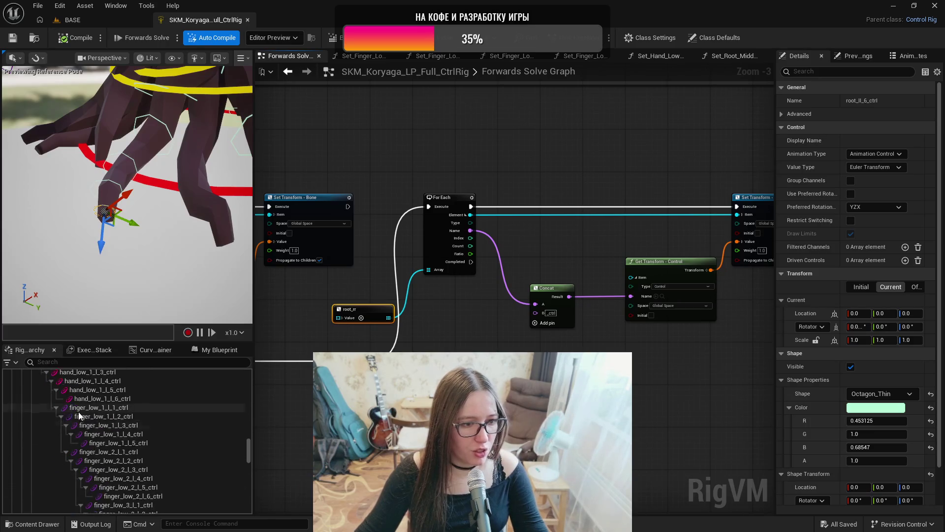
scroll(81, 407, "up", 5)
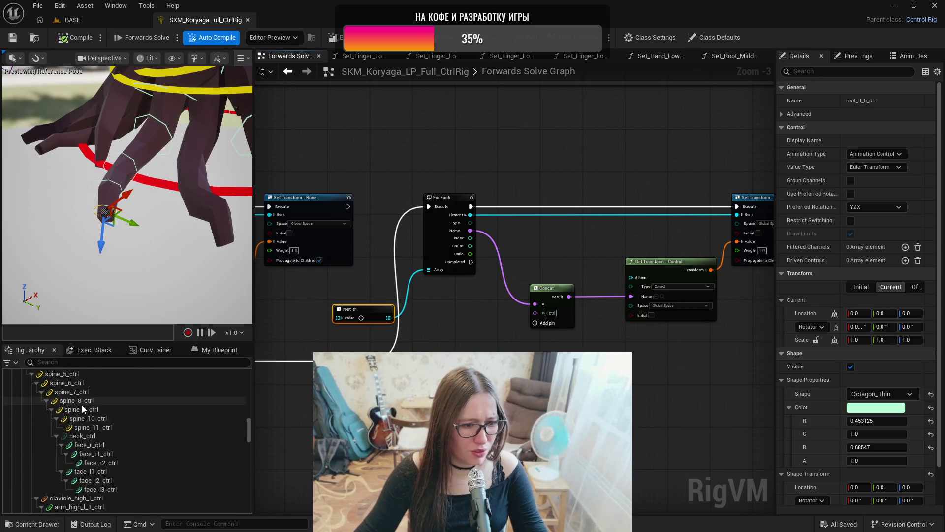
left_click(17, 395)
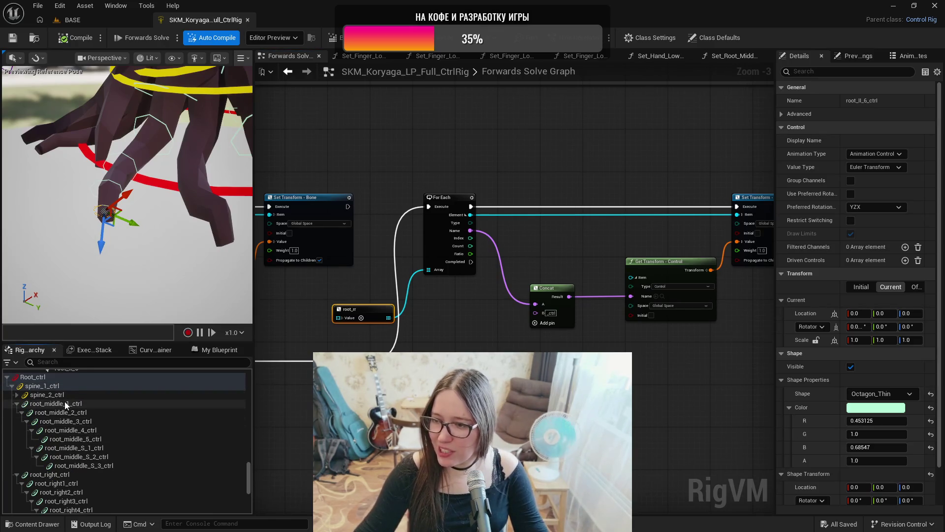
scroll(74, 401, "up", 3)
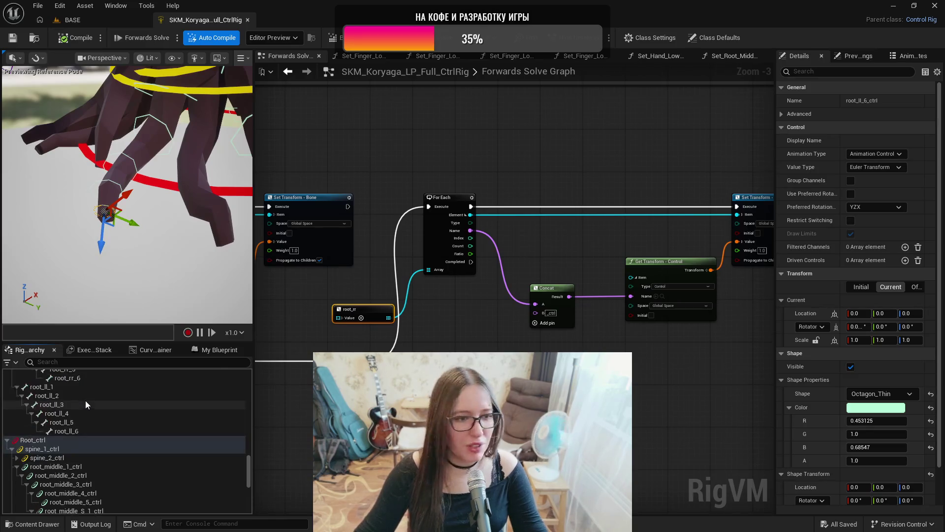
left_click(71, 385)
left_click(81, 431, "shift")
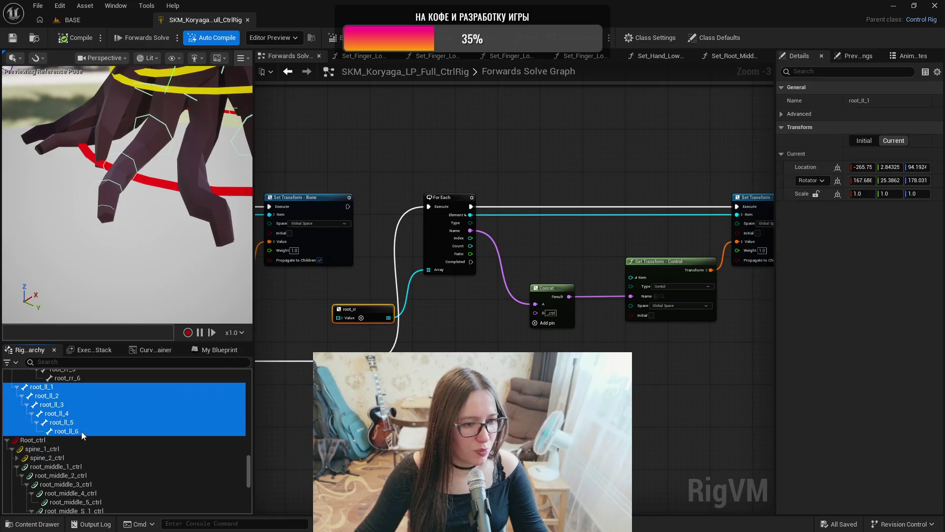
left_click_drag(625, 437, 586, 248)
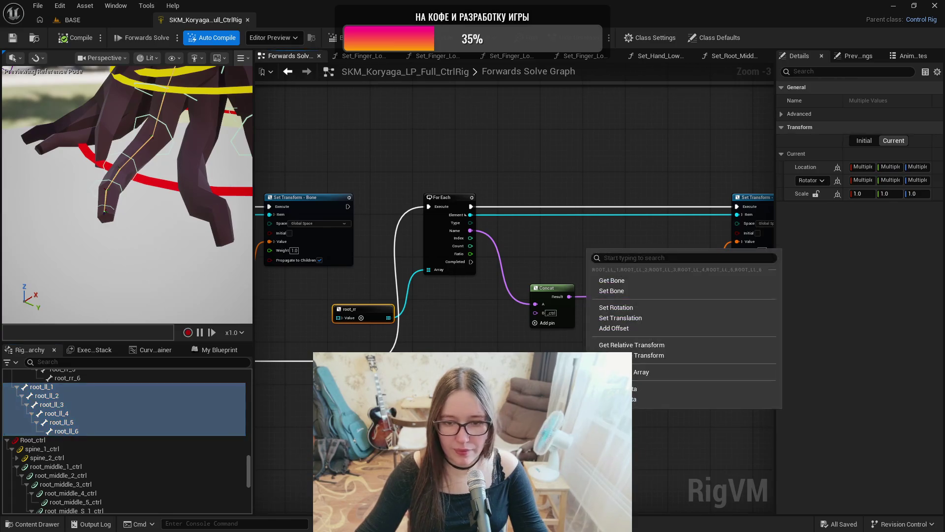
key("Escape")
left_click(590, 418)
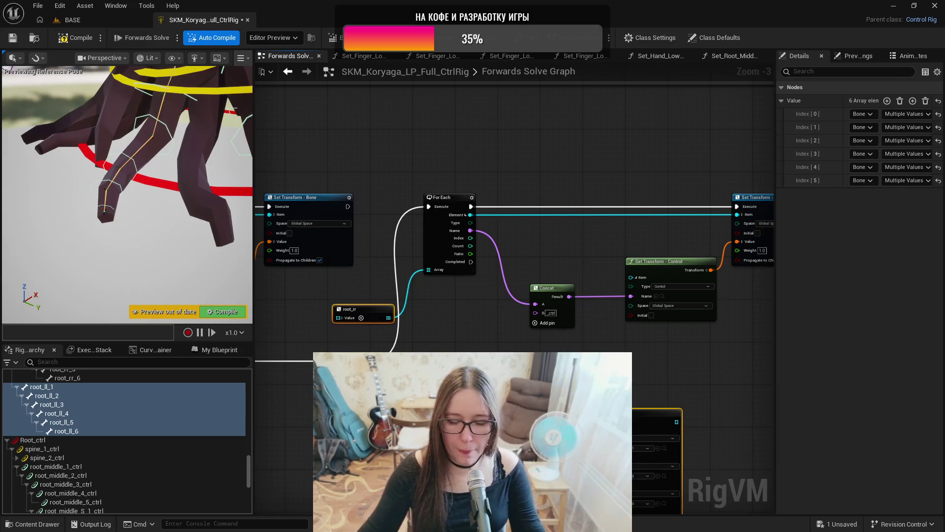
- Duplicate the For Each, Concat, Get Transform and Set Transform nodes, chaining the previous loop's Completed into them
left_click_drag(541, 148, 378, 126)
scroll(103, 468, "down", 10)
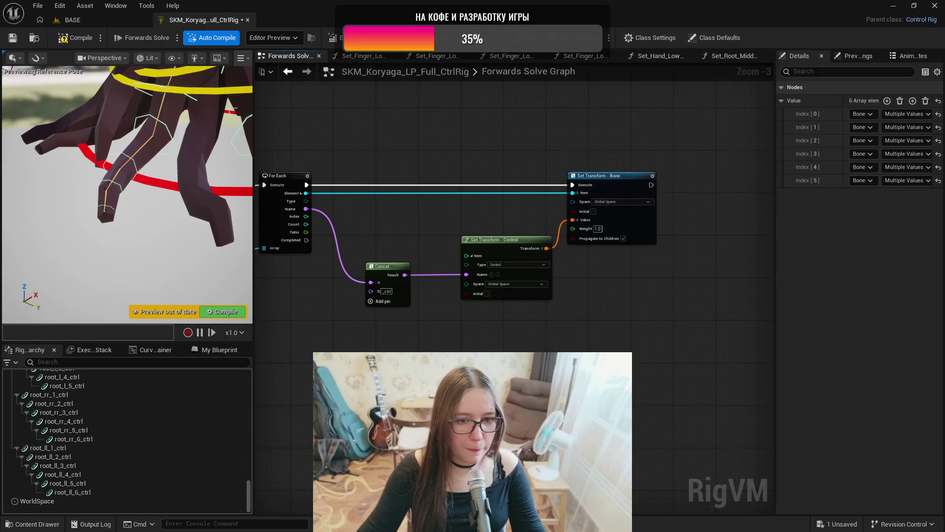
mouse_move(291, 142)
left_mouse_down()
mouse_move(606, 338)
mouse_move(507, 377)
left_mouse_up()
key("ctrl+c")
key("ctrl+v")
left_click_drag(425, 342, 711, 227)
left_click_drag(435, 305, 559, 306)
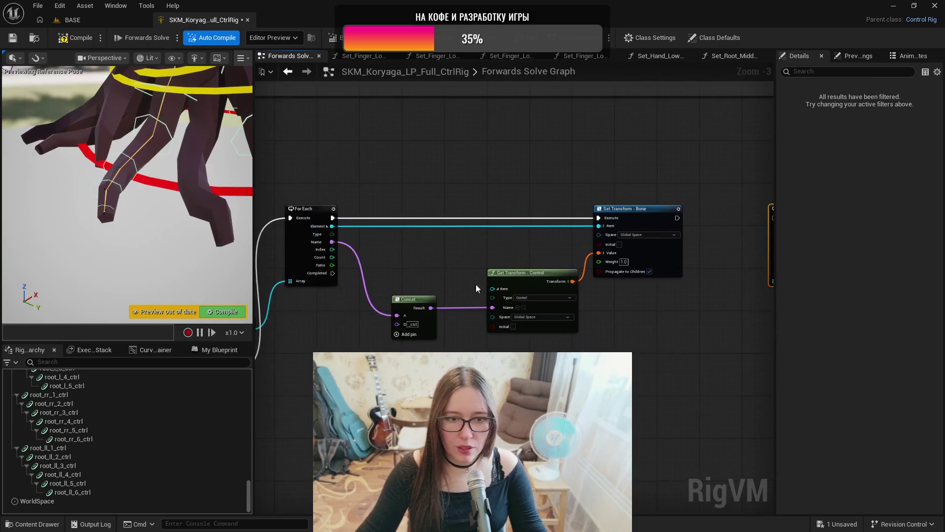
mouse_move(334, 274)
left_mouse_down()
mouse_move(767, 292)
mouse_move(626, 218)
left_mouse_up()
- Route the Completed wire below the nodes, feed the root_ll array into the new For Each, and save
double_click(598, 220)
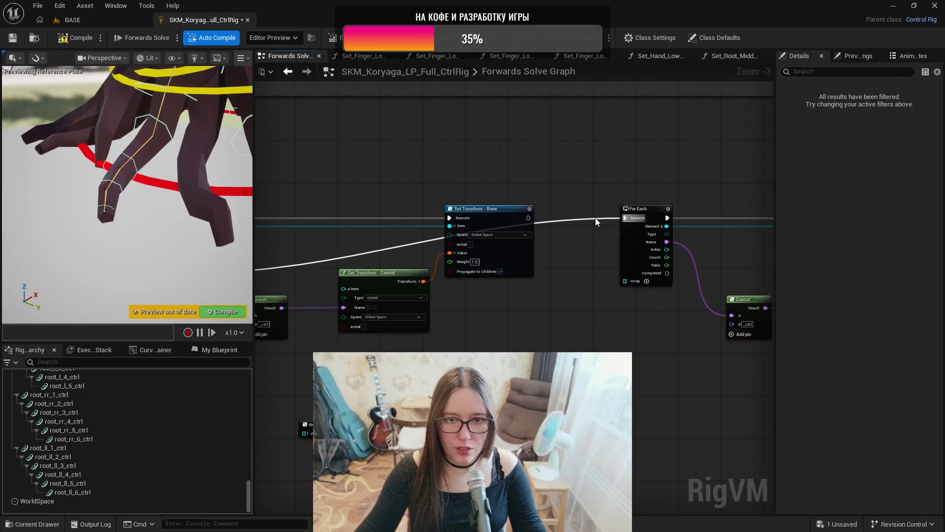
mouse_move(603, 226)
left_mouse_down()
mouse_move(580, 342)
mouse_move(607, 379)
left_mouse_up()
left_click_drag(458, 346, 552, 343)
left_click(552, 343)
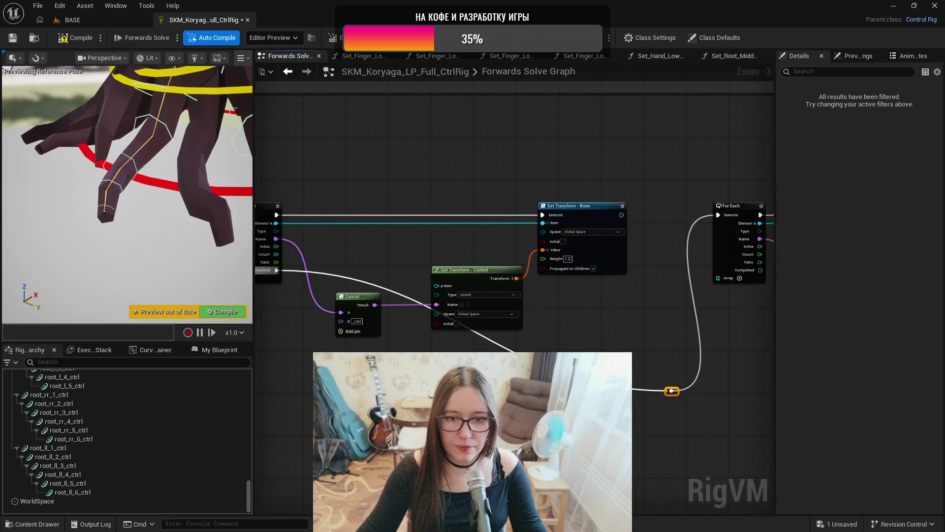
left_click(511, 390)
mouse_move(512, 390)
left_mouse_down()
mouse_move(335, 390)
mouse_move(344, 389)
left_mouse_up()
mouse_move(622, 367)
left_mouse_down()
mouse_move(648, 314)
mouse_move(717, 279)
left_mouse_up()
left_click_drag(749, 338, 469, 338)
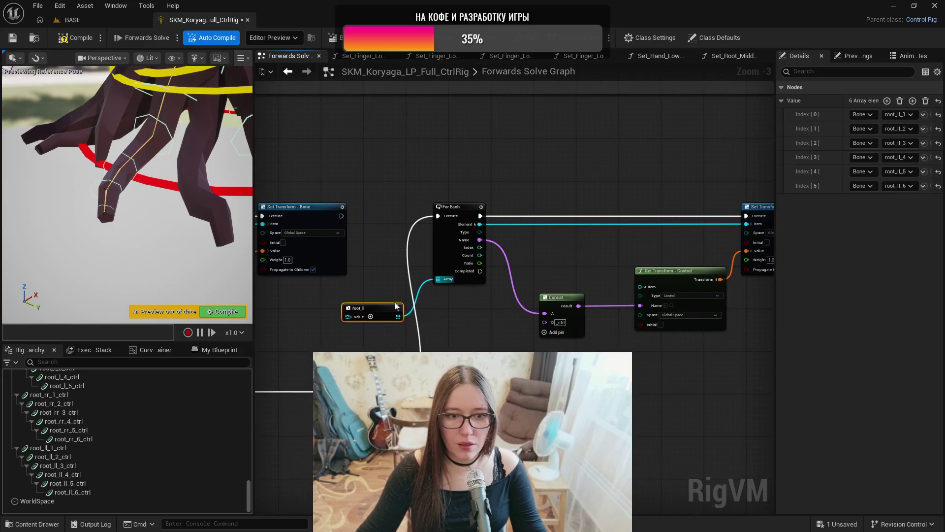
left_click(14, 42)
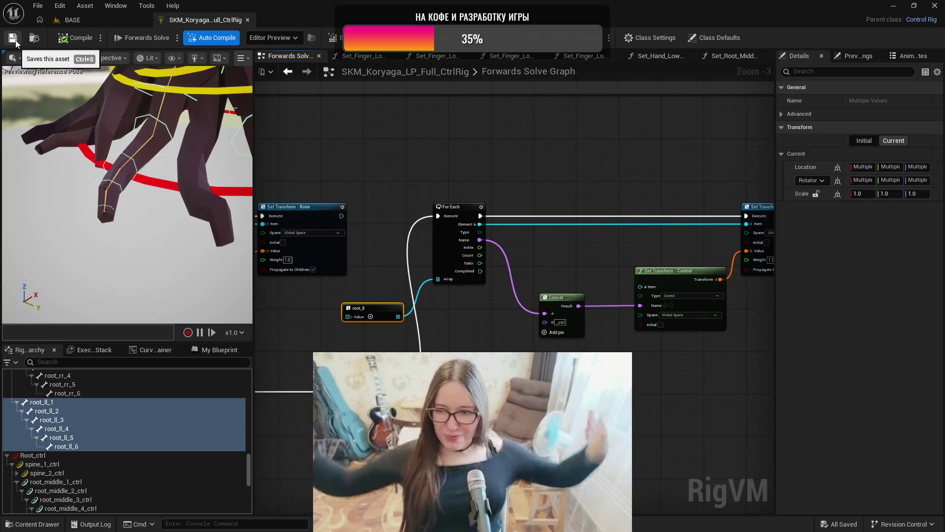
- Frame the new root_ll loop nodes in a comment titled 'Roots' with Show Bubble When Zoomed enabled
scroll(391, 246, "down", 5)
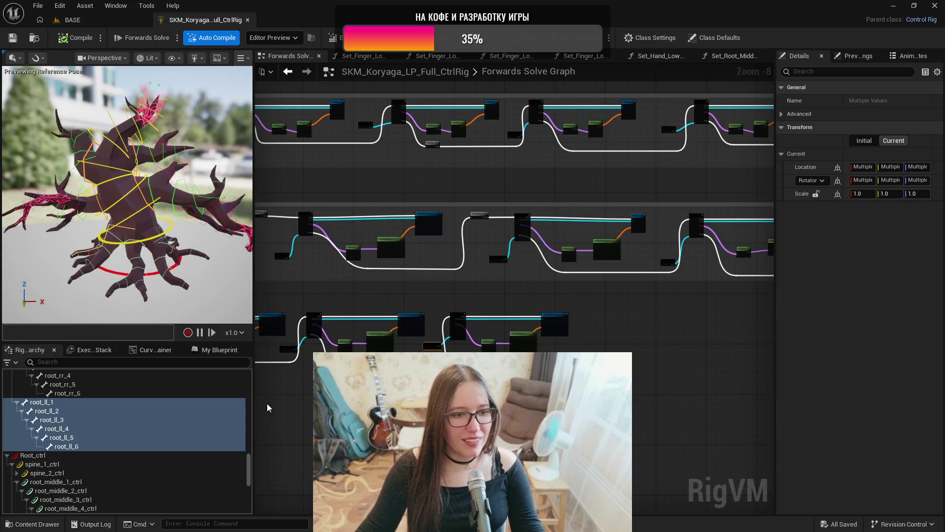
scroll(690, 418, "down", 3)
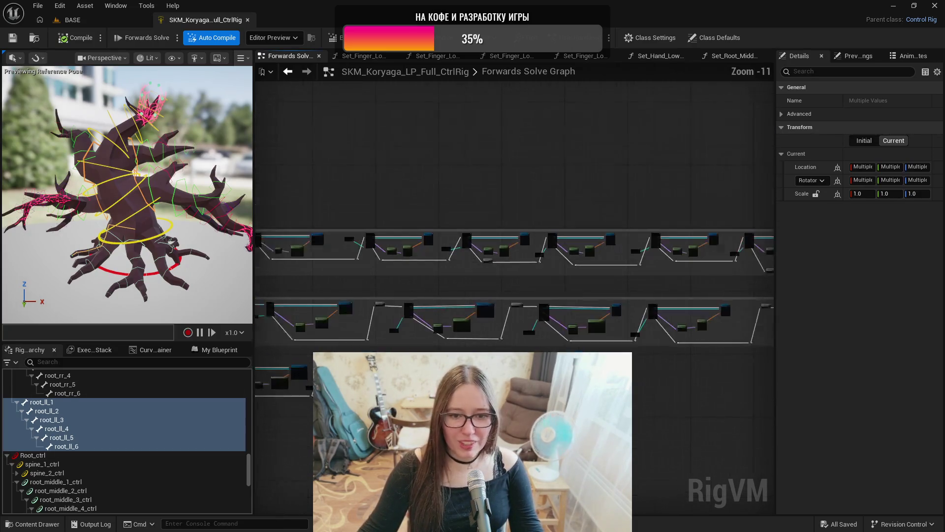
left_click_drag(691, 417, 696, 417)
scroll(460, 418, "down", 1)
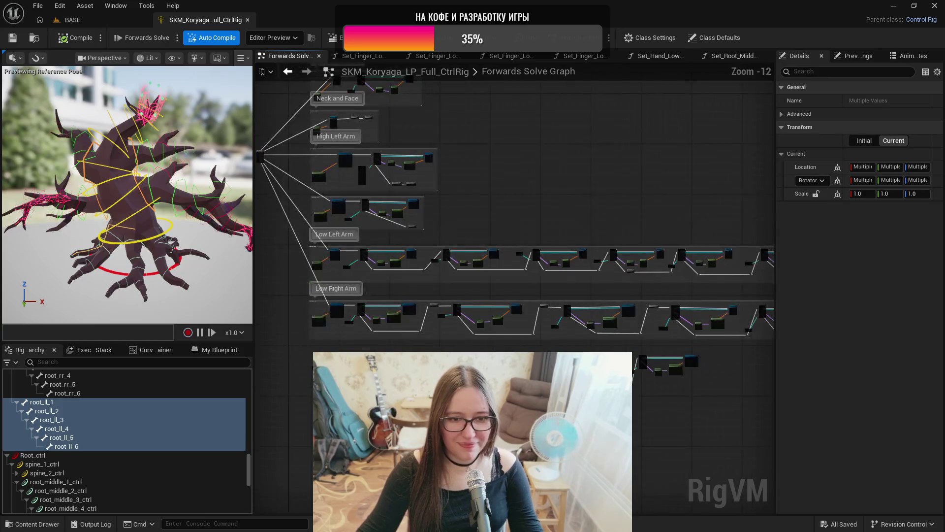
mouse_move(460, 418)
left_mouse_down()
mouse_move(642, 357)
mouse_move(731, 354)
left_mouse_up()
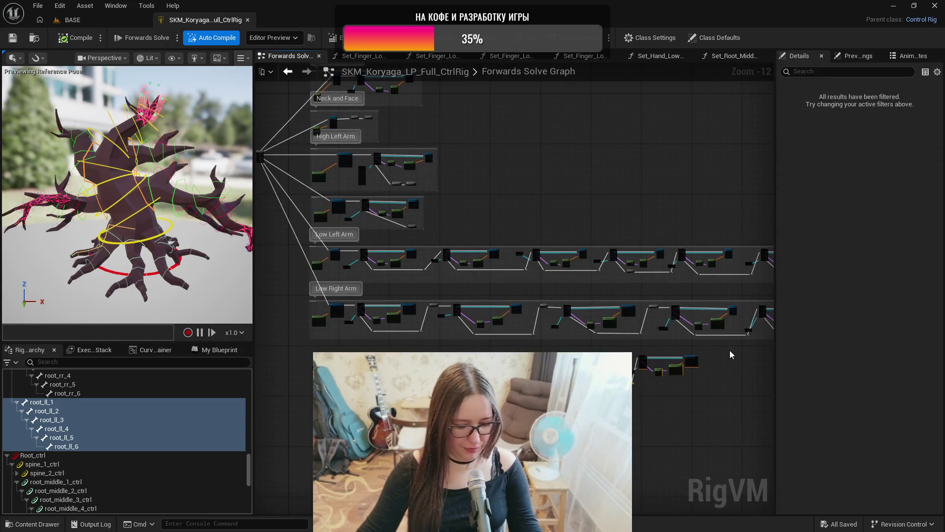
key("c")
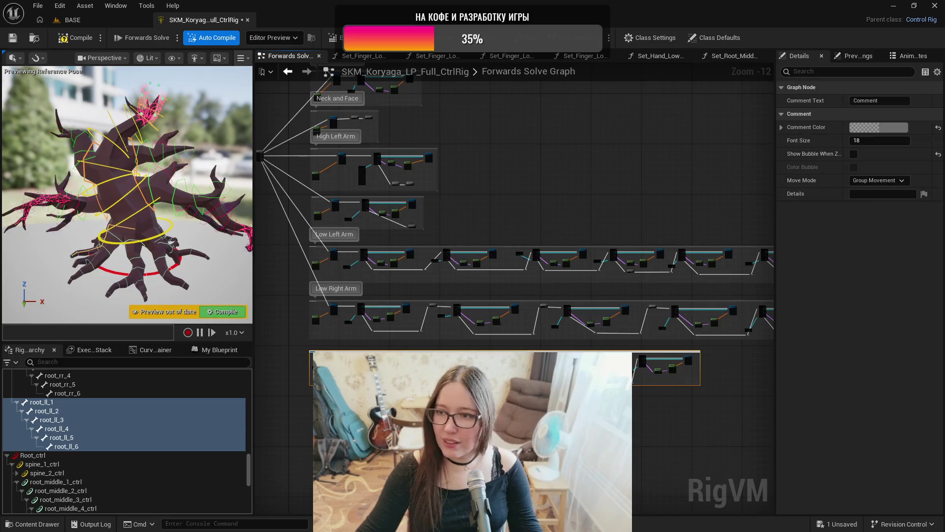
scroll(349, 320, "up", 7)
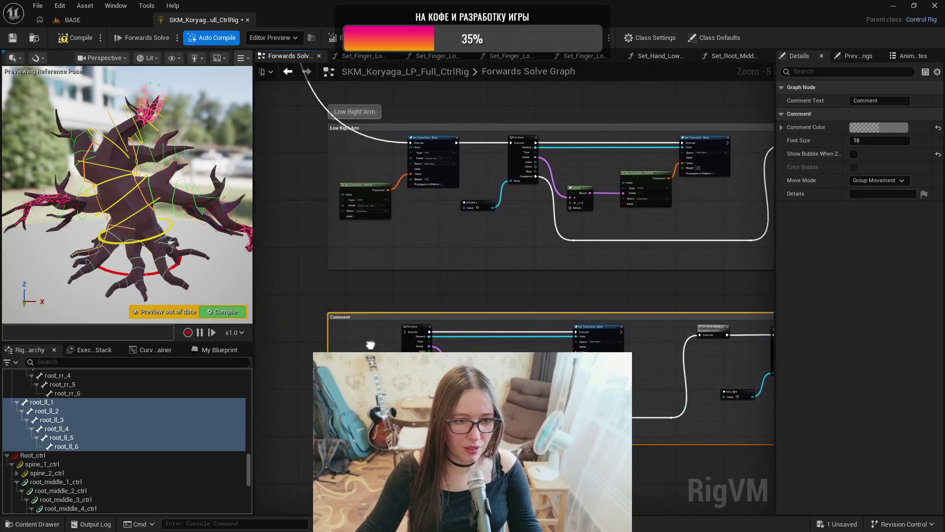
double_click(347, 317)
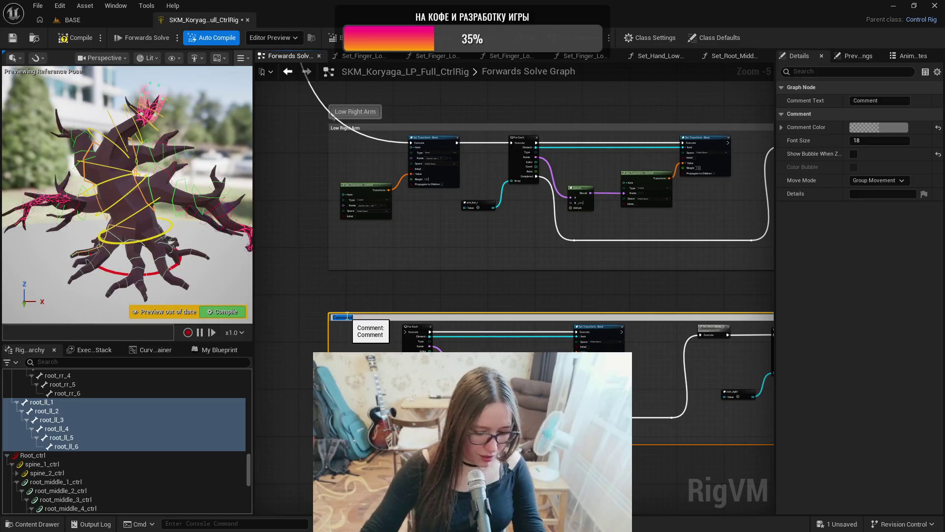
type("Roots")
key("Return")
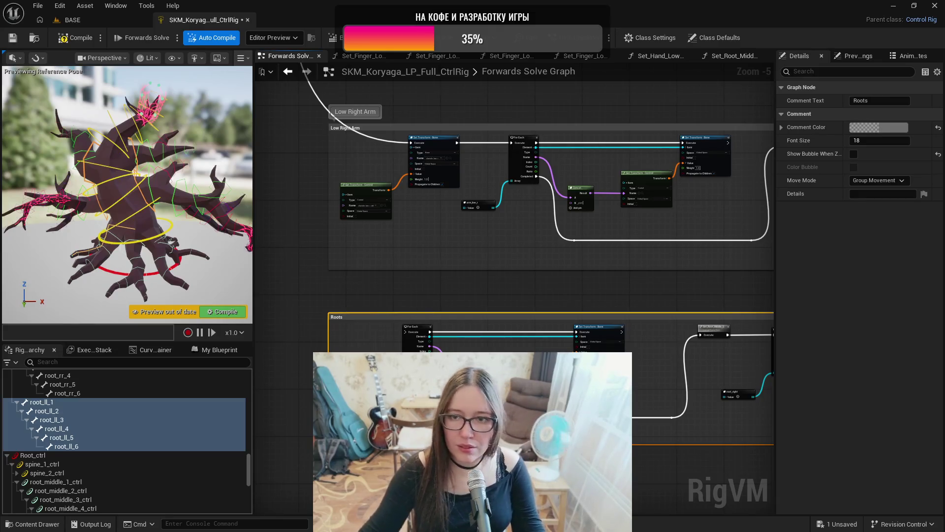
left_click(854, 155)
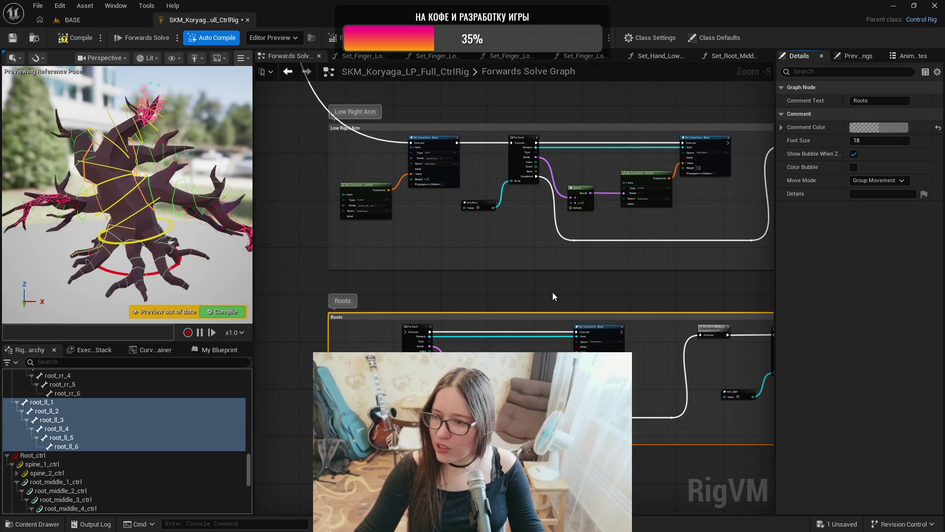
- Review the Low Left Arm and Low Right Arm groups and move the Sequence node down-left
scroll(552, 292, "down", 2)
scroll(552, 291, "down", 1)
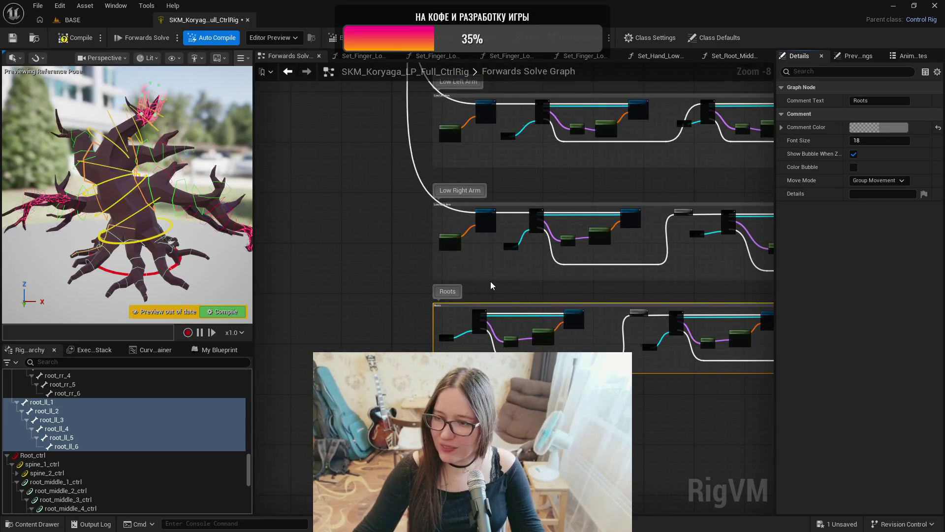
scroll(382, 256, "down", 2)
scroll(373, 196, "up", 5)
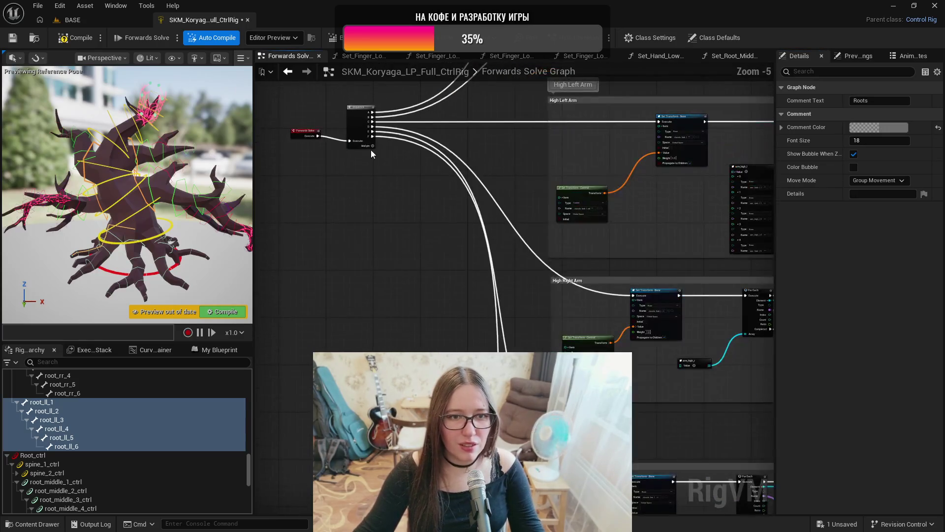
scroll(374, 148, "up", 1)
left_click_drag(367, 142, 371, 10)
left_click_drag(658, 482, 658, 233)
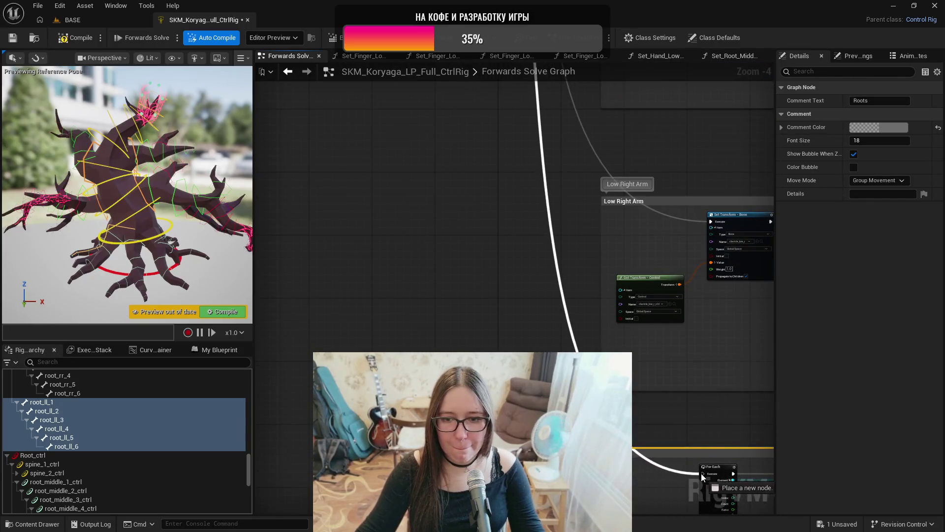
scroll(365, 243, "down", 3)
scroll(375, 241, "down", 2)
left_click_drag(388, 247, 438, 253)
scroll(416, 275, "down", 2)
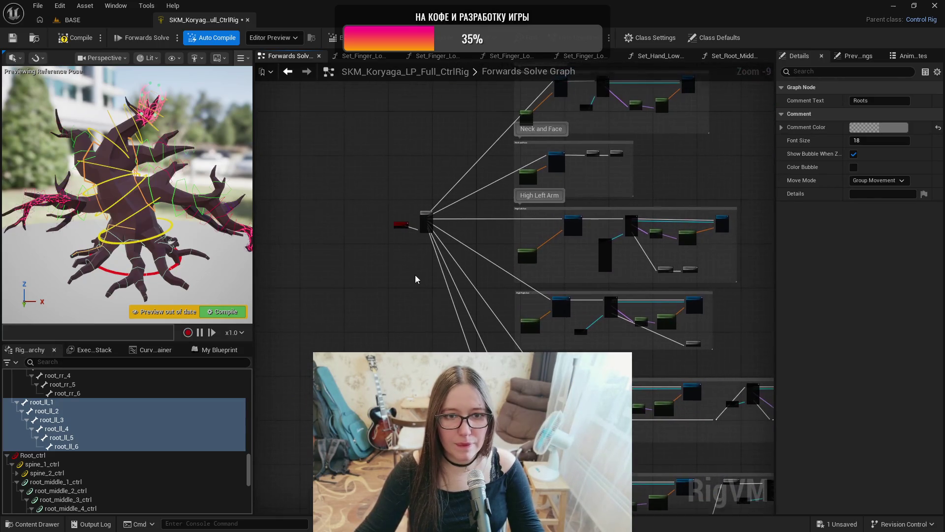
left_click(420, 231)
mouse_move(422, 237)
left_mouse_down()
mouse_move(415, 312)
mouse_move(415, 291)
left_mouse_up()
- Compile the tree's Control Rig and save the asset
scroll(412, 292, "up", 6)
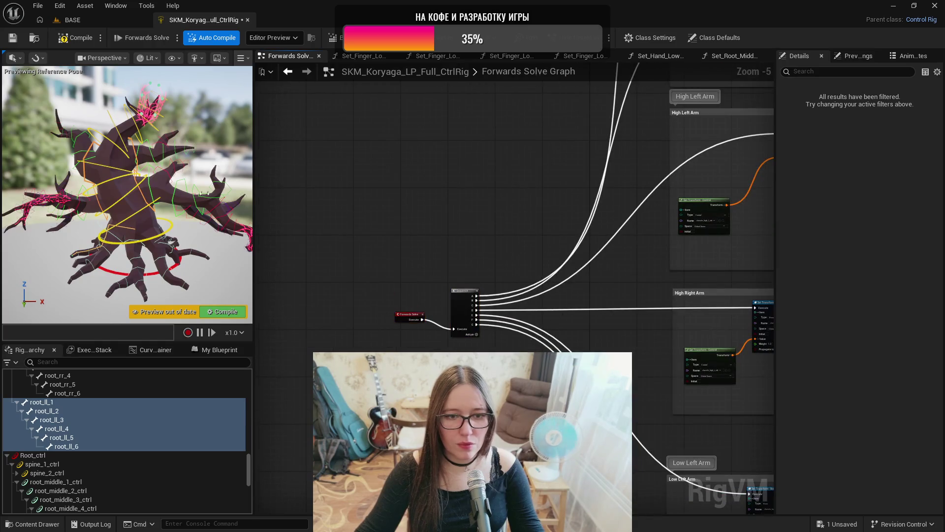
left_click(74, 38)
left_click(12, 38)
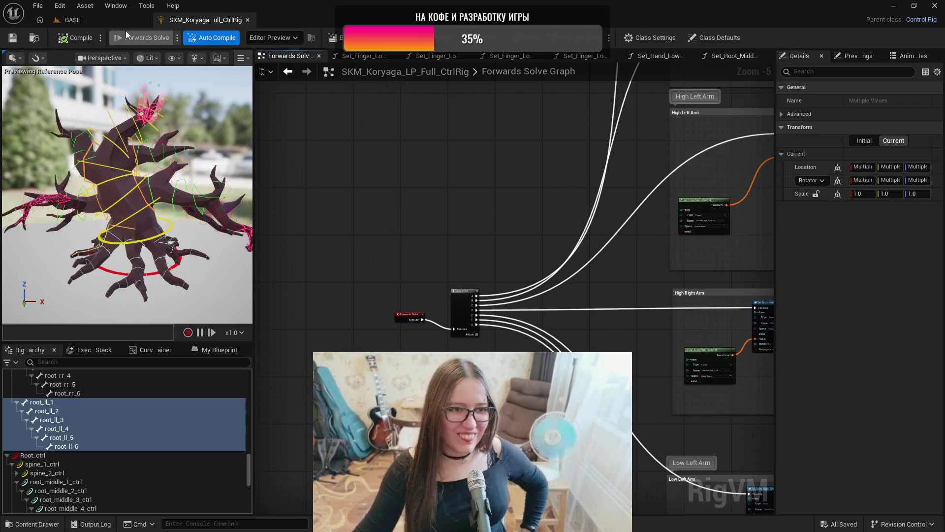
- Return to the BASE level and make Koryaga_AnimMap the current level
left_click(72, 22)
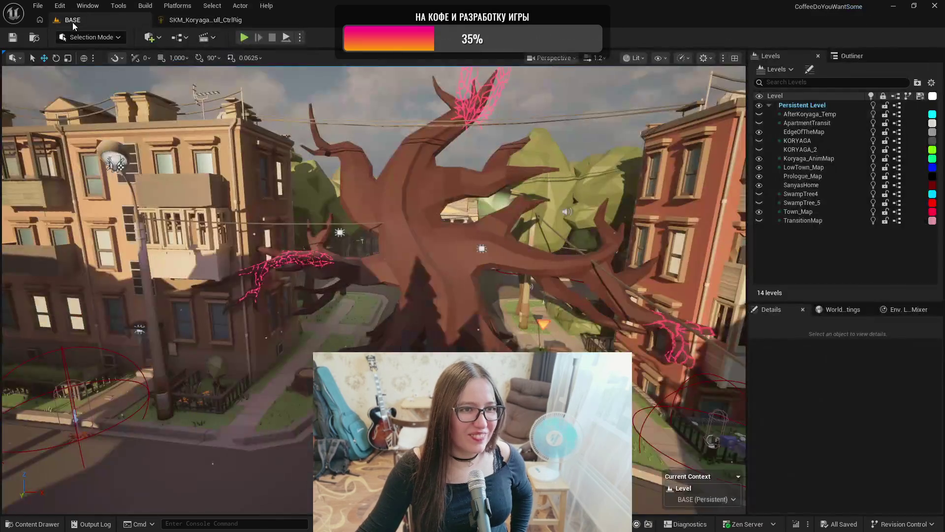
left_click_drag(440, 332, 440, 330)
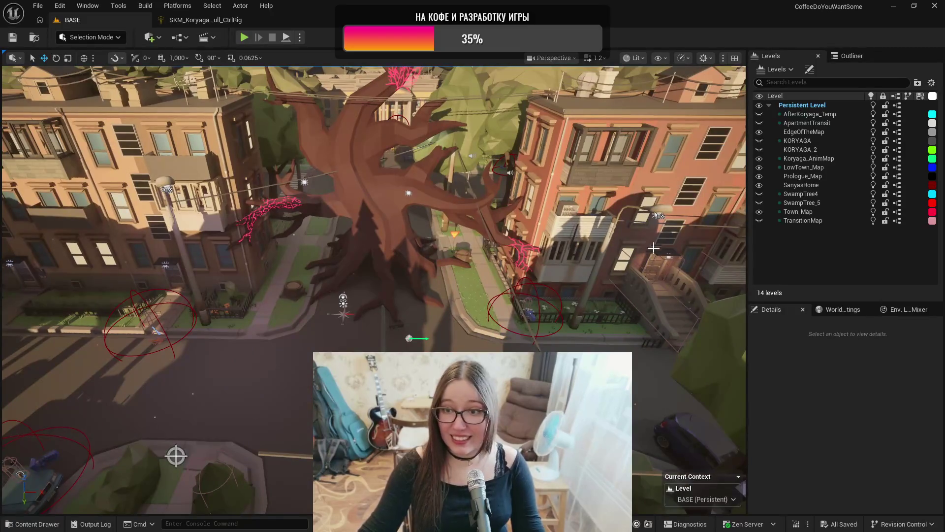
double_click(805, 158)
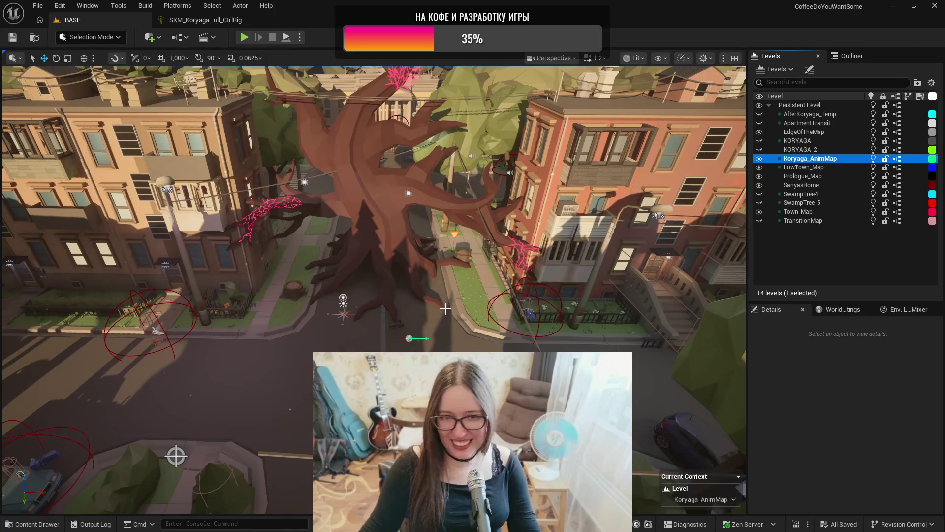
- Drop the tree's Control Rig from the Content Drawer into the town, accepting placement outside level bounds
key("ctrl+space")
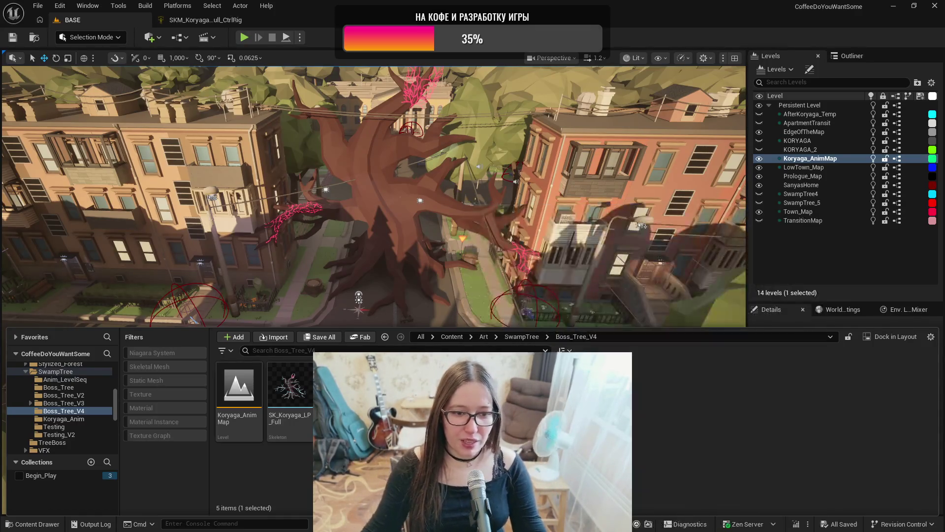
scroll(374, 194, "up", 3)
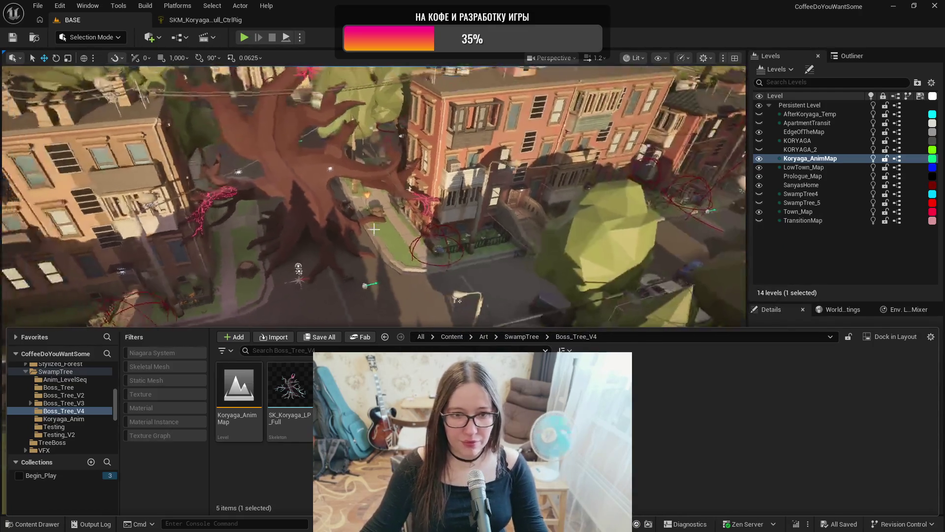
scroll(395, 274, "down", 4)
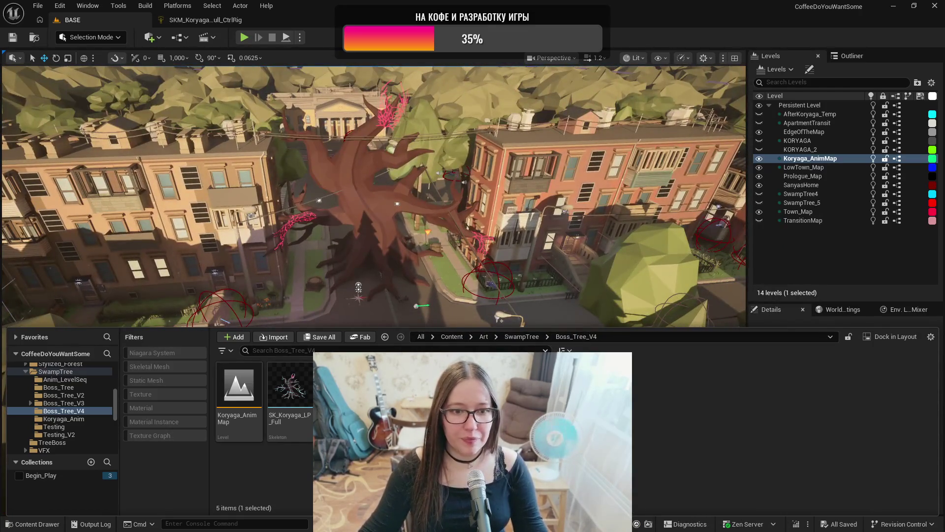
left_click_drag(395, 274, 402, 313)
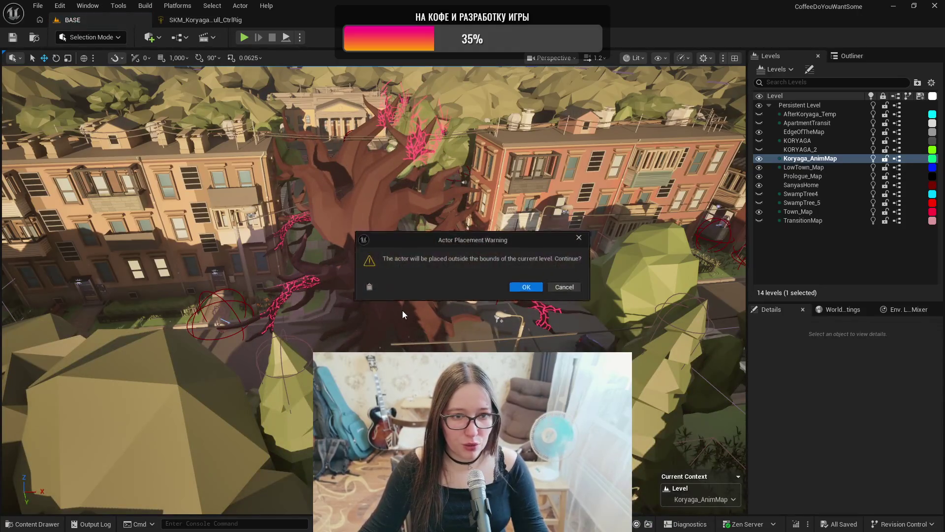
left_click(525, 288)
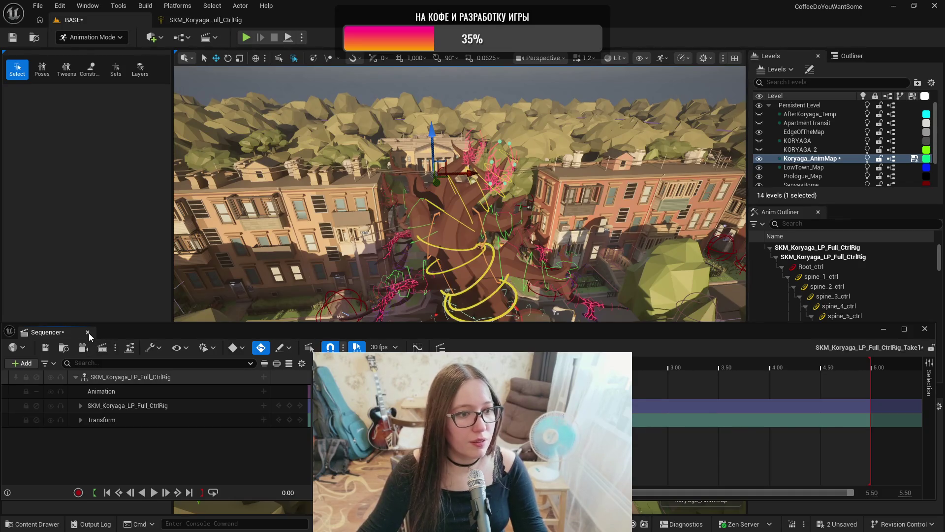
- Leave animation mode and move the placed tree rig actor to location 0, 6200, 0
left_click(88, 333)
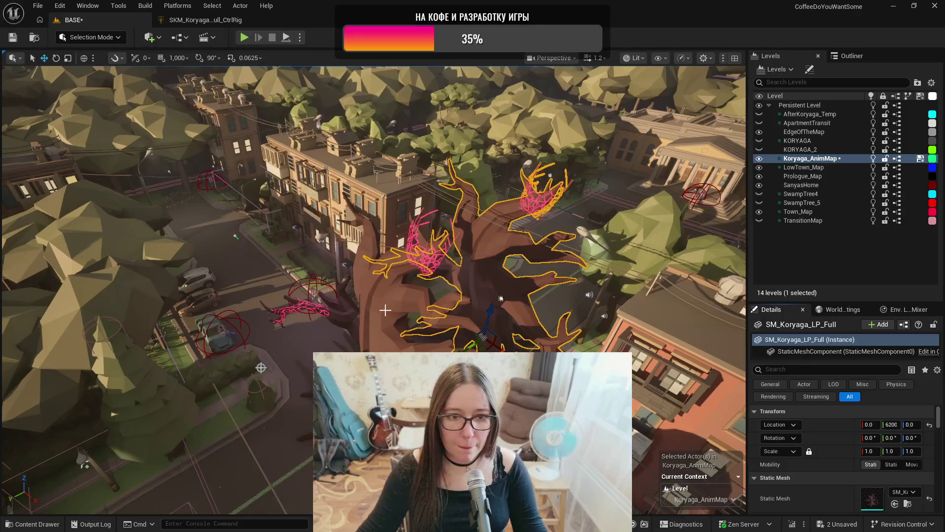
left_click(387, 313)
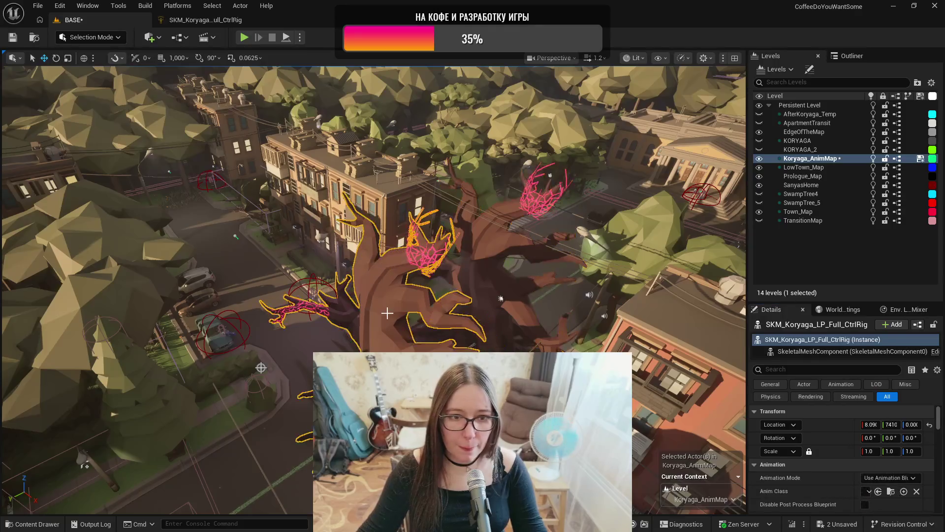
left_click(841, 425, "shift")
key("f")
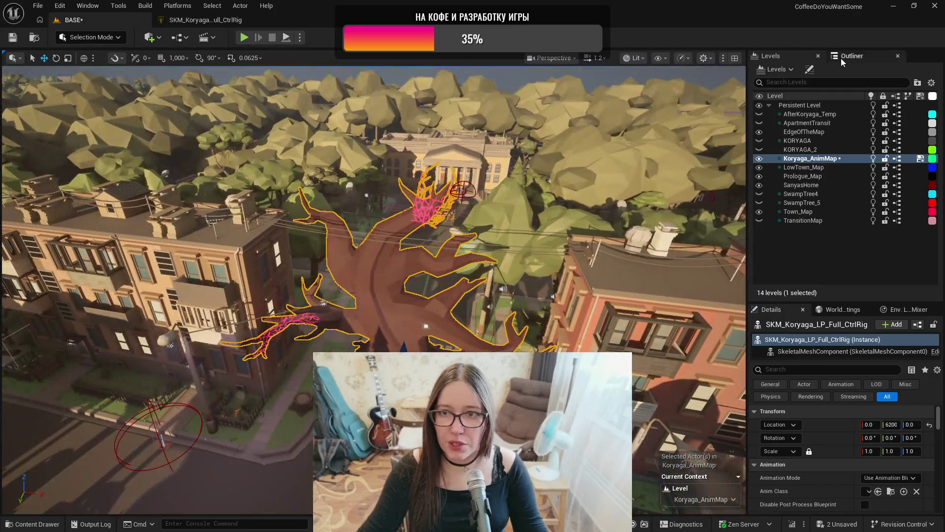
- Hide the SKM_Koryaga_LP_Full_CtrlRig actor and sink the static tree mesh SM_Koryaga_LP_Full to Z -200
left_click(852, 56)
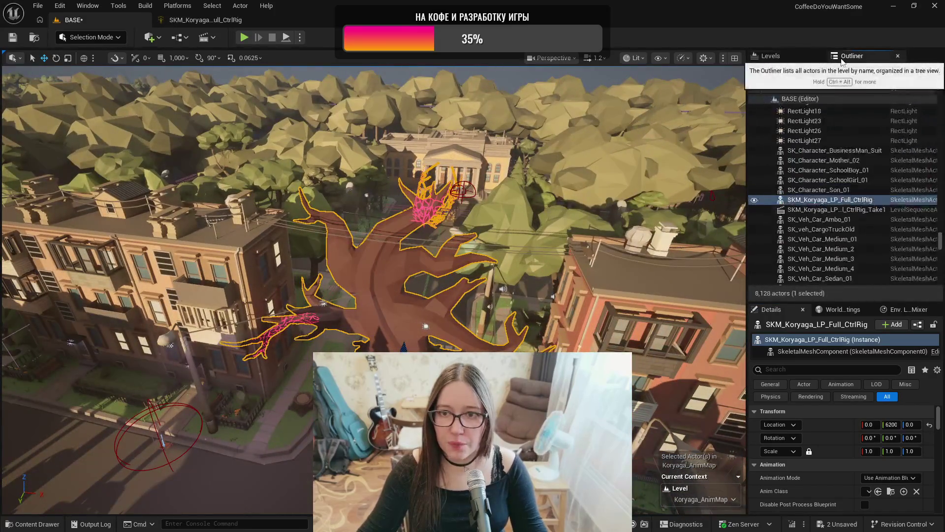
left_click(754, 199)
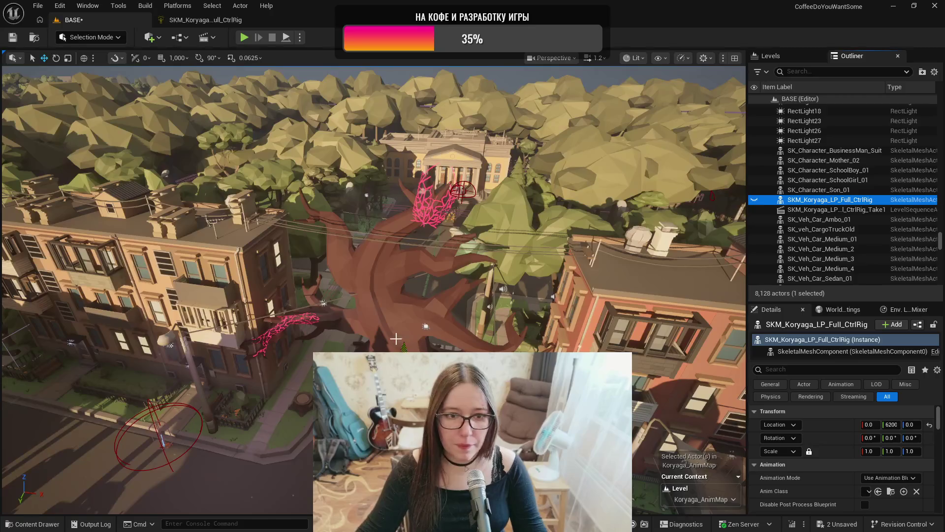
left_click(395, 322)
mouse_move(395, 322)
left_mouse_down()
mouse_move(344, 318)
mouse_move(172, 268)
left_mouse_up()
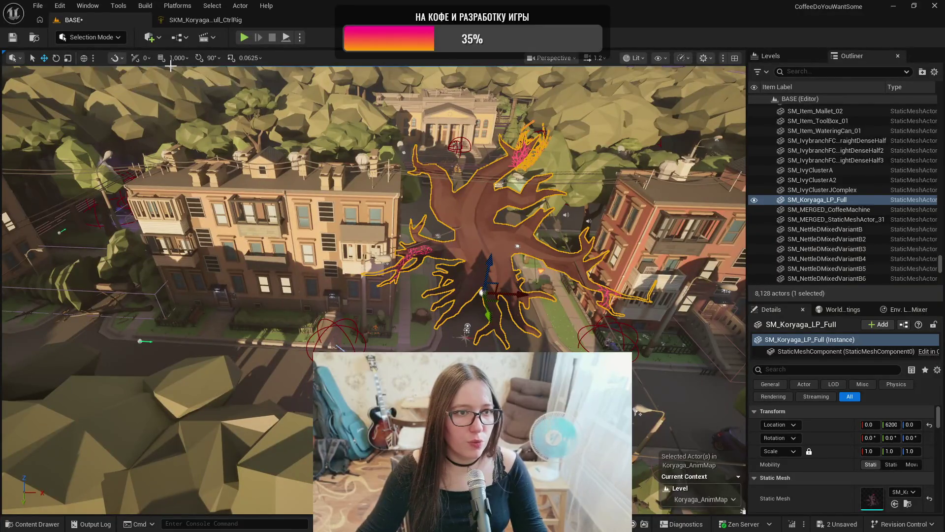
scroll(379, 327, "down", 3)
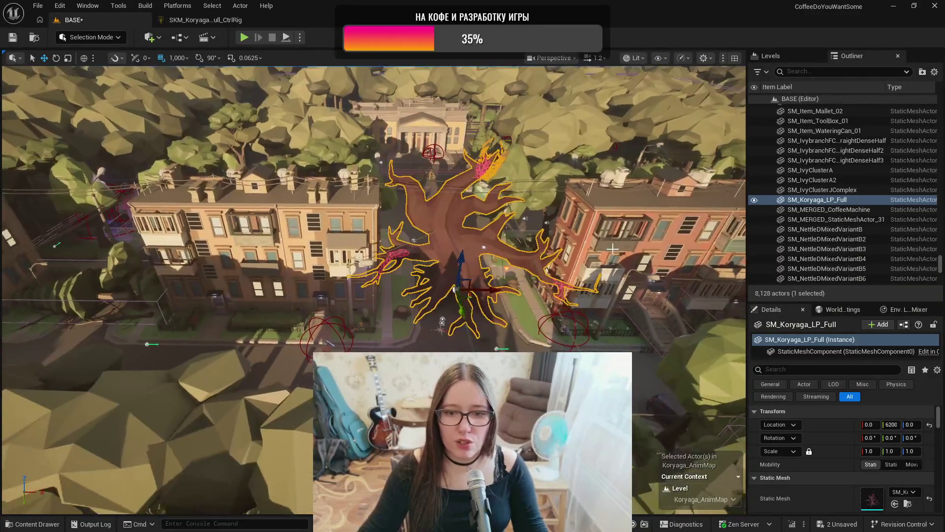
left_click_drag(463, 258, 465, 413)
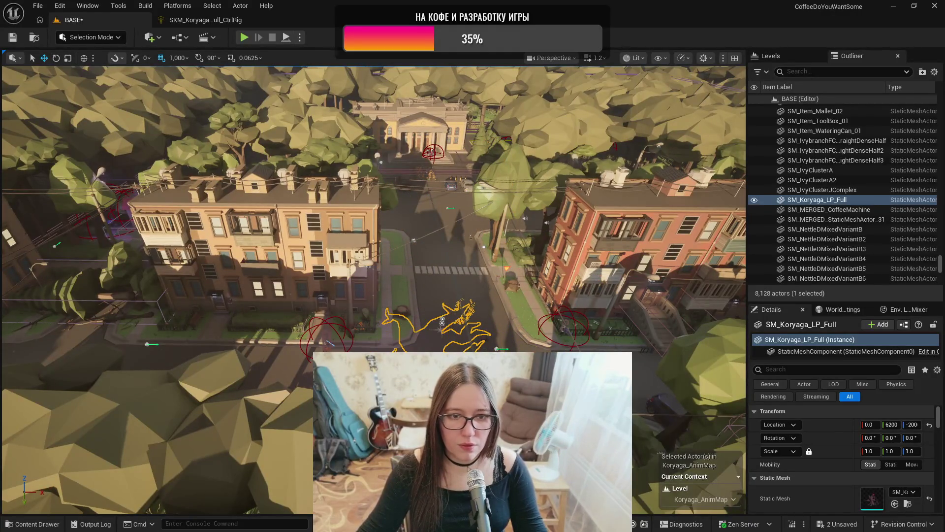
scroll(442, 321, "up", 10)
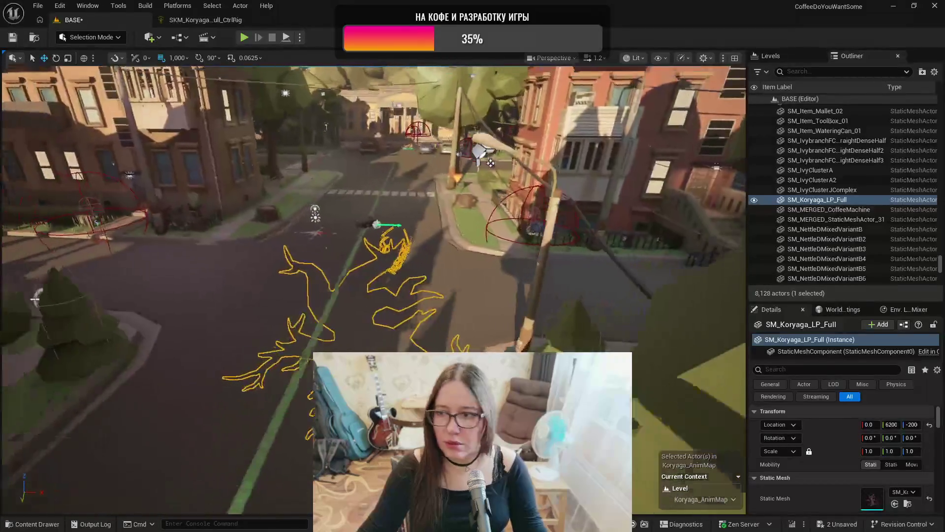
scroll(480, 158, "down", 5)
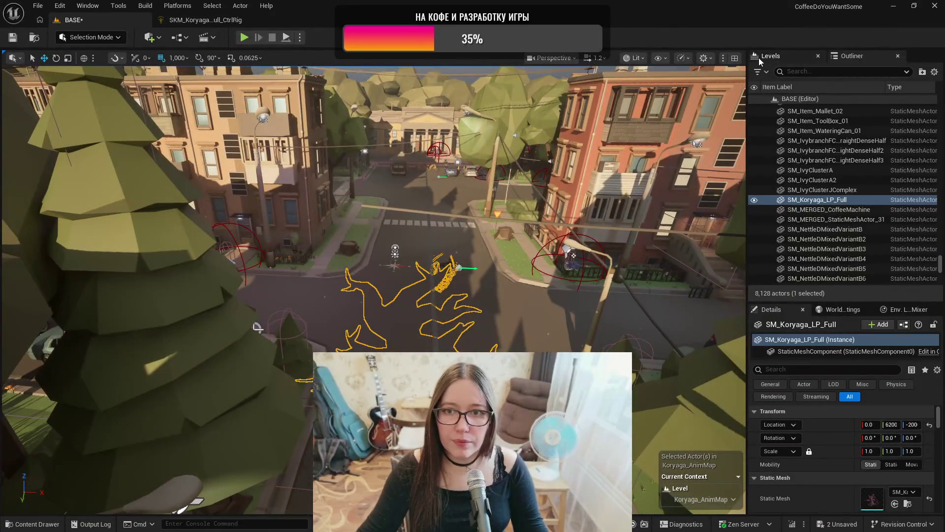
- Delete the SKM_Koryaga_LP_Full_CtrlRig_Take1 level sequence actor from the Outliner
left_click(760, 60)
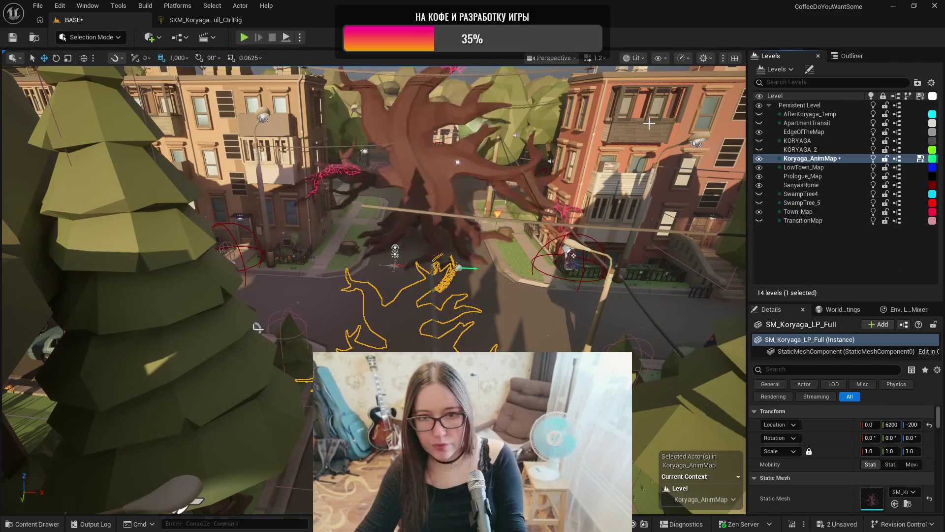
left_click_drag(649, 123, 649, 106)
left_click(422, 210)
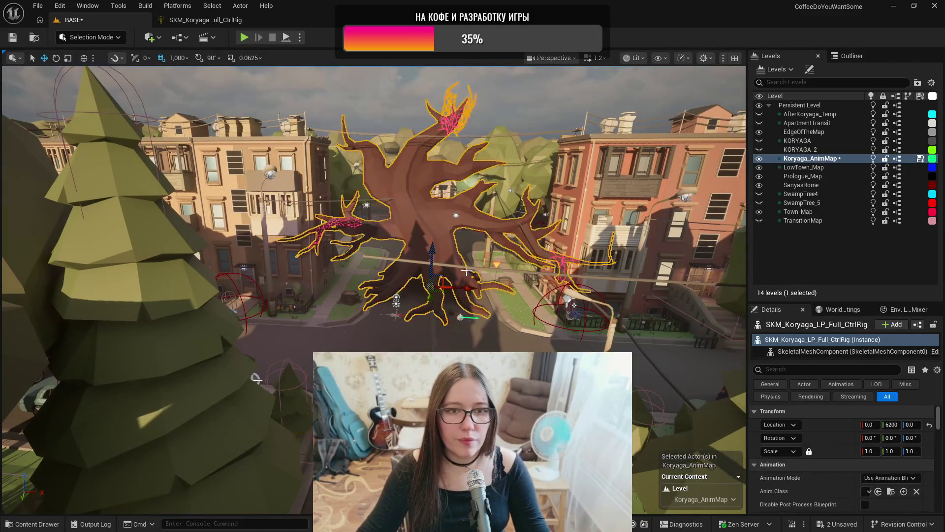
left_click(846, 56)
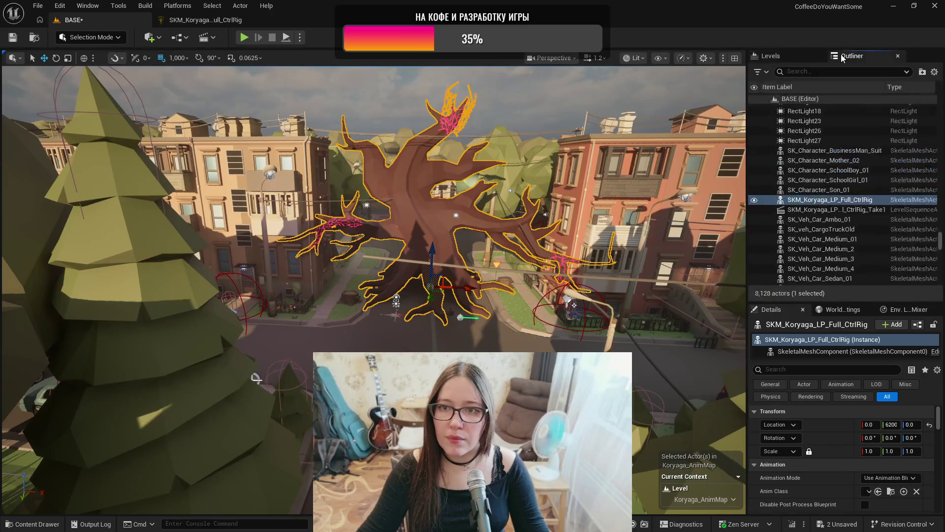
left_click(790, 209)
left_click_drag(478, 354, 478, 348)
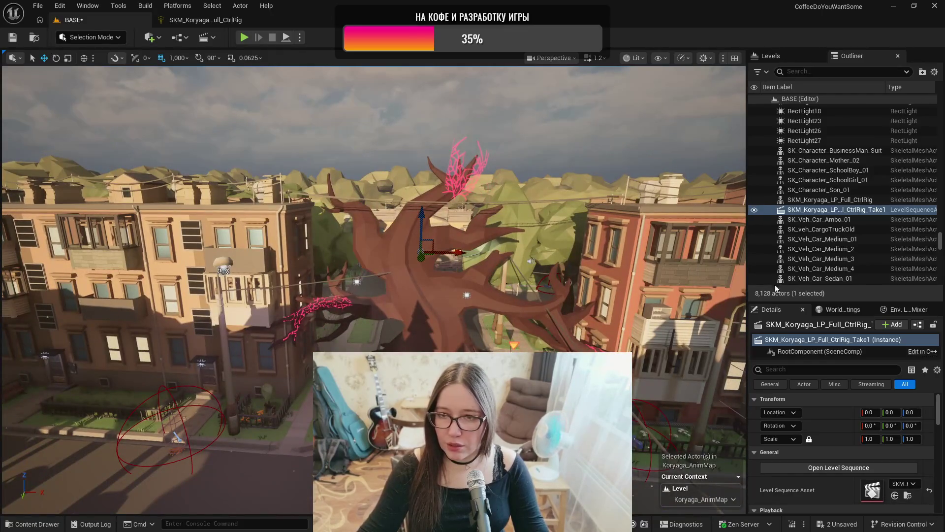
key("Delete")
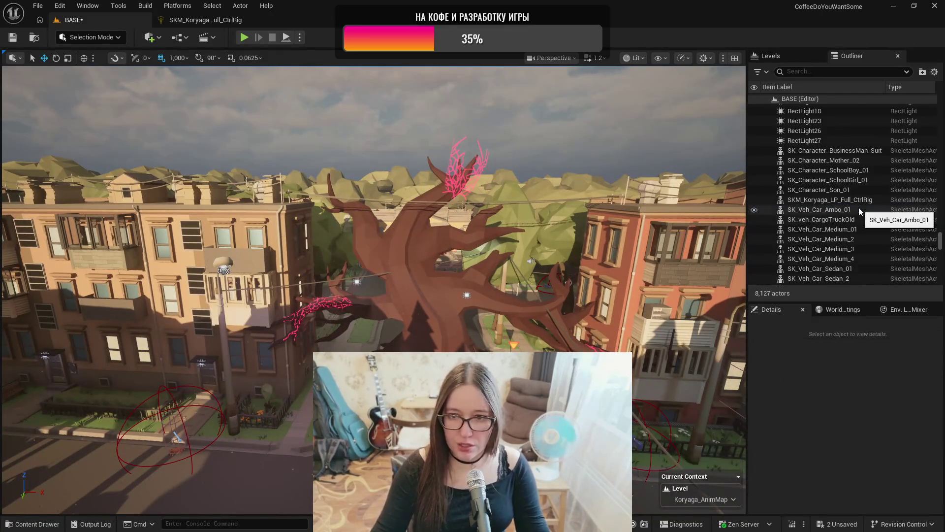
- Create a new Level Sequence asset in the Boss_Tree_V4 content folder
left_click(409, 256)
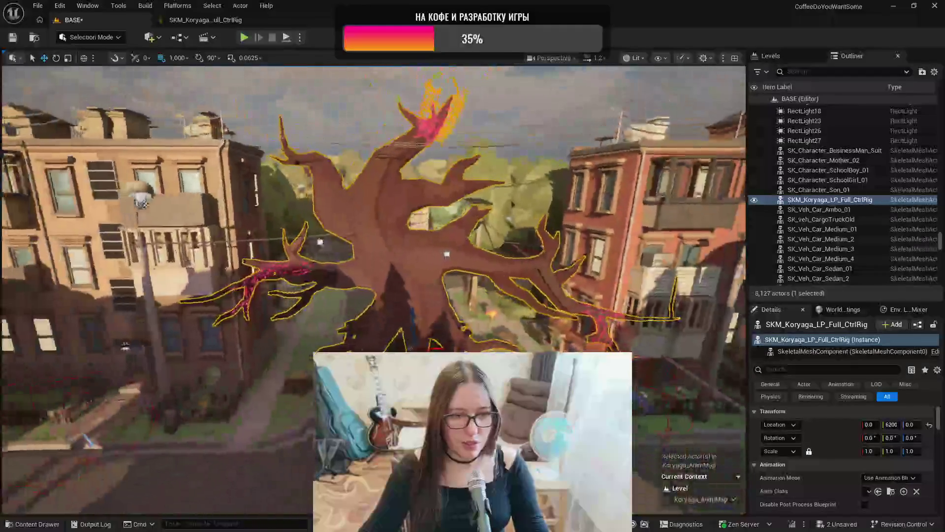
key("ctrl+space")
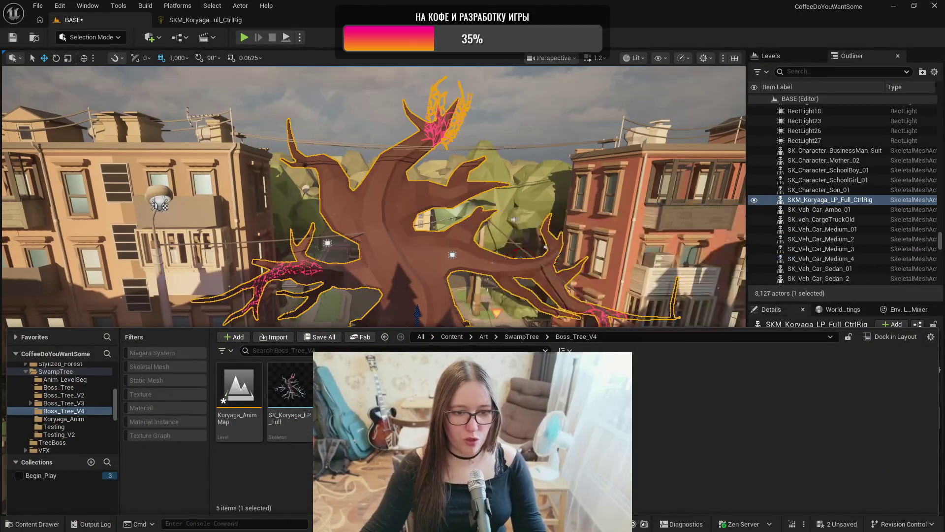
left_click(224, 404)
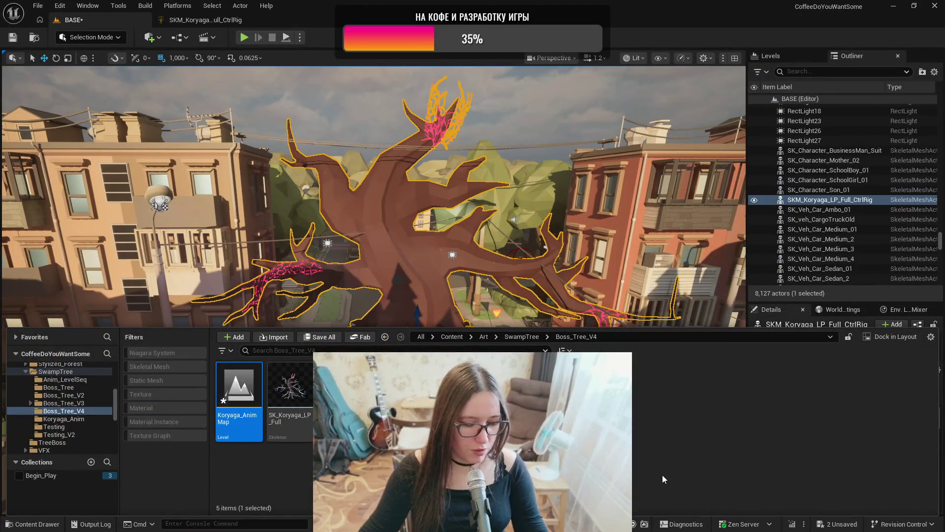
right_click(512, 433)
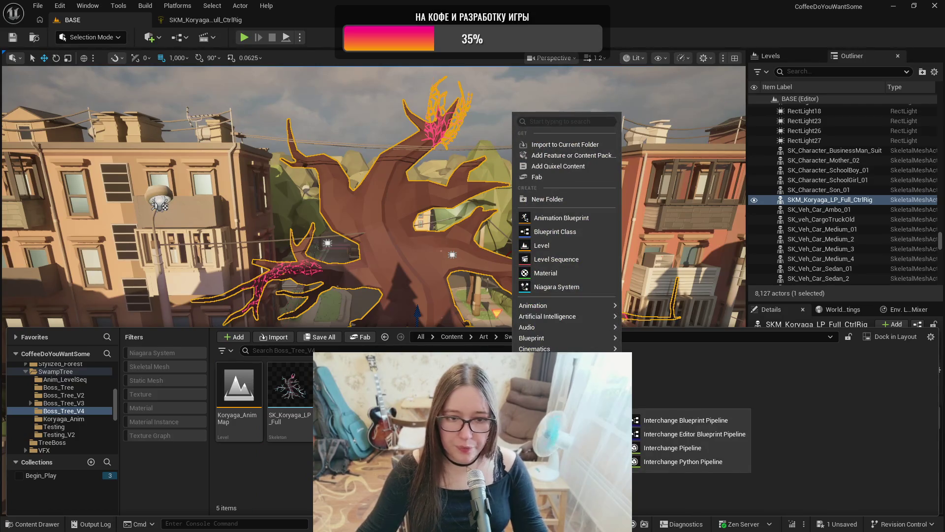
mouse_move(541, 407)
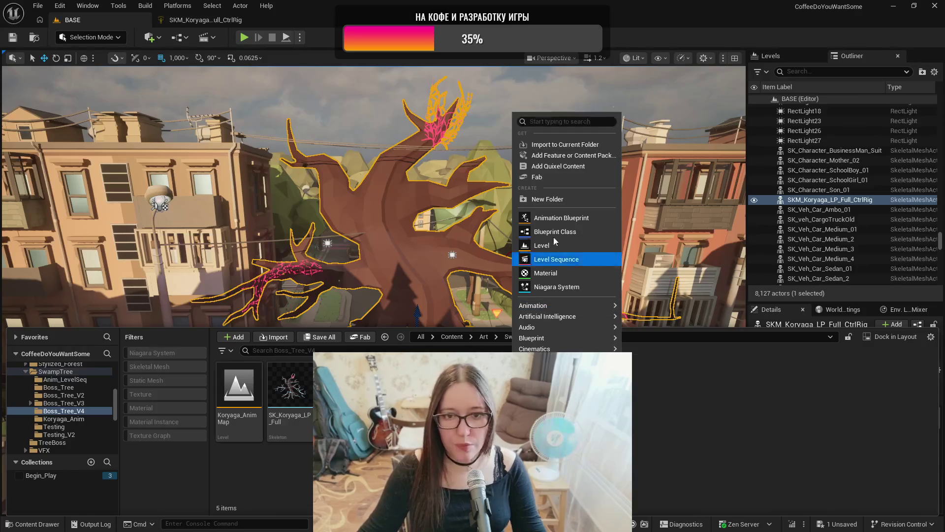
left_click(557, 260)
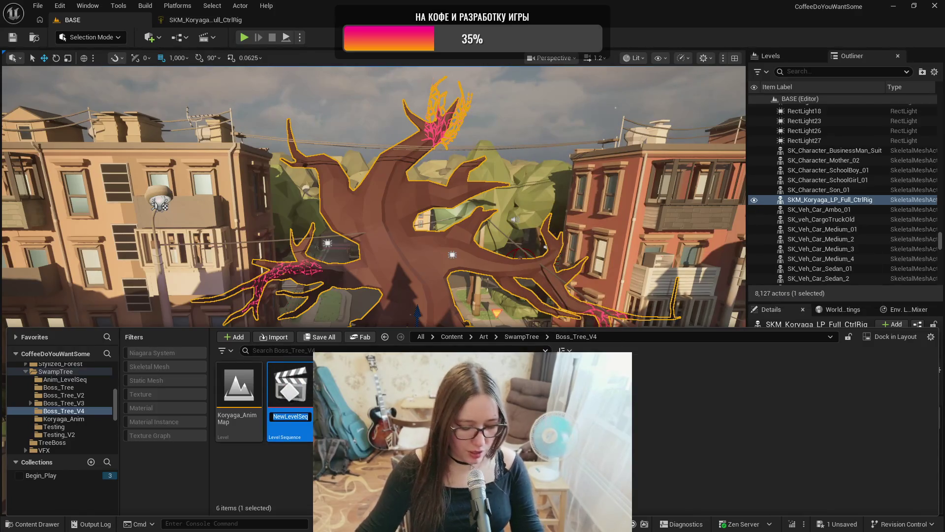
- Name the sequence LS_Koryaga_LB_Release, save it, and open it in Sequencer
type("LS_Koryaga_")
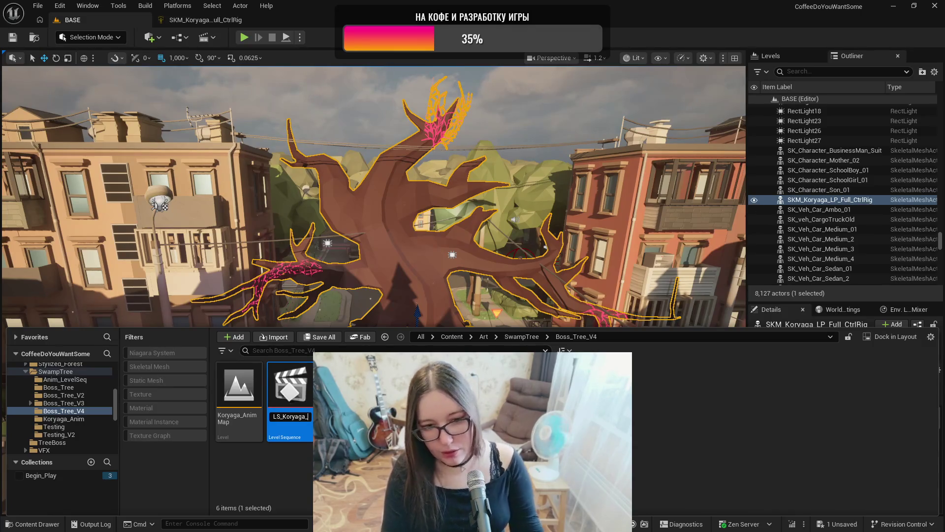
type("LB")
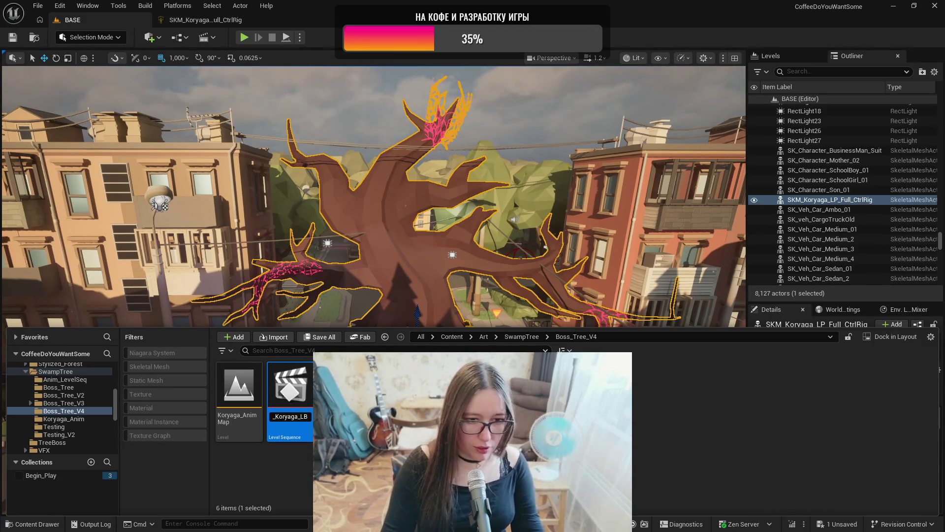
type("_Release")
key("Return")
key("ctrl+s")
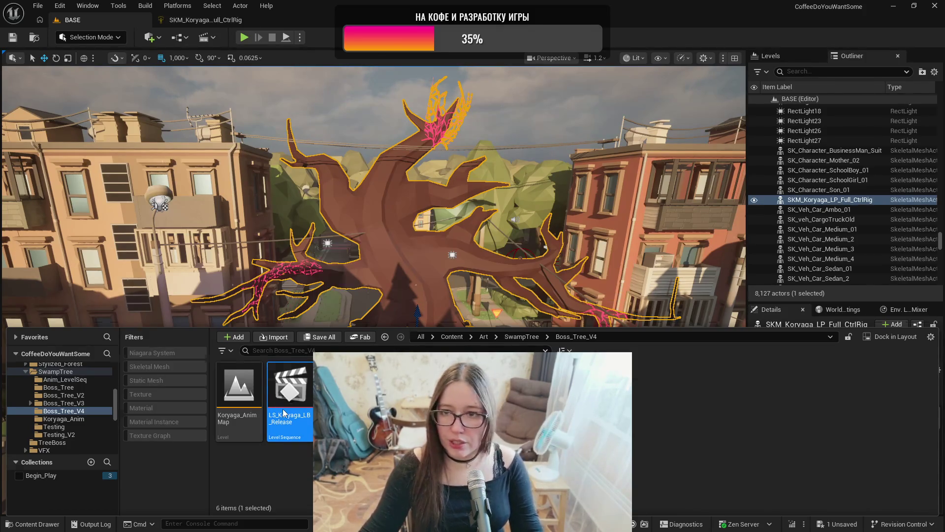
double_click(284, 412)
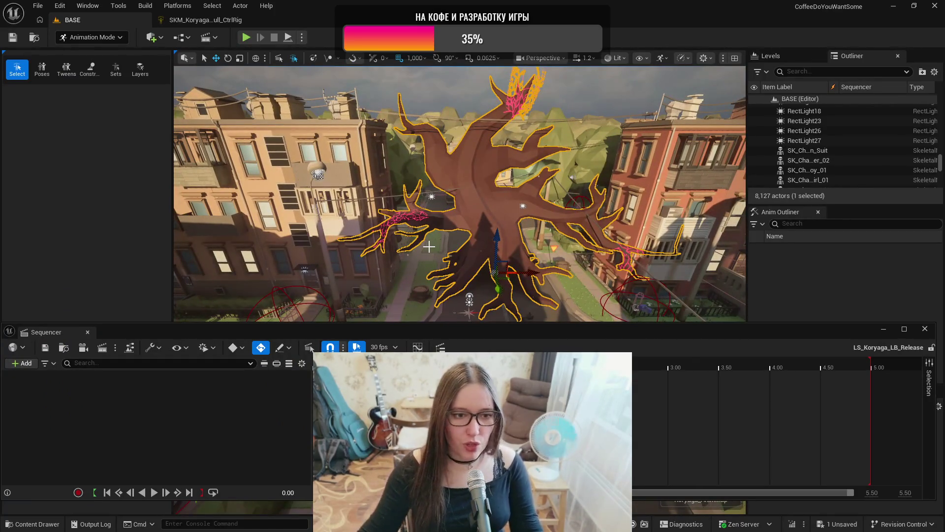
- Add the SKM_Koryaga_LP_Full_CtrlRig tree actor as an actor track in LS_Koryaga_LB_Release
mouse_move(496, 324)
left_mouse_down()
mouse_move(496, 367)
mouse_move(505, 351)
left_mouse_up()
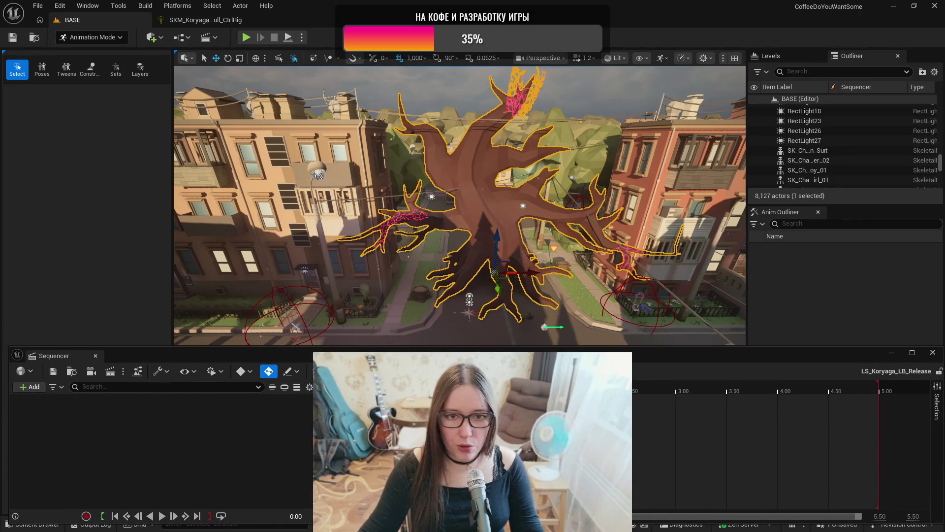
scroll(587, 198, "up", 3)
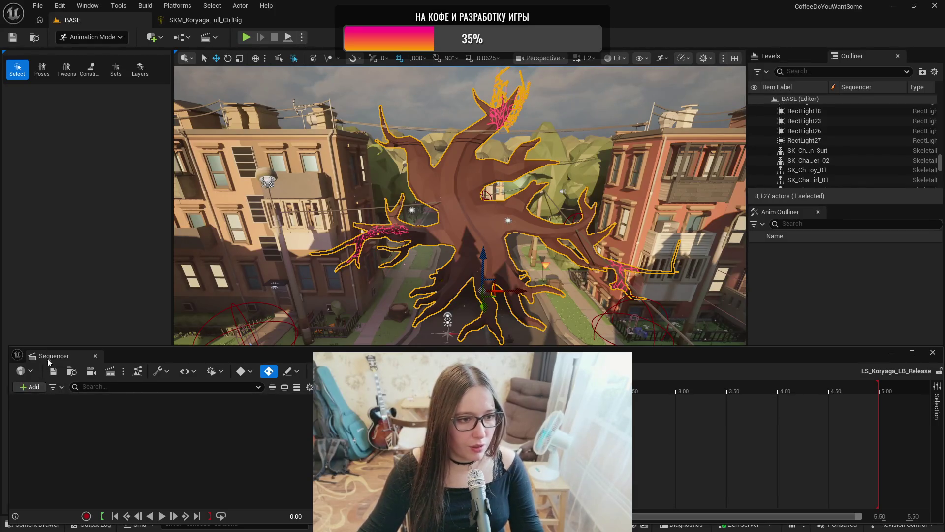
left_click(29, 388)
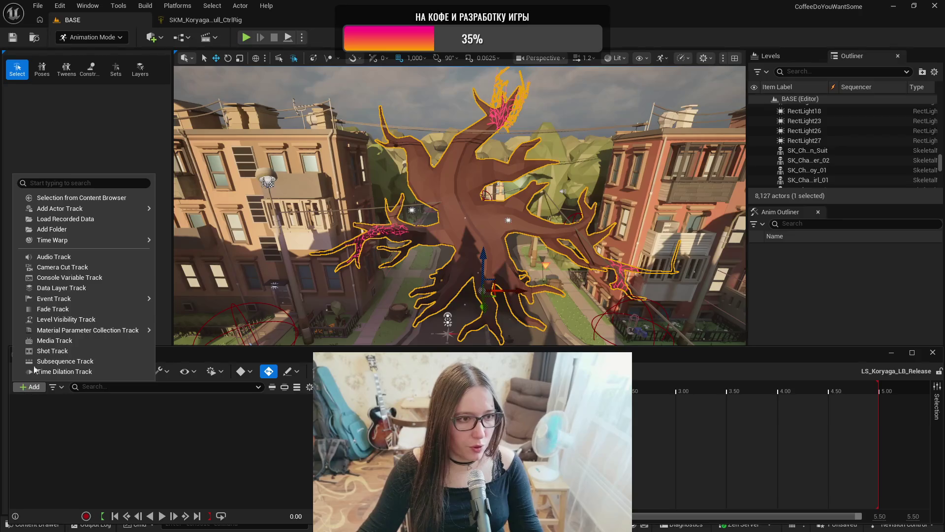
mouse_move(67, 211)
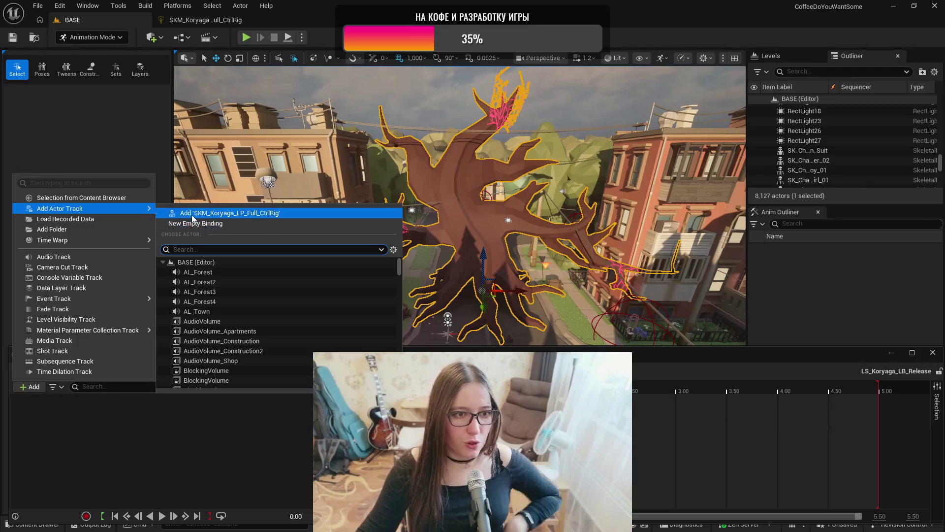
left_click(222, 215)
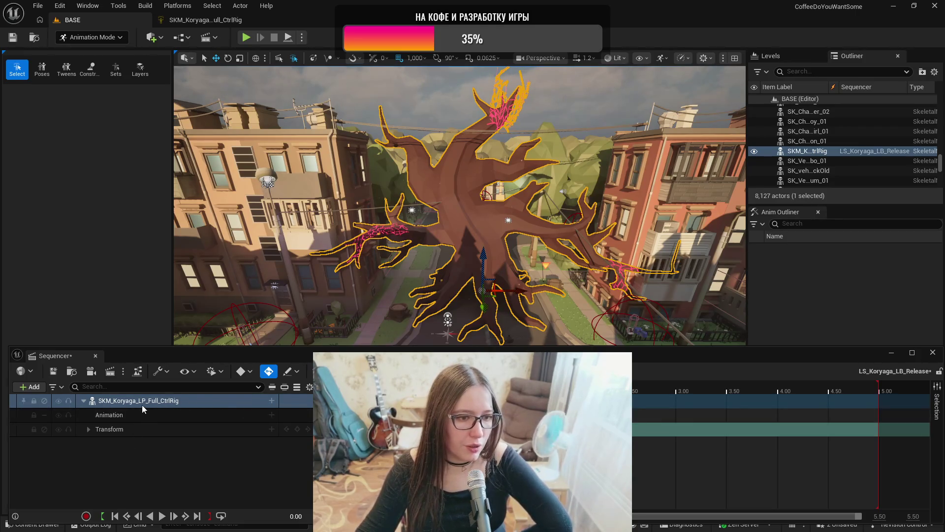
- Add the tree's Control Rig track and expand it to list Root_ctrl and the spine controls
left_click(272, 400)
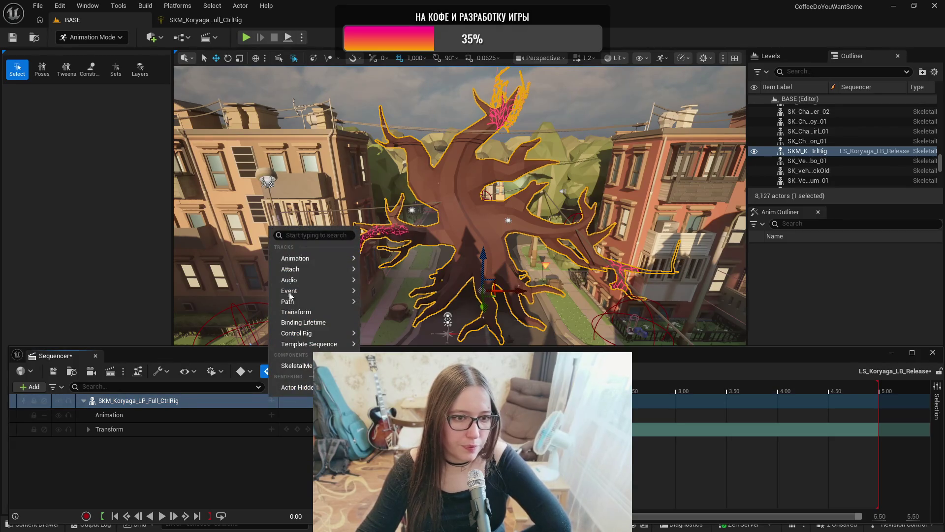
mouse_move(309, 337)
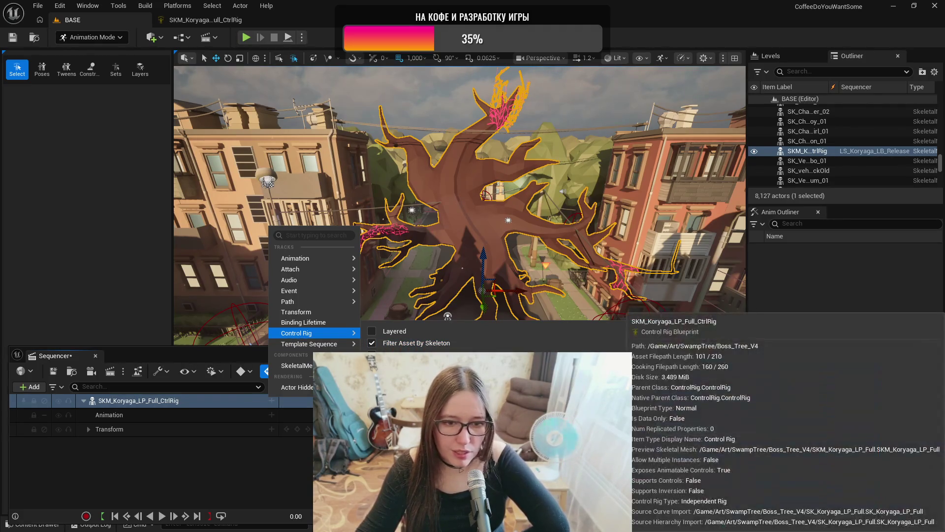
left_click(418, 374)
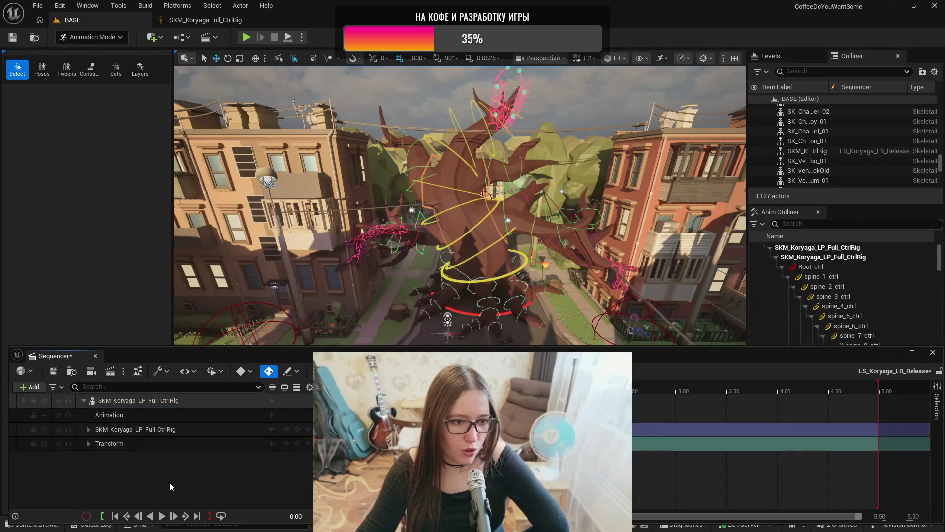
left_click(88, 429)
left_click(88, 429)
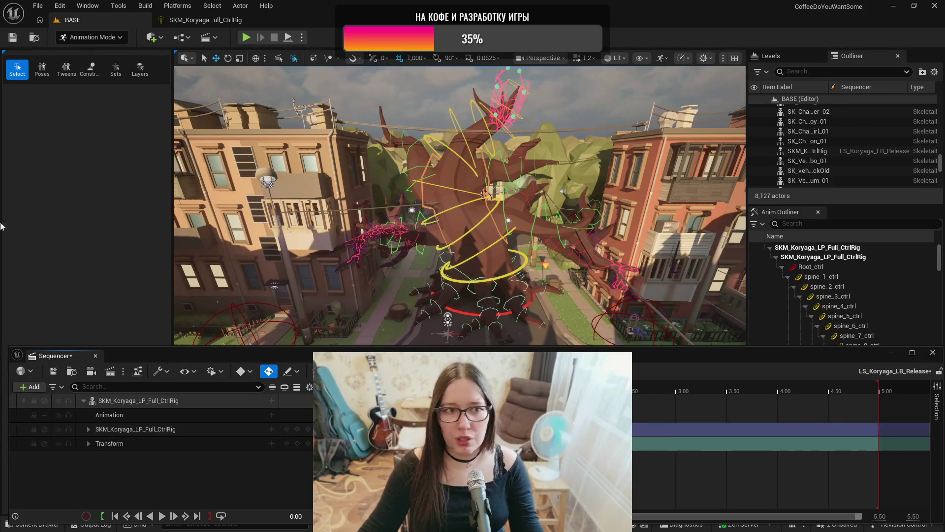
left_click(80, 38)
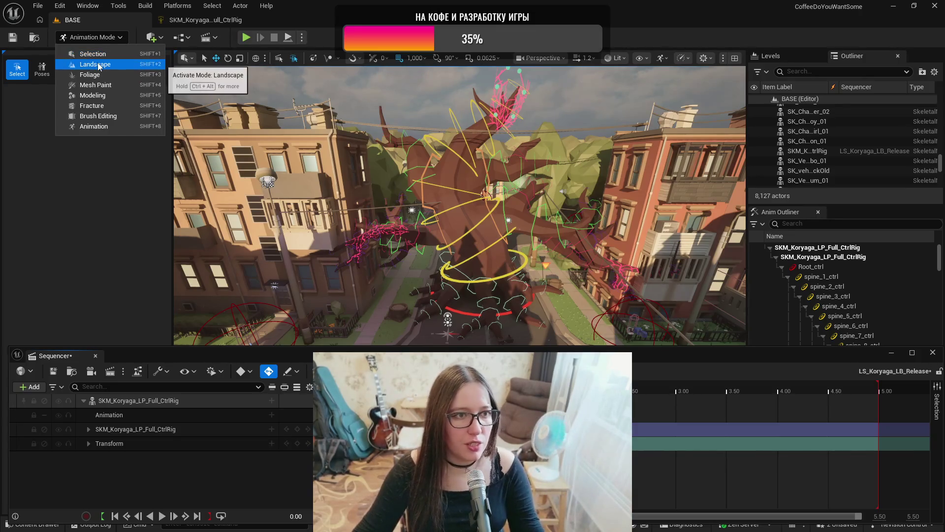
left_click(93, 256)
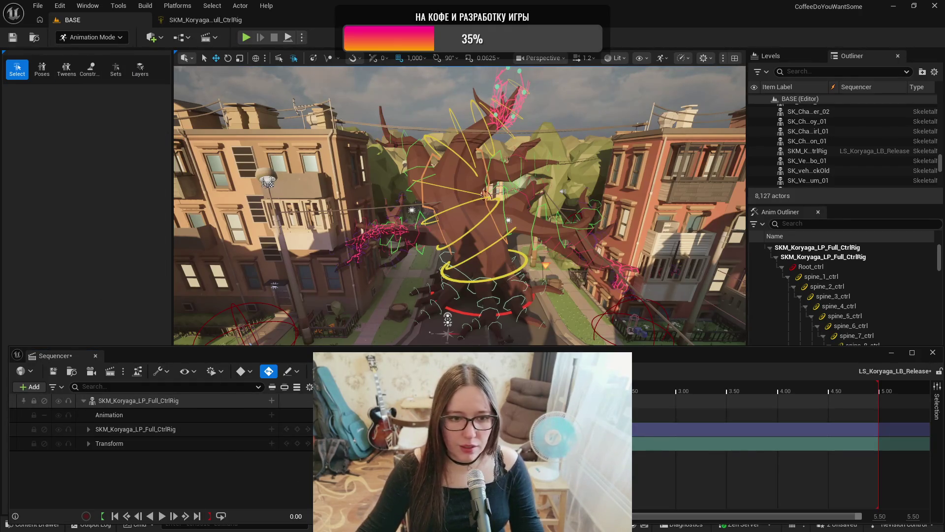
left_click(89, 429)
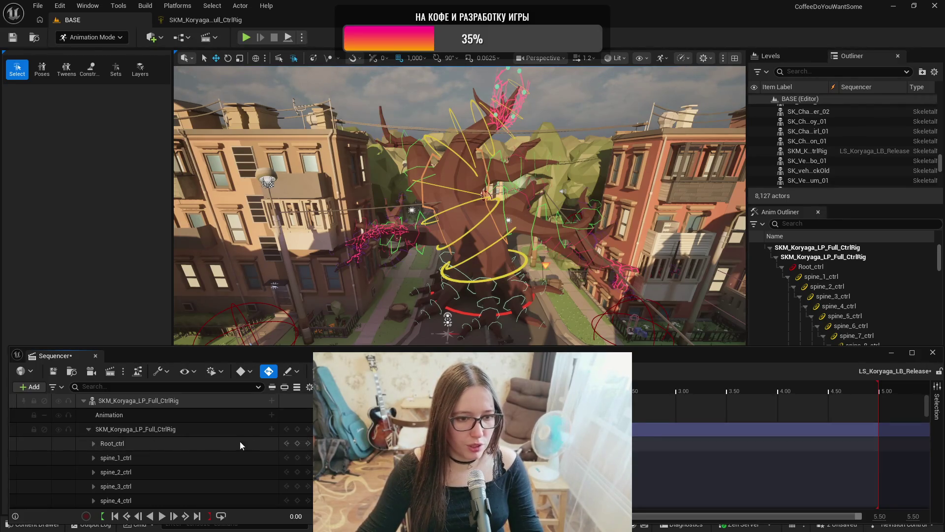
left_click(187, 444)
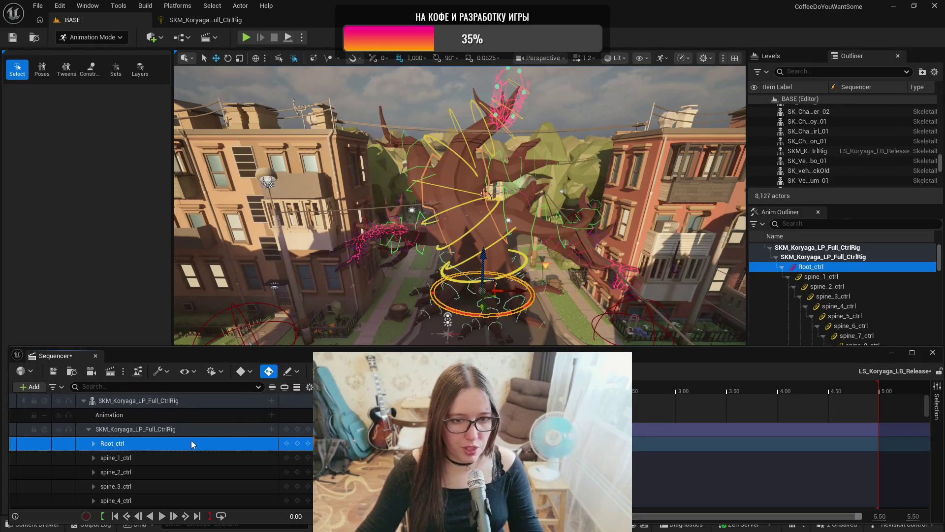
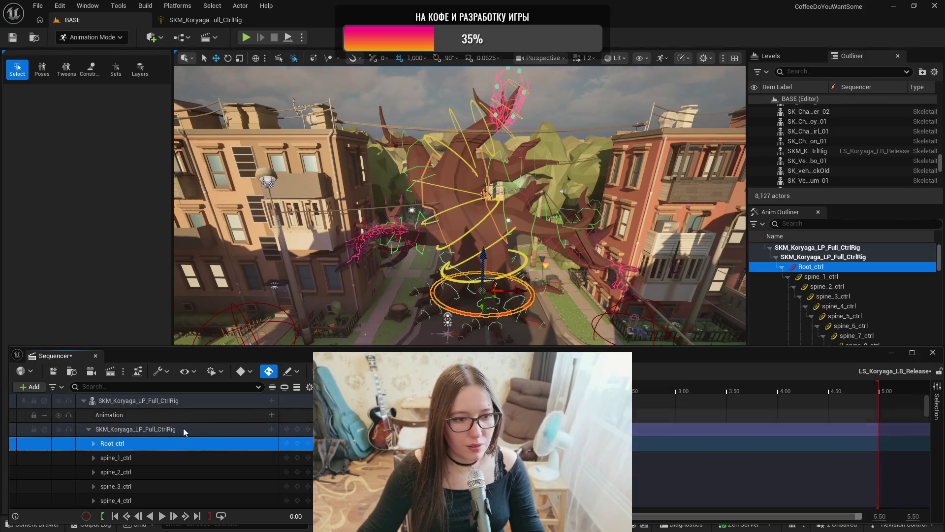
- Fly the camera to a close, eye-level view of the Koryaga rig and select Root_ctrl
mouse_move(212, 324)
left_mouse_down()
mouse_move(212, 281)
mouse_move(197, 251)
left_mouse_up()
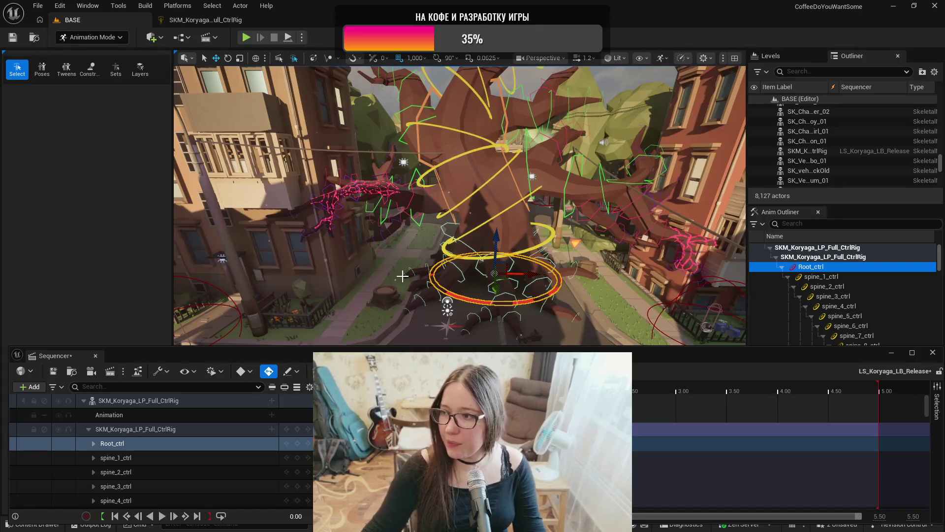
left_click_drag(459, 206, 459, 150)
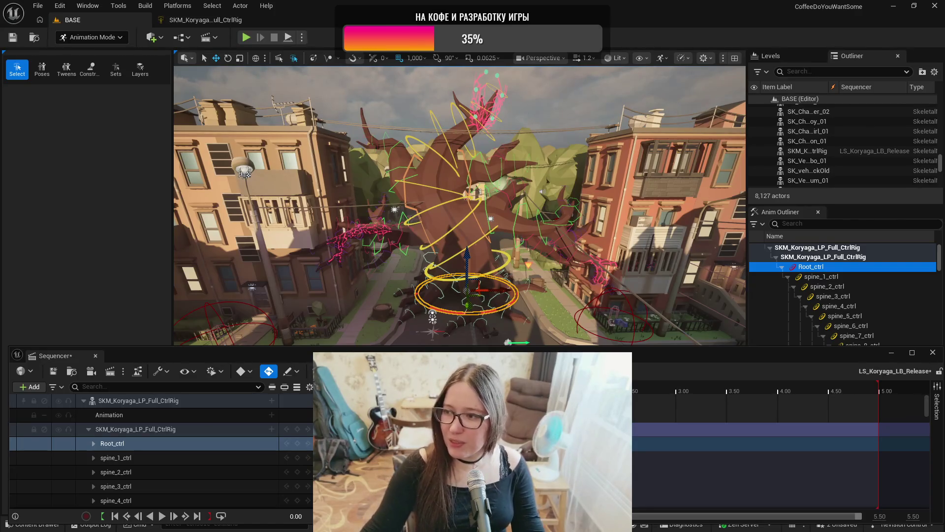
left_click_drag(459, 150, 460, 139)
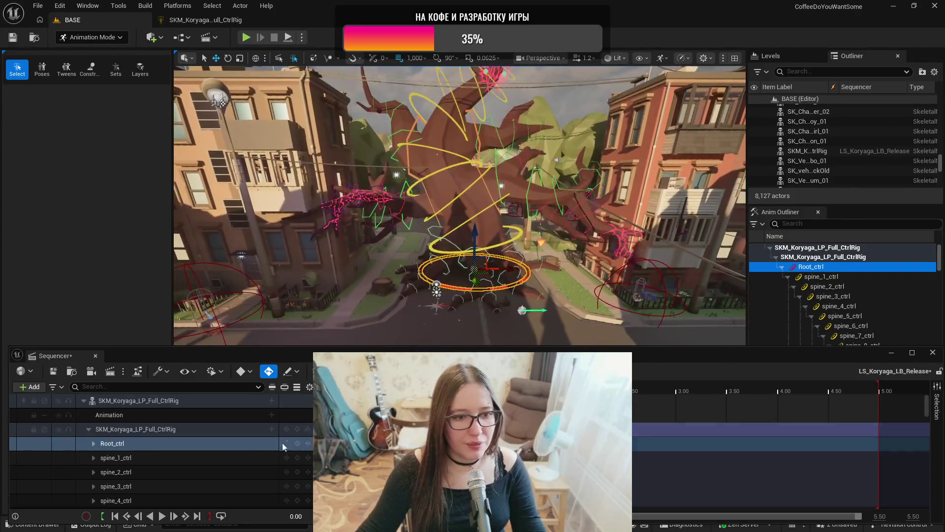
left_click(236, 447)
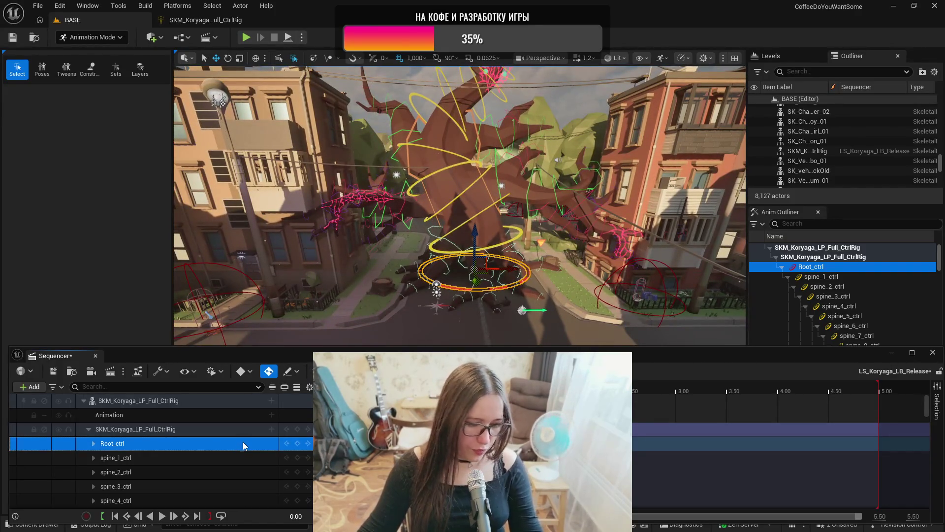
left_click(190, 460)
left_click(189, 473)
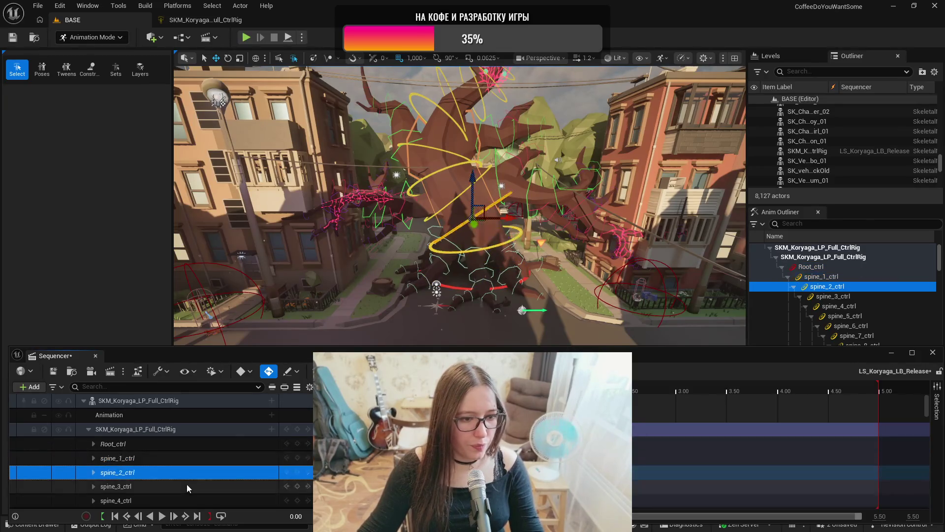
left_click(187, 485)
scroll(192, 465, "down", 2)
left_click(192, 470, "shift")
left_click(192, 471)
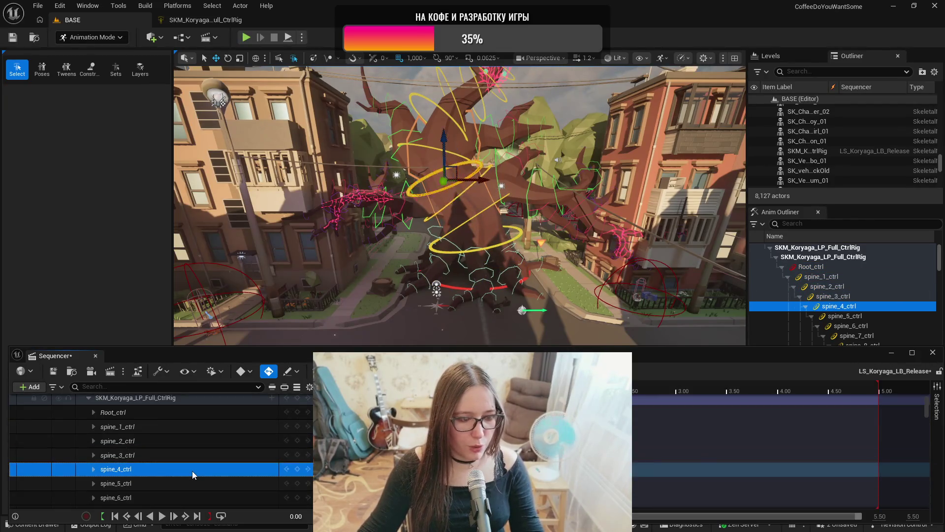
left_click(197, 484)
scroll(202, 482, "down", 1)
left_click(203, 481)
scroll(204, 480, "down", 1)
left_click(205, 479)
scroll(205, 480, "down", 1)
left_click(204, 480)
left_click(203, 493)
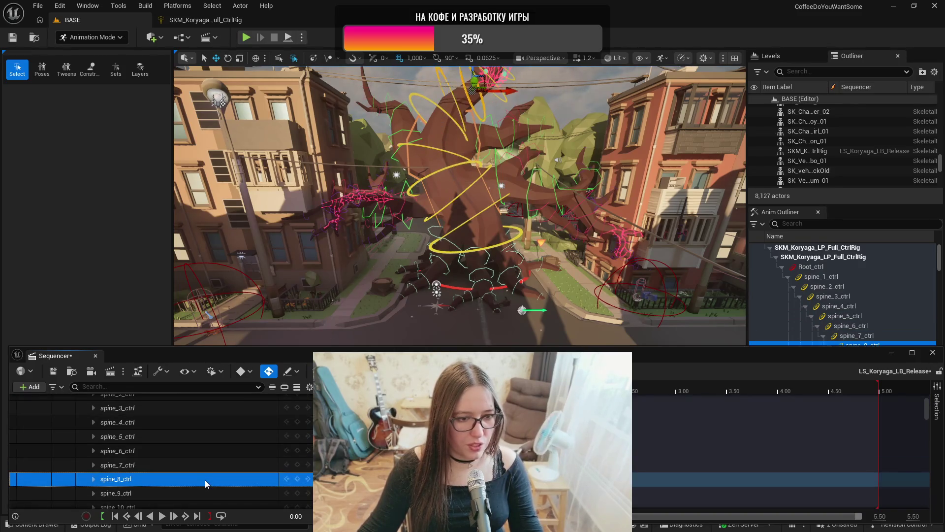
scroll(207, 485, "down", 2)
left_click(207, 477)
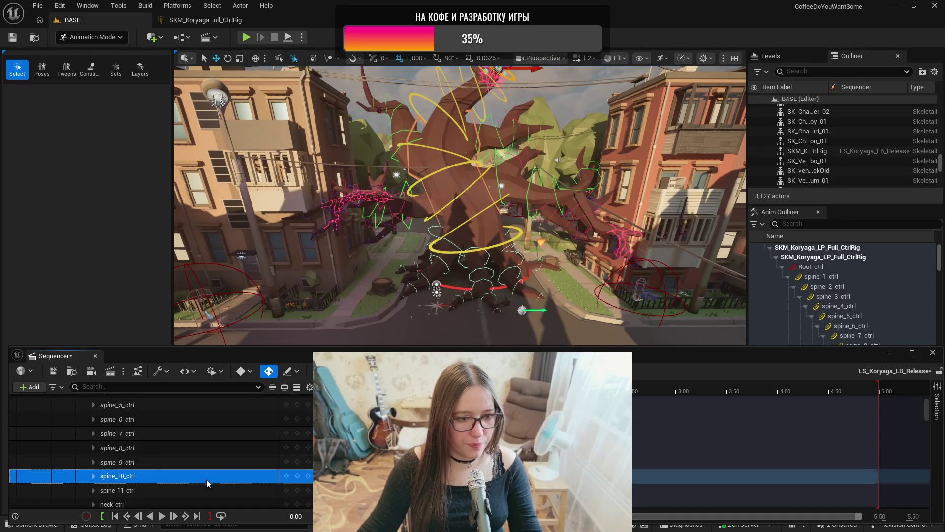
left_click(204, 486)
scroll(205, 485, "down", 1)
left_click(204, 488)
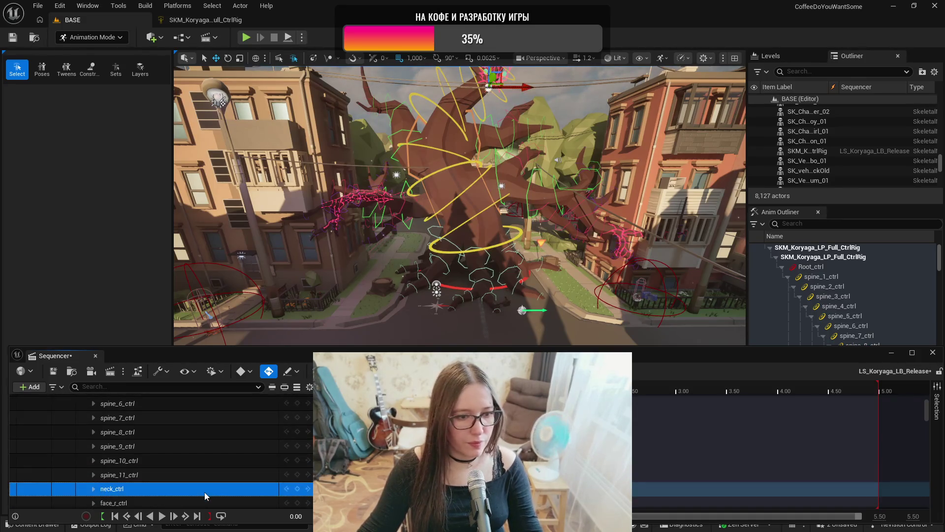
scroll(205, 491, "down", 1)
left_click(205, 488)
scroll(205, 487, "down", 3)
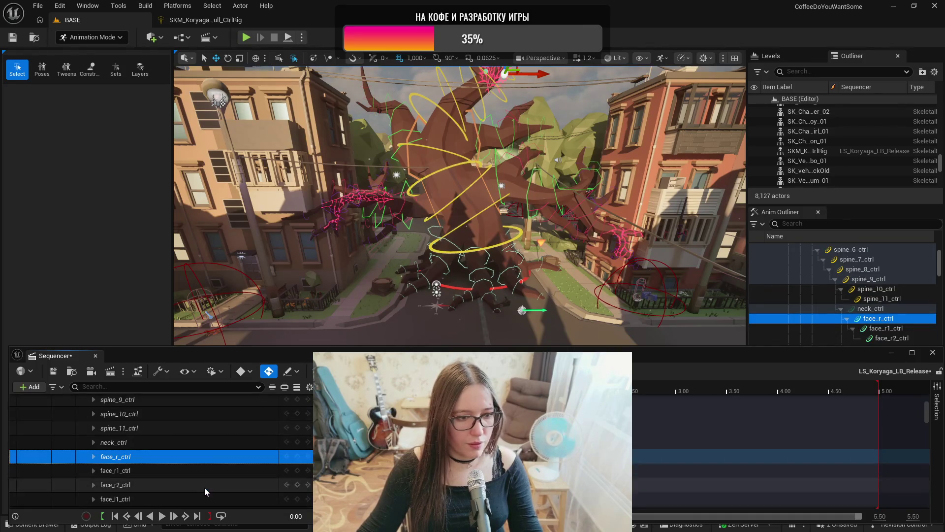
left_click(193, 443)
left_click(193, 452)
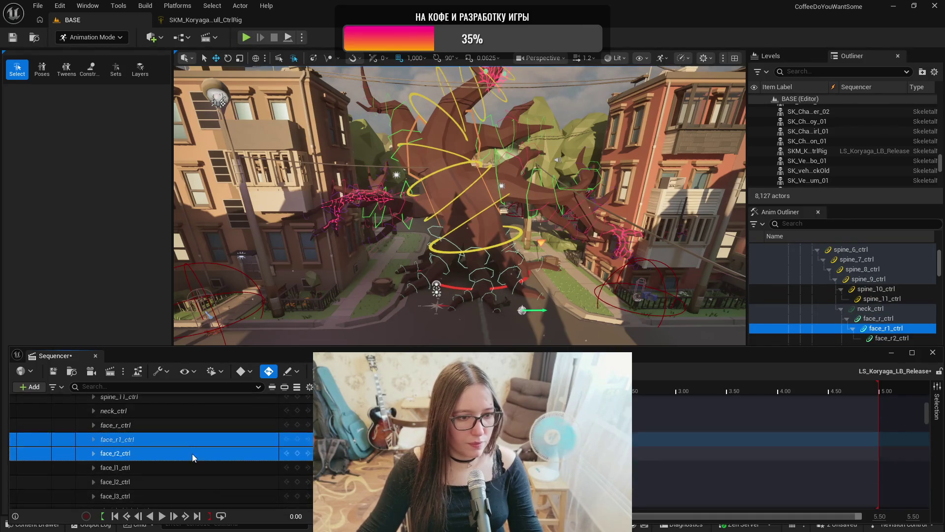
left_click(192, 467)
left_click(191, 482)
left_click(191, 495)
scroll(195, 487, "down", 3)
left_click(201, 465)
left_click(197, 478)
left_click(195, 490)
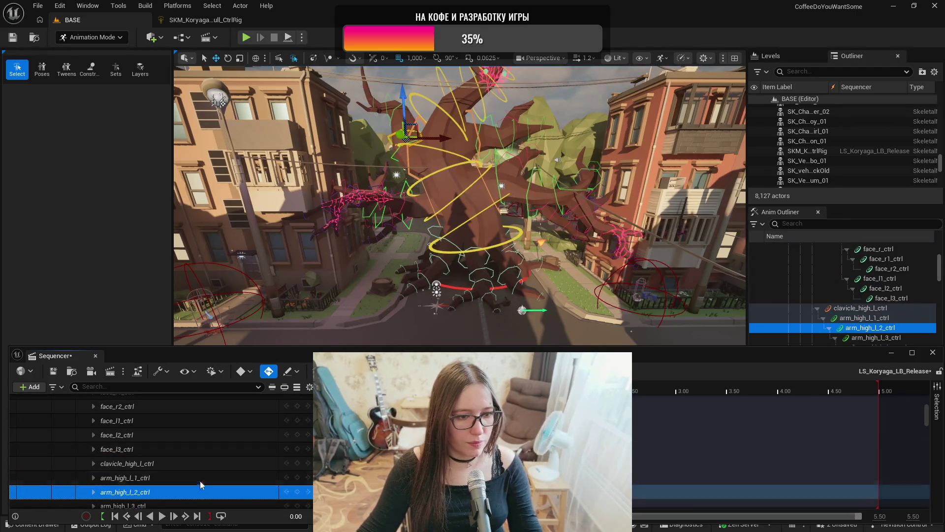
scroll(202, 480, "down", 2)
left_click(207, 474)
left_click(202, 486)
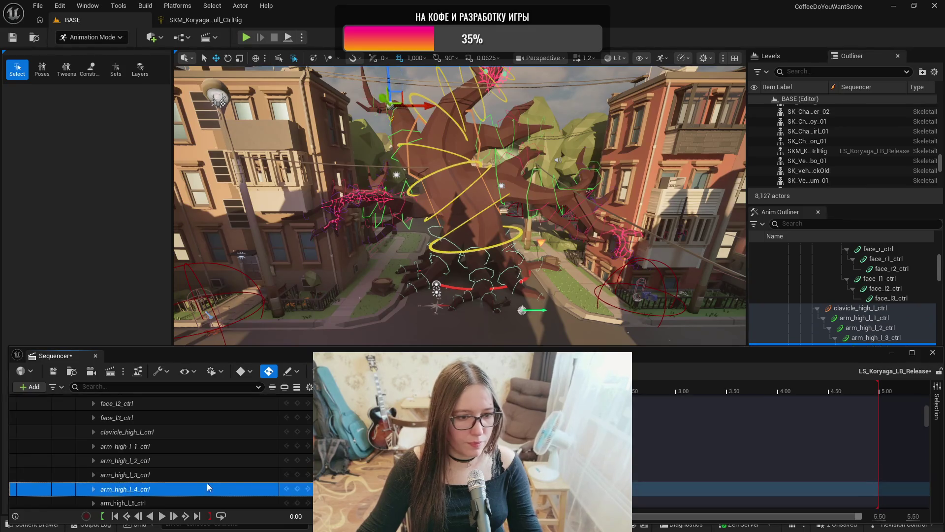
scroll(207, 480, "down", 2)
left_click(209, 470)
left_click(204, 488)
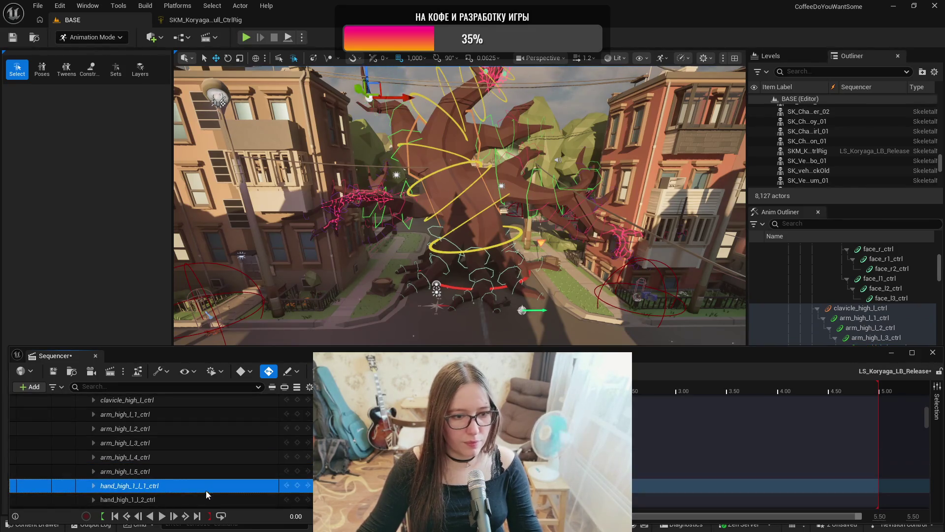
left_click(208, 496)
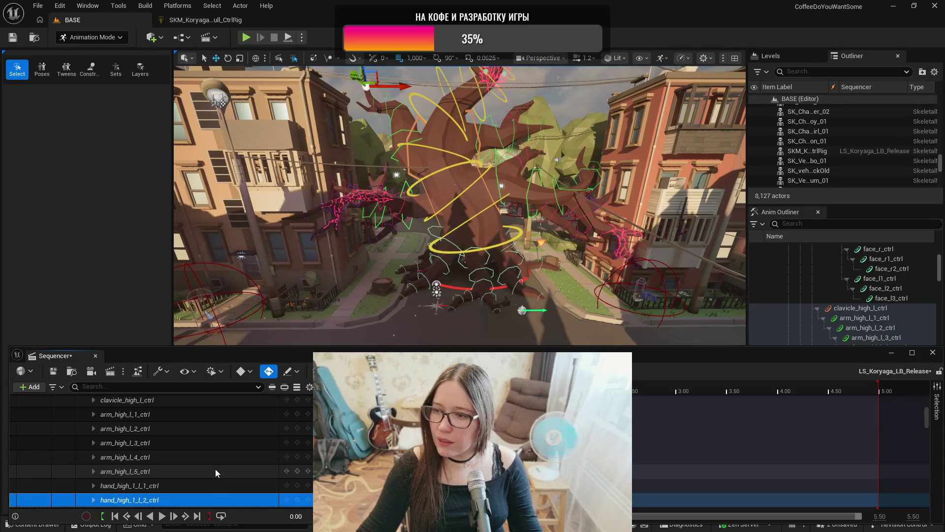
scroll(215, 469, "down", 4)
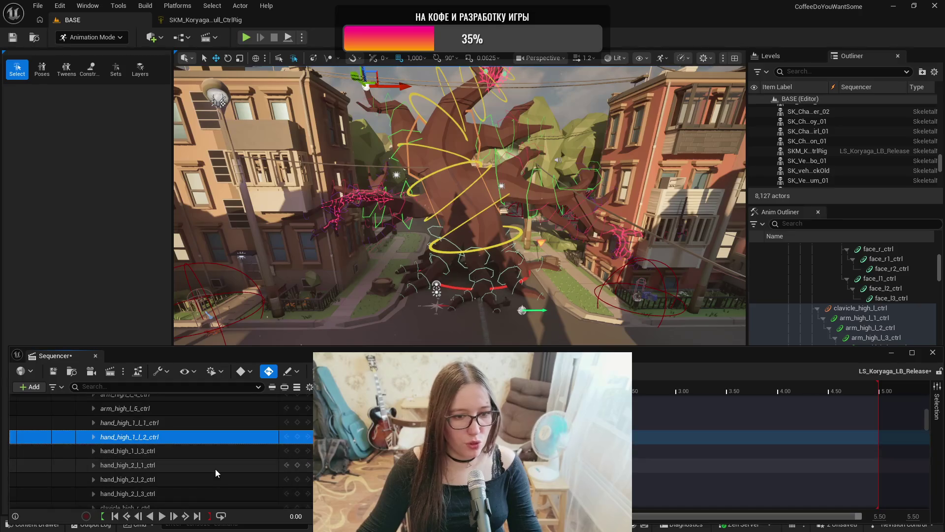
left_click(193, 452)
left_click(190, 470)
left_click(193, 479)
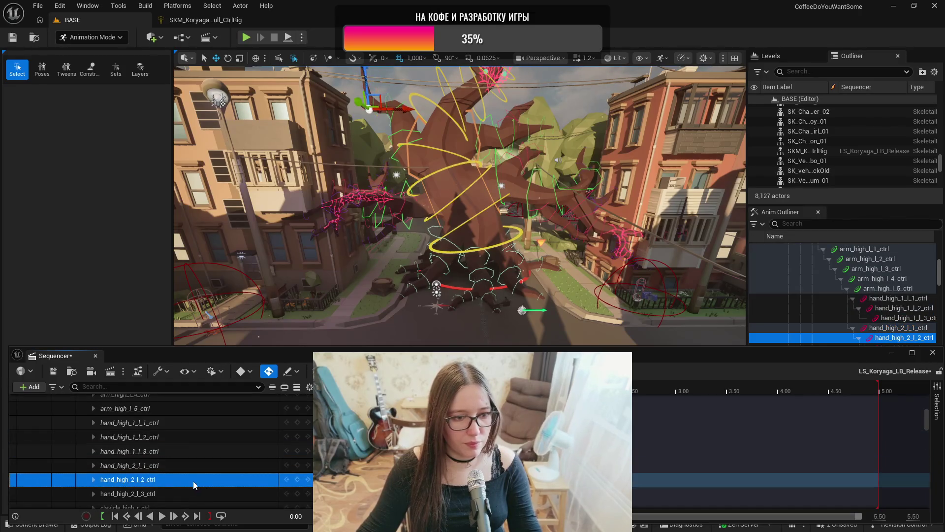
left_click(196, 493)
scroll(207, 480, "down", 2)
left_click(207, 476)
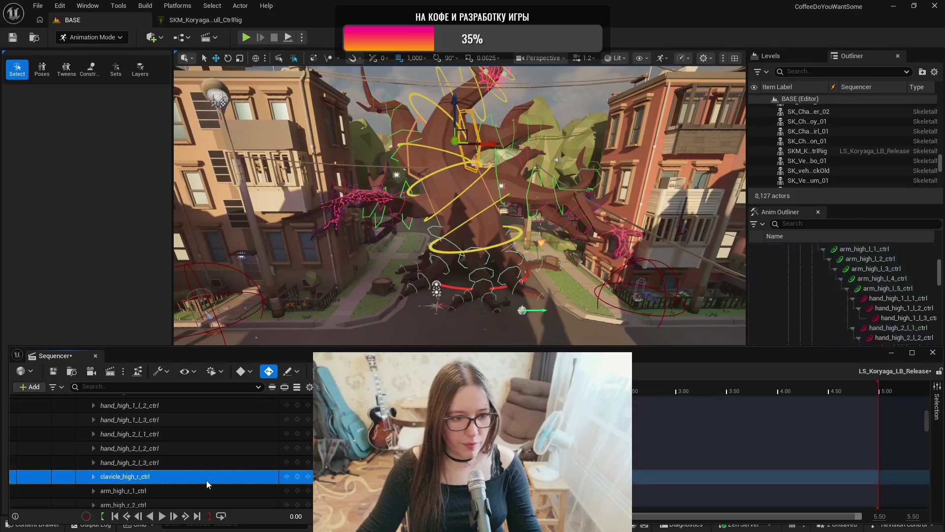
left_click(203, 490)
scroll(217, 474, "down", 4)
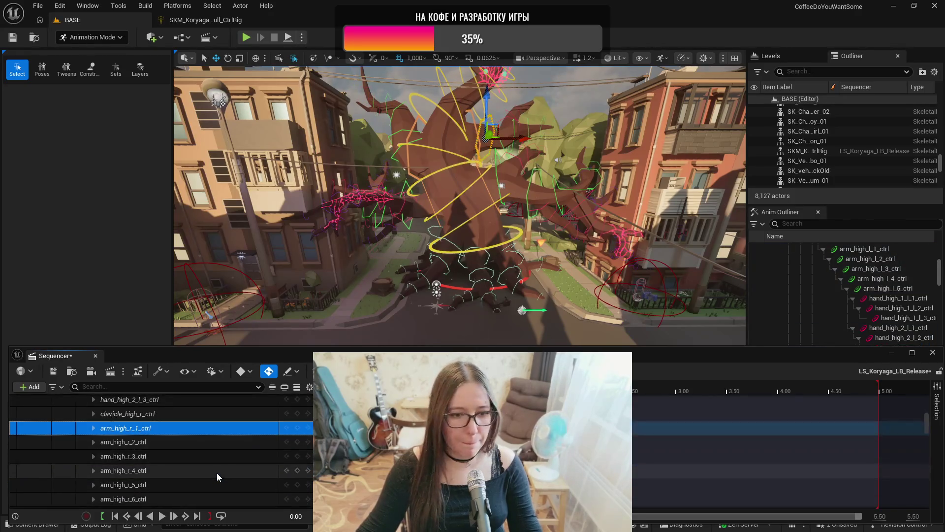
left_click(217, 447)
left_click(214, 457)
left_click(210, 467)
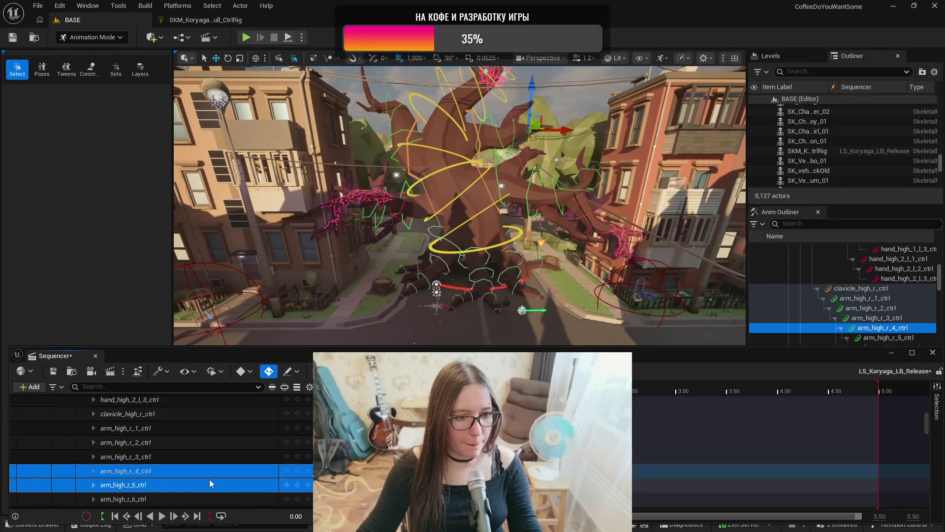
left_click(209, 482)
left_click(211, 500, "shift")
left_click(210, 500)
scroll(220, 459, "down", 3)
left_click(220, 470)
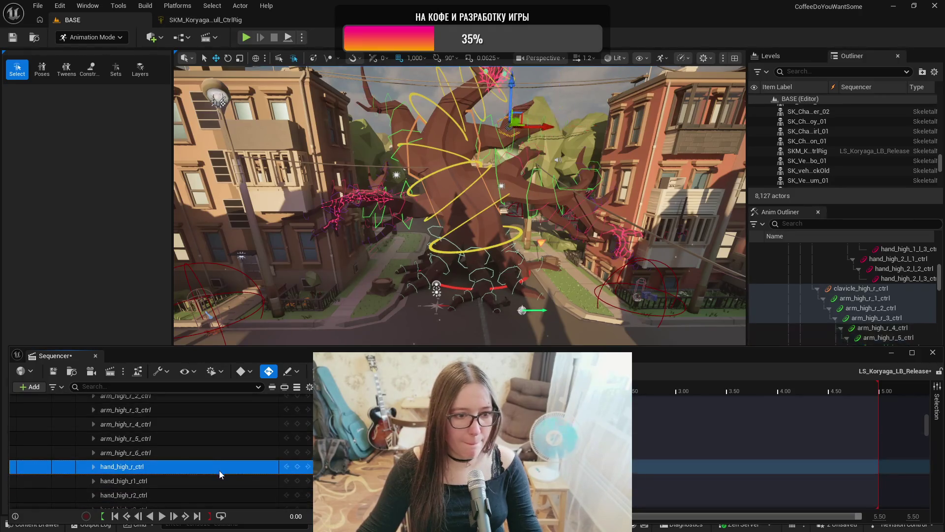
left_click(219, 479)
left_click(221, 494)
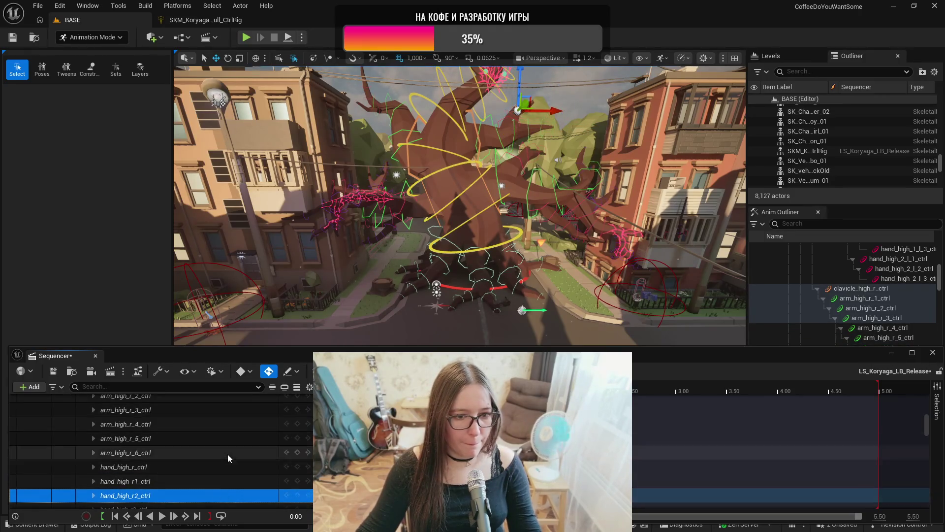
scroll(222, 474, "down", 2)
left_click(222, 477)
left_click(220, 491)
scroll(226, 461, "down", 3)
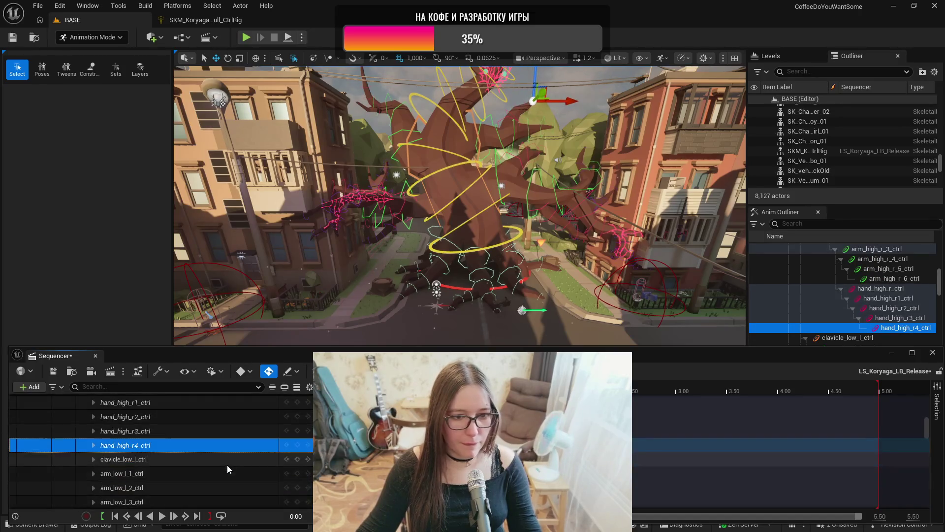
left_click(223, 463, "shift")
left_click(223, 462)
left_click(217, 474)
left_click(214, 489)
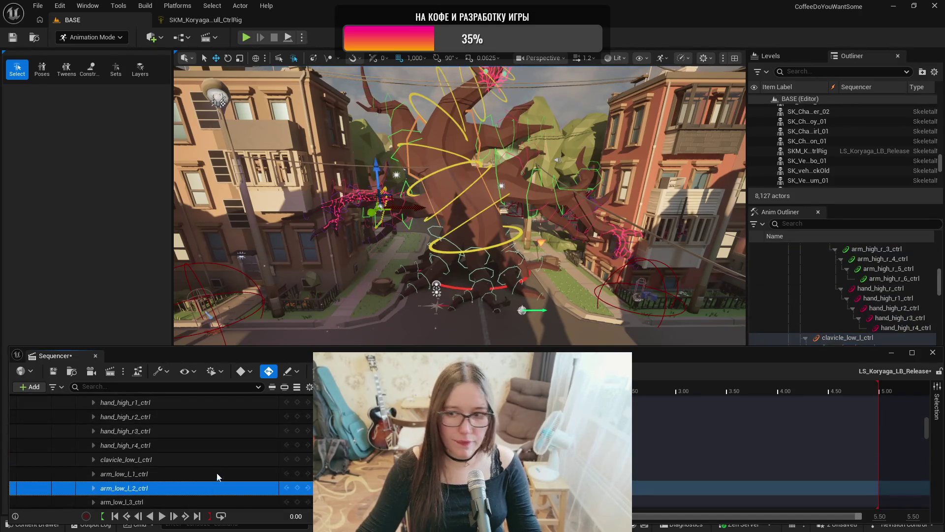
scroll(217, 477, "down", 2)
left_click(218, 472)
left_click(214, 487)
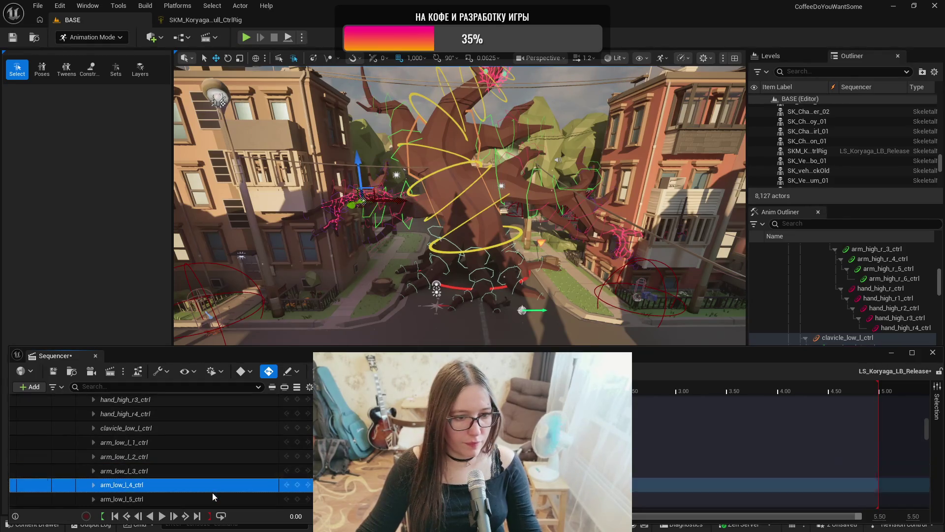
left_click(212, 494)
scroll(219, 473, "down", 4)
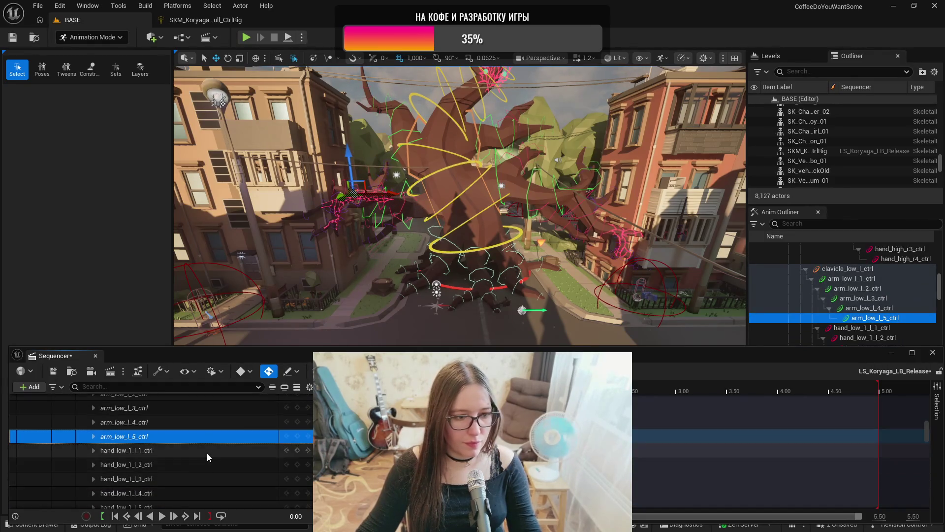
left_click(207, 452)
left_click(207, 464)
left_click(205, 478)
left_click(205, 492)
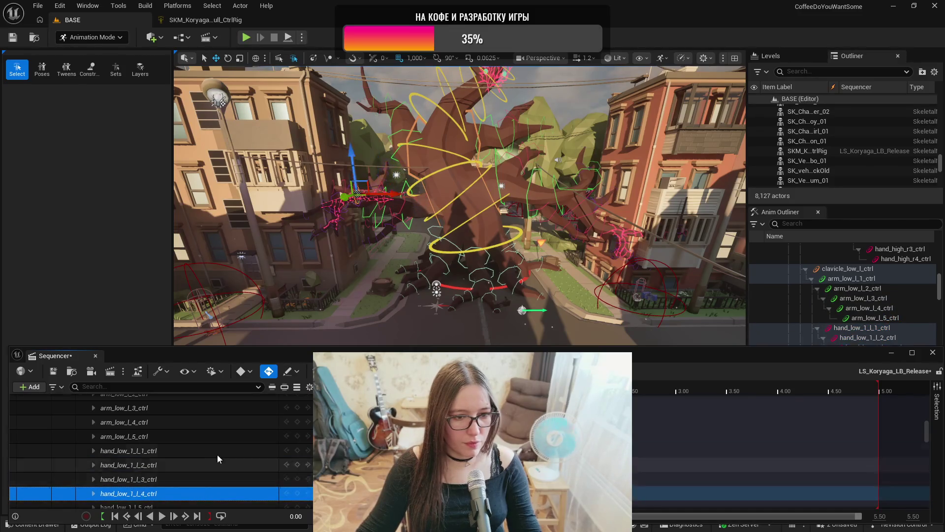
scroll(217, 463, "down", 2)
left_click(212, 475)
left_click(211, 489)
scroll(212, 476, "down", 2)
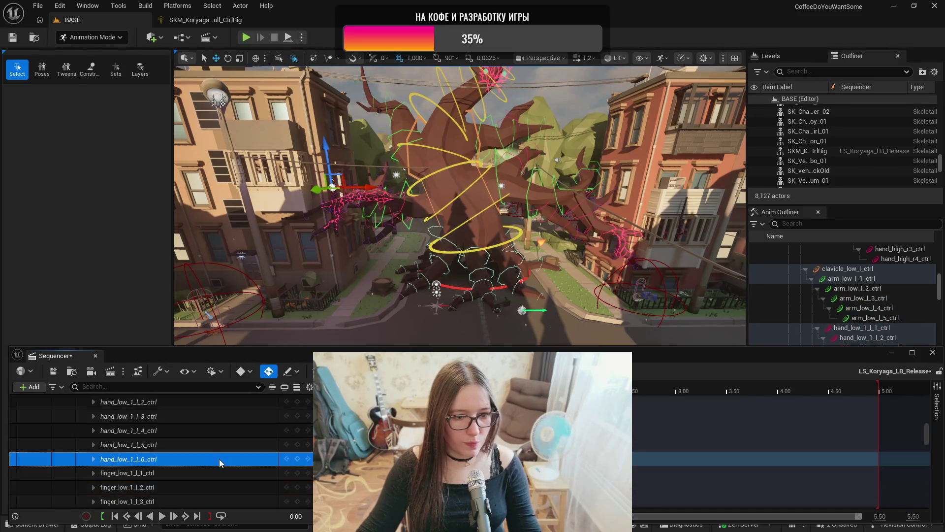
left_click(212, 473)
left_click(210, 487)
scroll(222, 457, "down", 2)
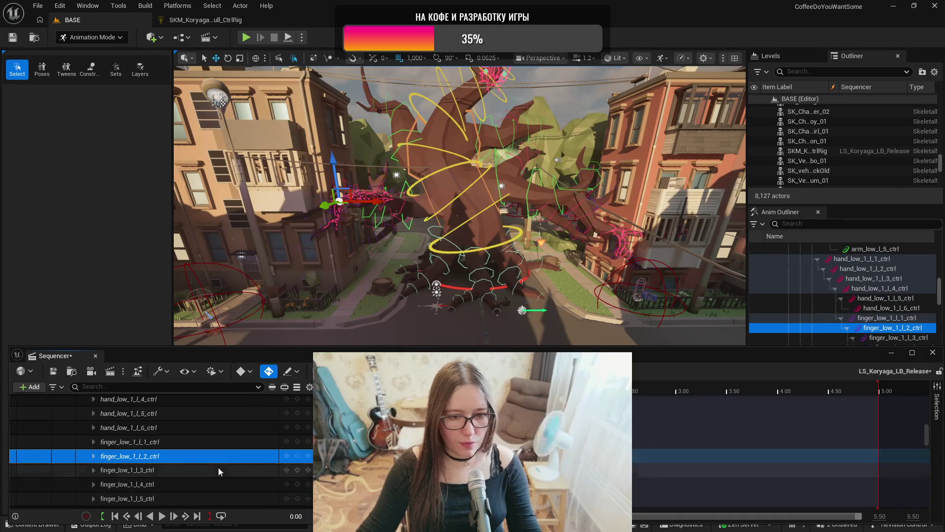
left_click(219, 469)
left_click(219, 482)
scroll(229, 462, "down", 1)
left_click(226, 481)
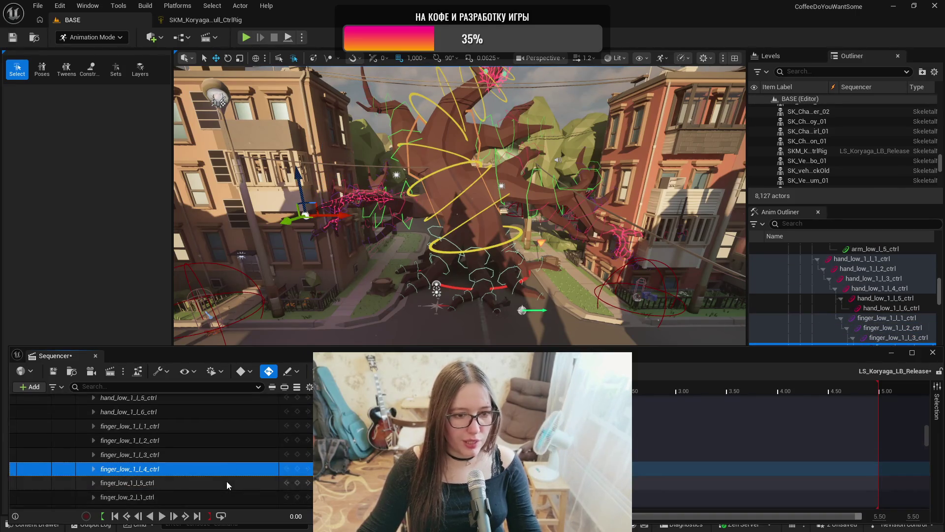
scroll(229, 471, "down", 2)
left_click(227, 466)
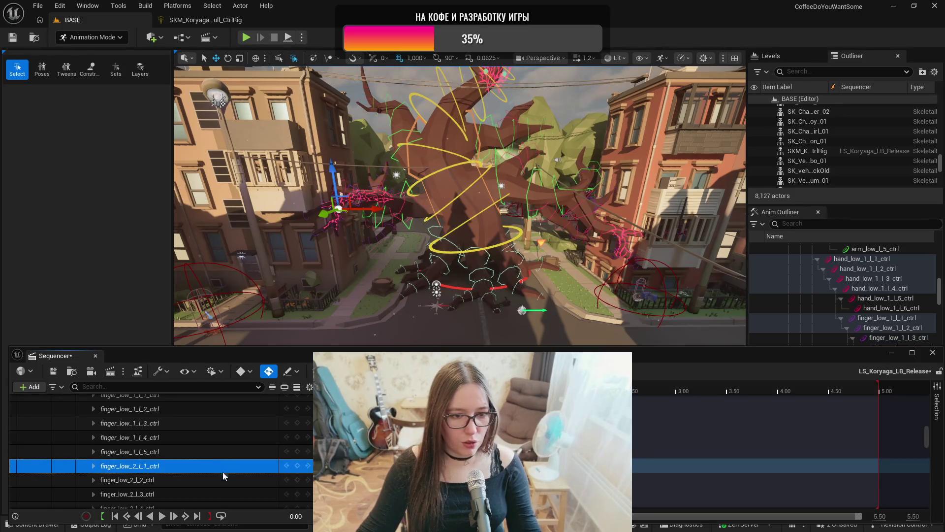
left_click(218, 481)
scroll(217, 481, "down", 1)
left_click(214, 479)
left_click(212, 493)
scroll(216, 488, "down", 2)
left_click(218, 477)
scroll(218, 477, "down", 1)
left_click(217, 477)
left_click(215, 487)
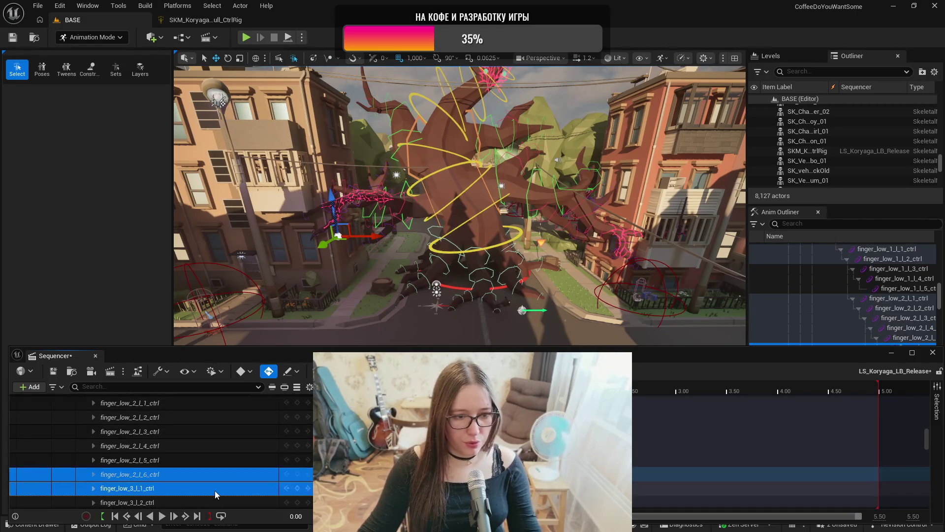
scroll(214, 491, "down", 1)
left_click(211, 485)
scroll(212, 486, "down", 2)
left_click(203, 471)
left_click(200, 482)
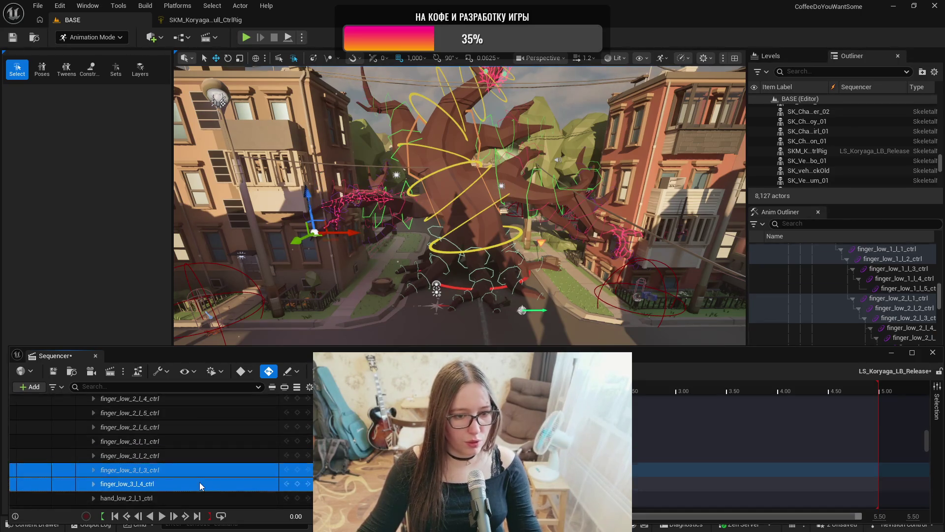
scroll(206, 473, "down", 2)
left_click(206, 471)
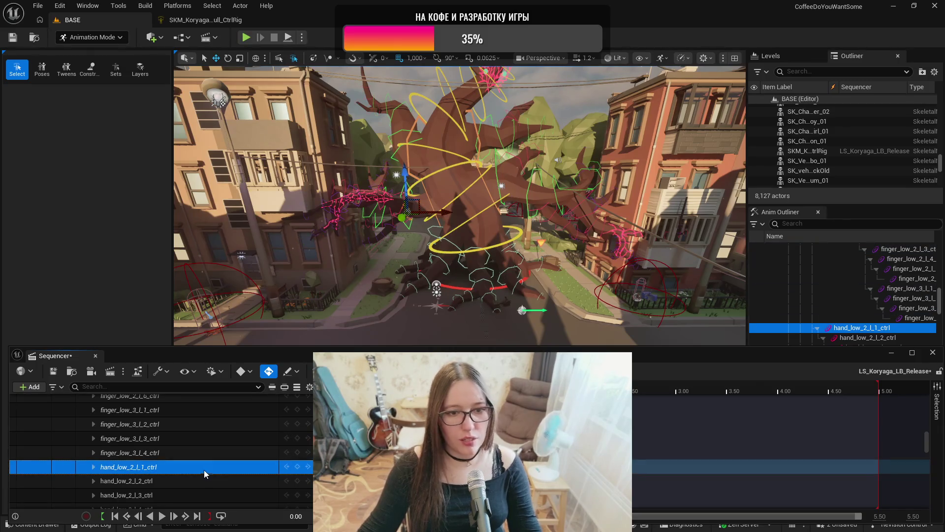
left_click(195, 481)
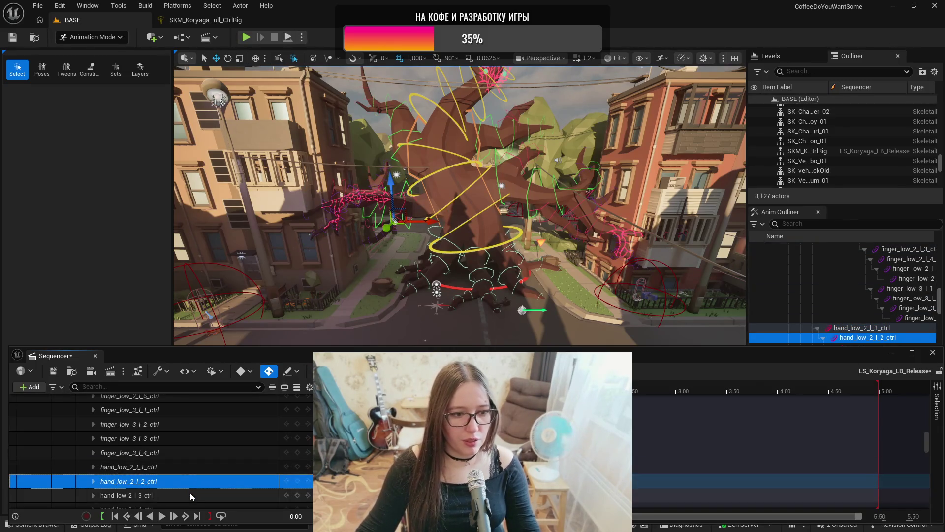
left_click(191, 493)
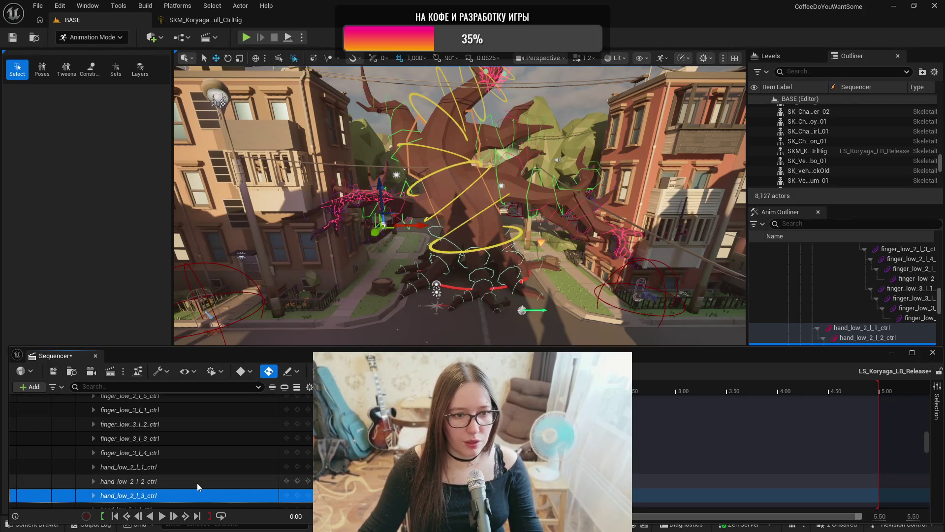
scroll(198, 478, "down", 1)
left_click(194, 492)
scroll(195, 491, "down", 2)
left_click(196, 477)
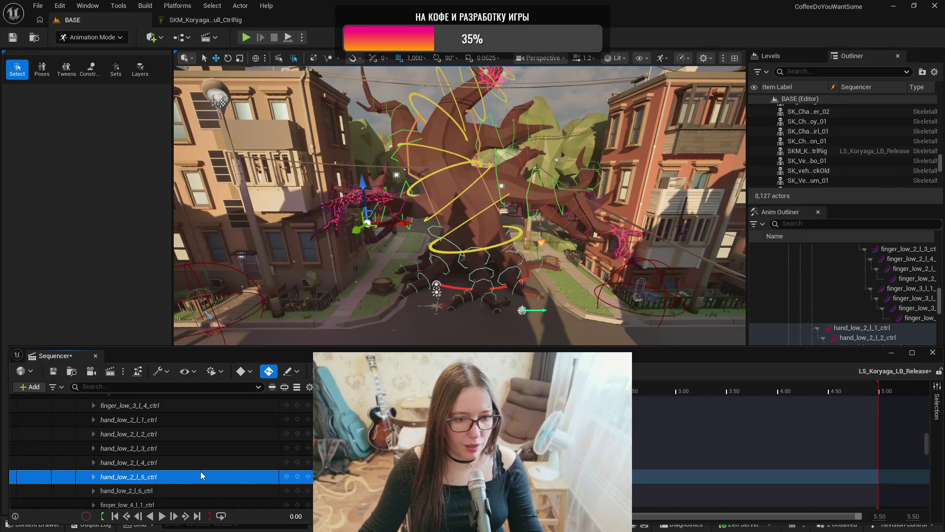
left_click(185, 490)
scroll(191, 487, "down", 4)
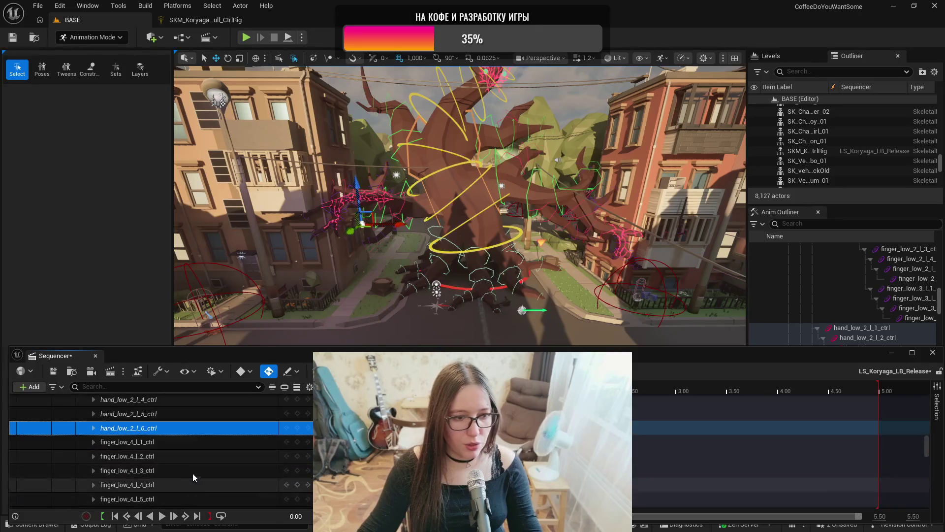
left_click(191, 447)
left_click(193, 454)
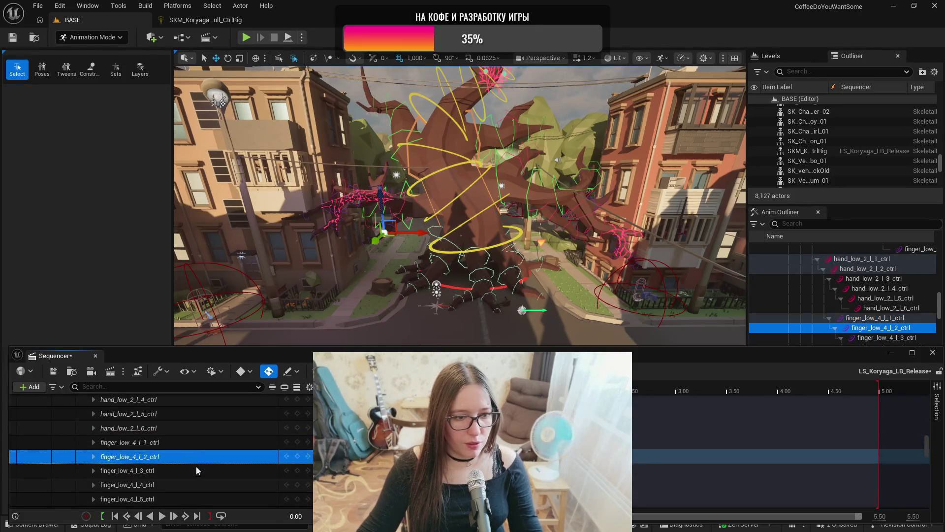
left_click(197, 470)
left_click(197, 484)
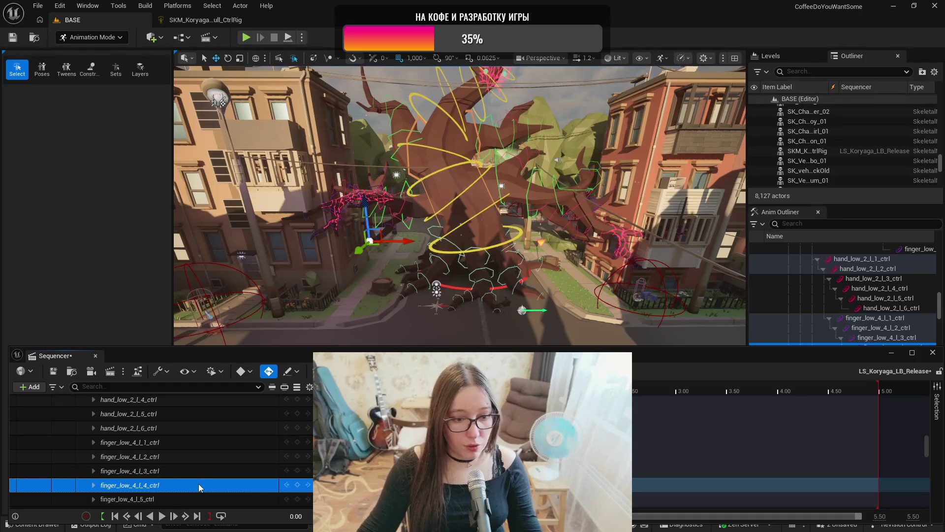
scroll(199, 484, "down", 1)
left_click(199, 484)
left_click(199, 495)
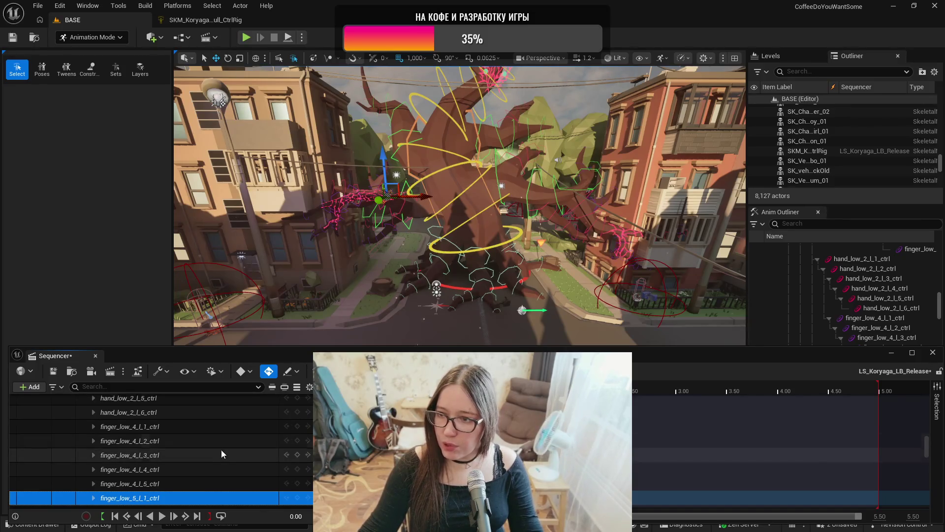
scroll(219, 453, "down", 1)
left_click(202, 495)
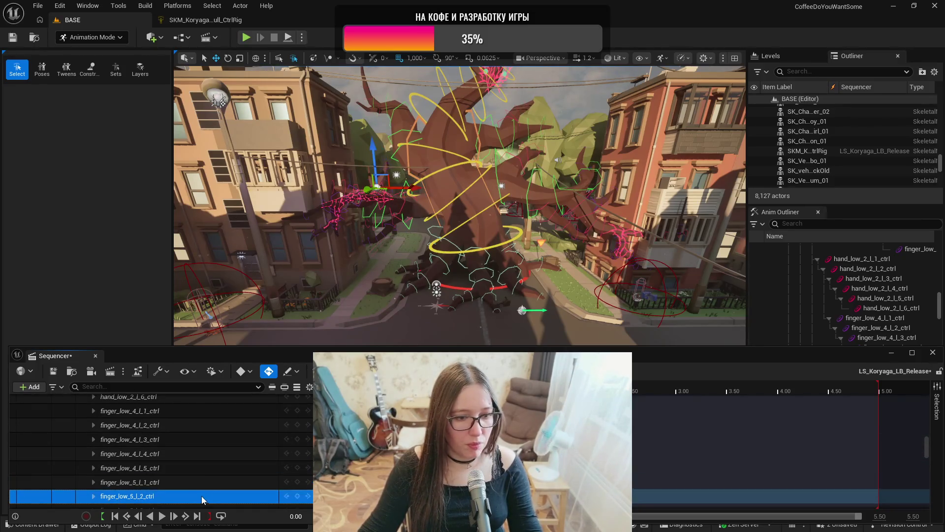
scroll(205, 473, "down", 2)
left_click(195, 482)
left_click(202, 494)
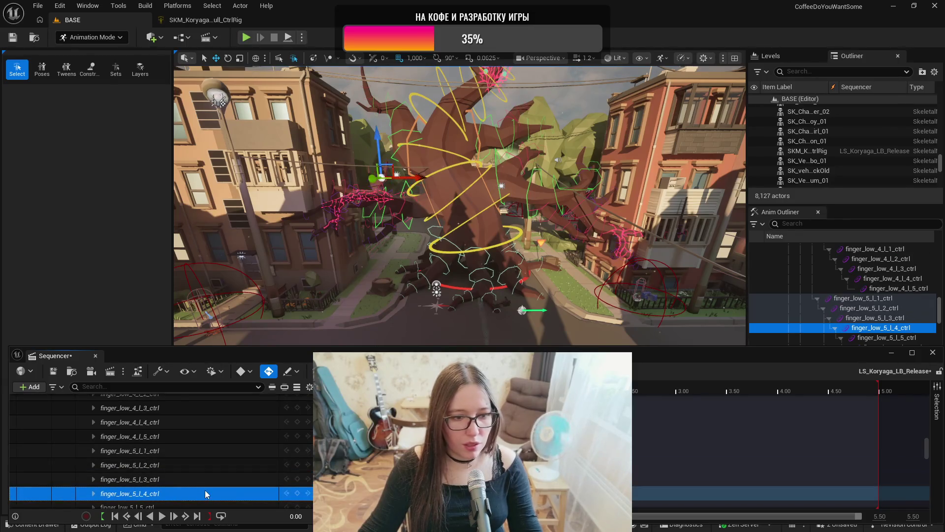
scroll(206, 489, "down", 2)
left_click(205, 480)
left_click(202, 489)
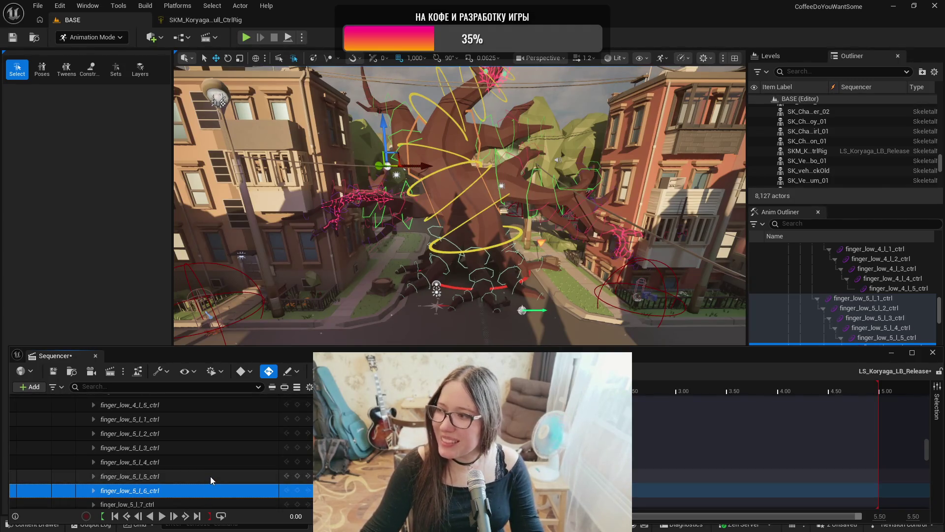
scroll(191, 483, "down", 2)
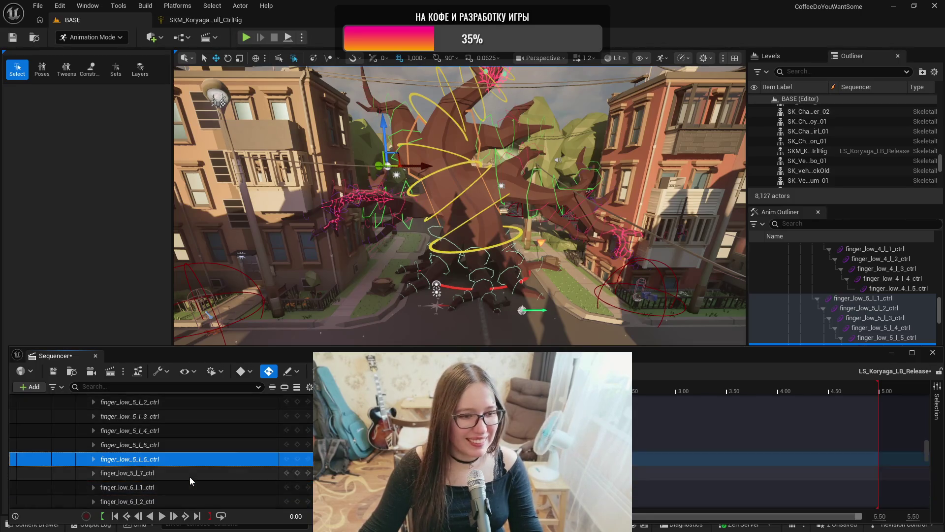
left_click(189, 475)
left_click(184, 489)
scroll(184, 501, "down", 2)
left_click(194, 465)
left_click(190, 484)
left_click(189, 499)
scroll(193, 485, "down", 2)
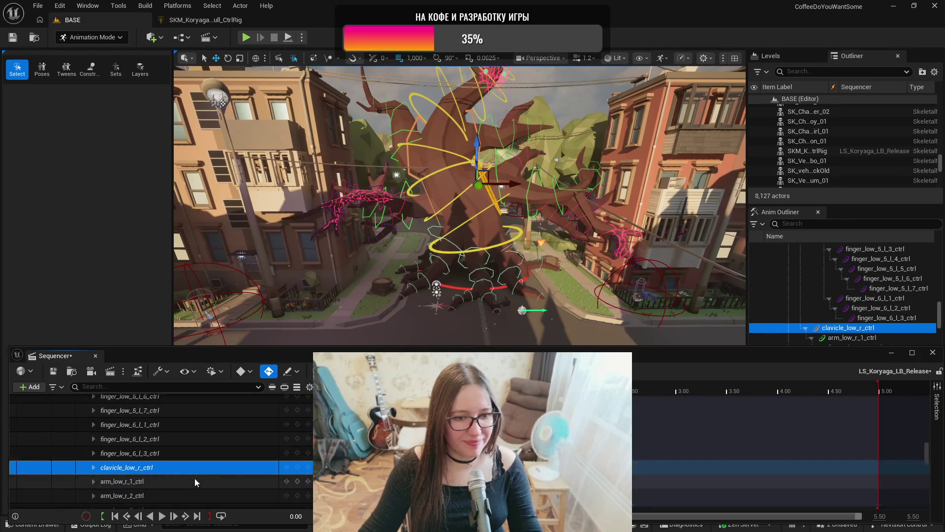
- Select the arm_low_r_1 through arm_low_r_6 control tracks one by one
left_click(194, 481)
left_click(193, 495)
scroll(197, 487, "down", 2)
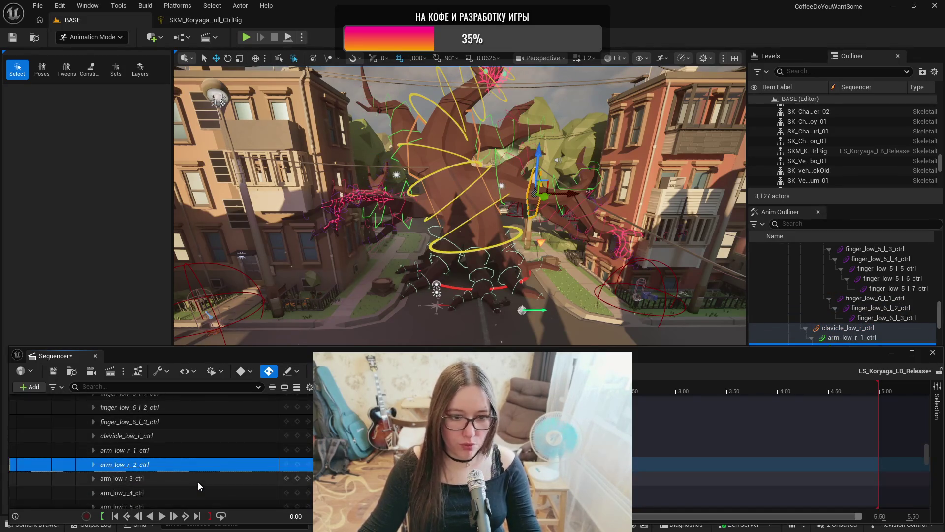
left_click(198, 480)
left_click(197, 493)
scroll(201, 485, "down", 2)
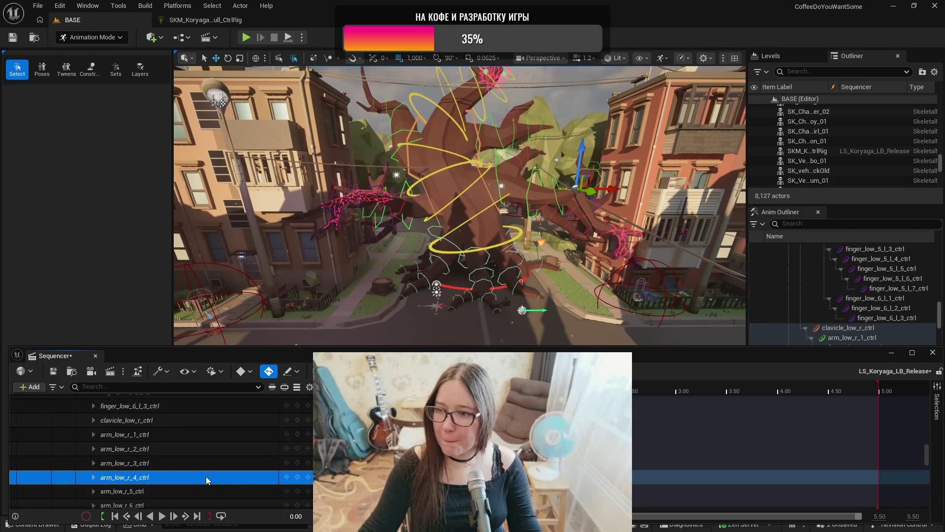
left_click(199, 477)
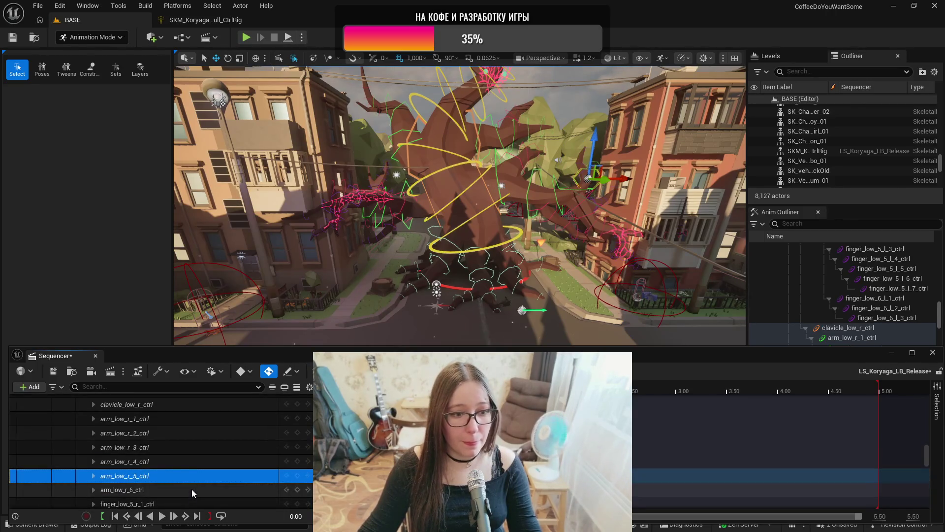
left_click(191, 489)
- Select the finger_low_5_r_1, _2 and _3 control tracks in turn
scroll(196, 478, "down", 2)
left_click(196, 475)
left_click(195, 483)
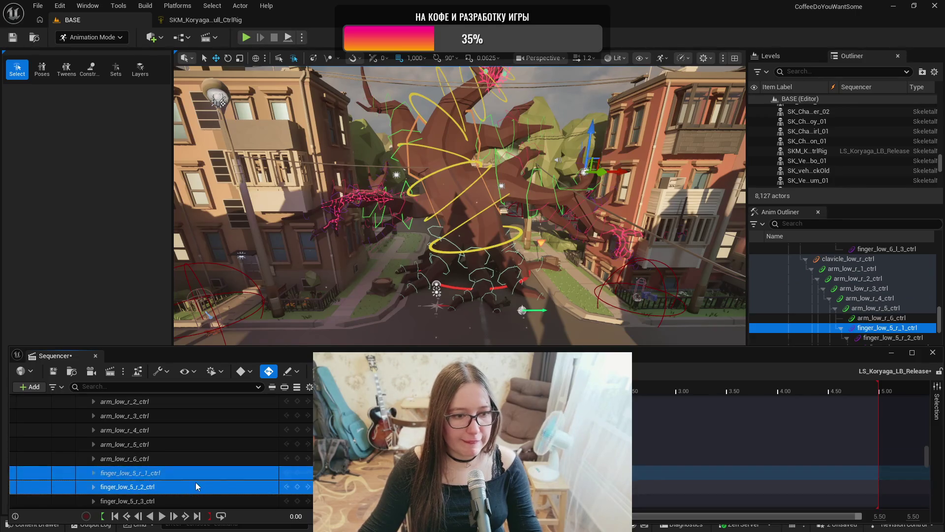
scroll(199, 480, "down", 2)
left_click(198, 474)
- Select the hand_low_3_r_1 through hand_low_3_r_6 control tracks in turn
left_click(197, 483)
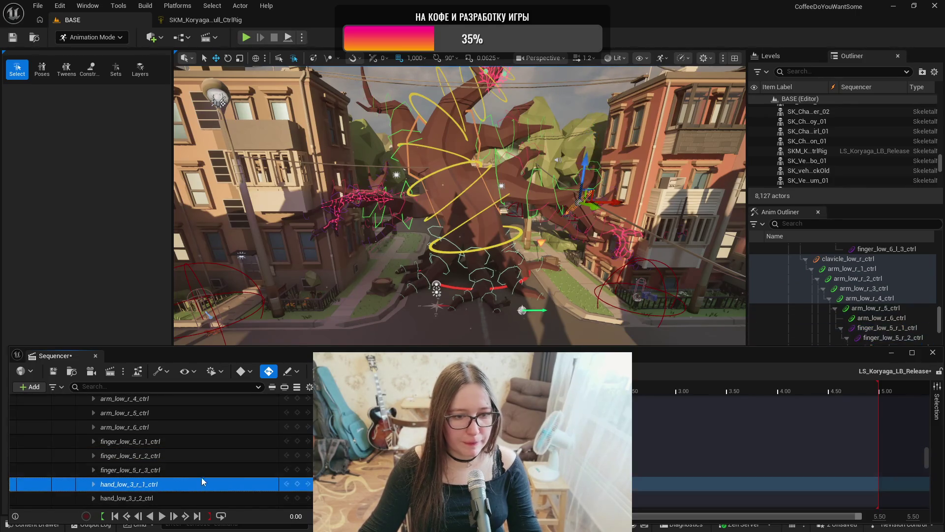
scroll(200, 477, "down", 2)
left_click(202, 471)
left_click(199, 481)
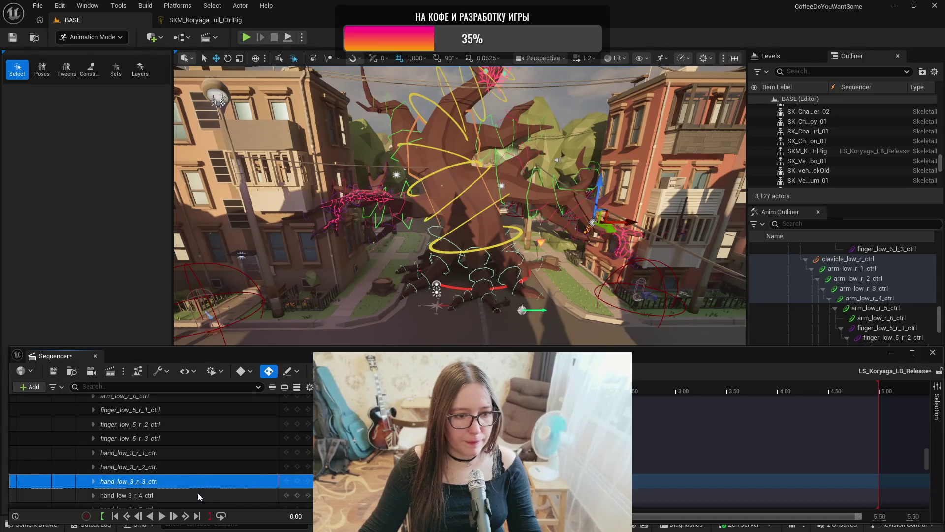
left_click(196, 495)
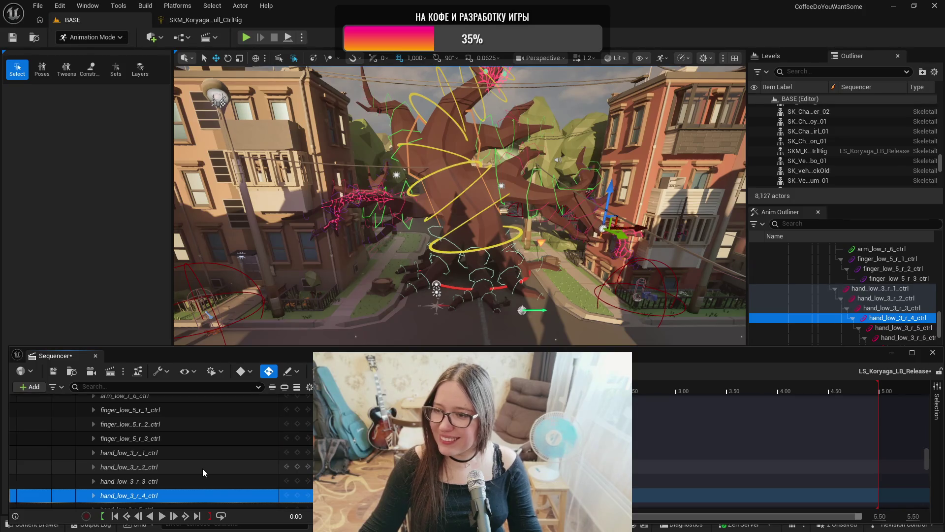
scroll(202, 468, "down", 2)
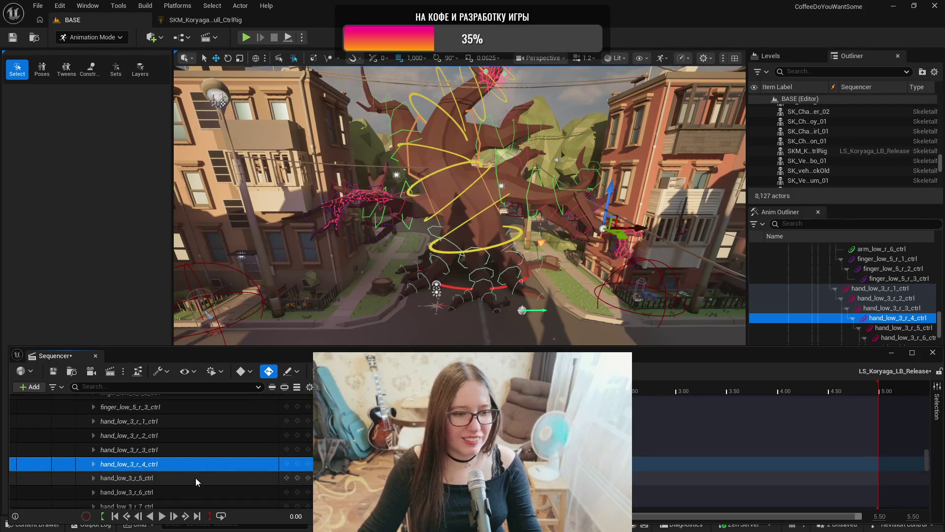
left_click(196, 478)
left_click(184, 492)
- Select hand_low_3_r_7 to _10, then finger_low_4_r_6 to _8 control tracks
scroll(187, 487, "down", 2)
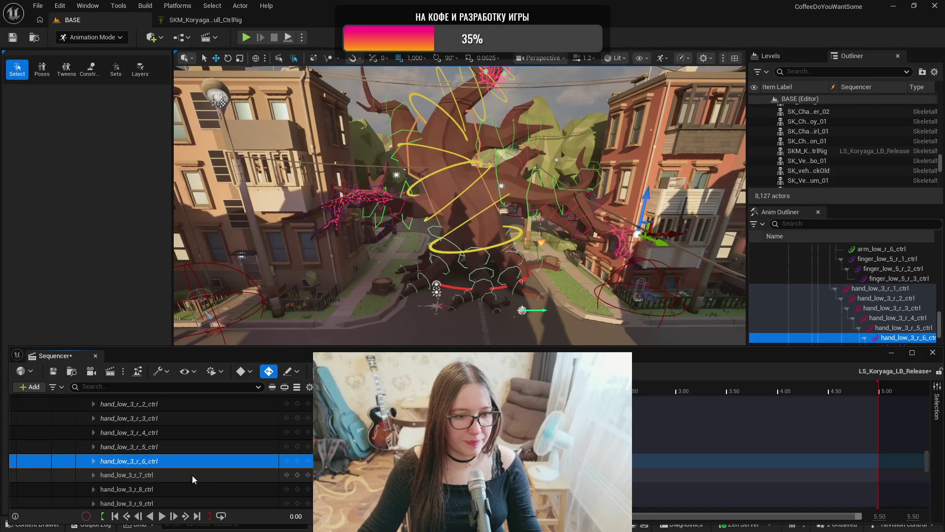
left_click(192, 474)
left_click(189, 488)
scroll(209, 480, "down", 2)
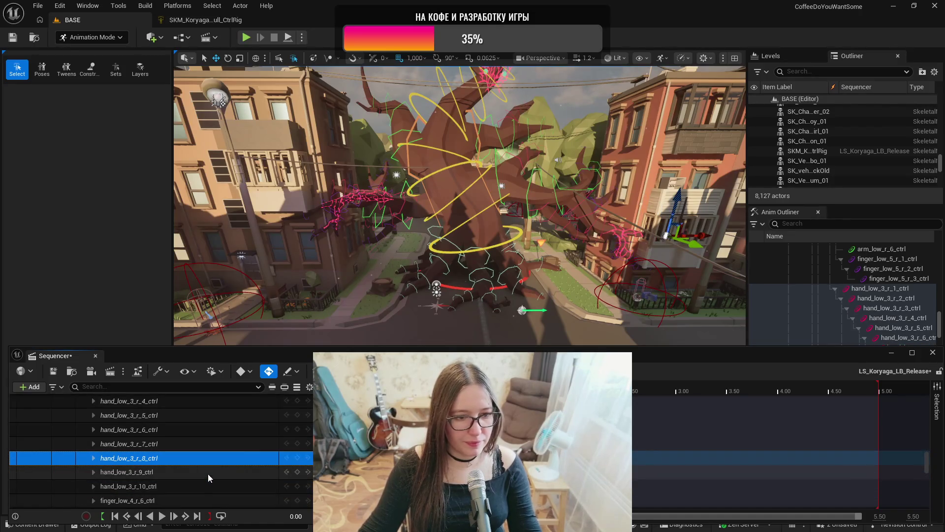
left_click(207, 473)
left_click(204, 485)
scroll(208, 471, "down", 1)
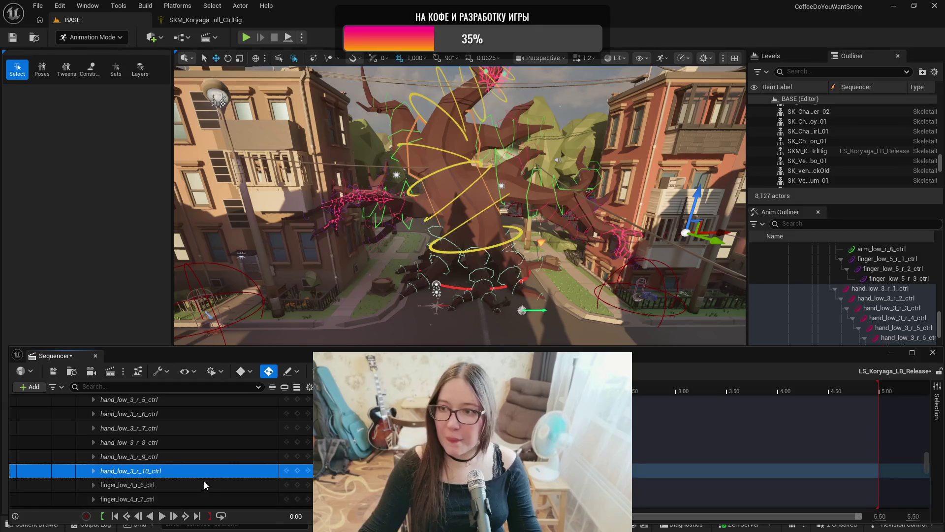
left_click(202, 485)
left_click(202, 497)
scroll(205, 479, "down", 3)
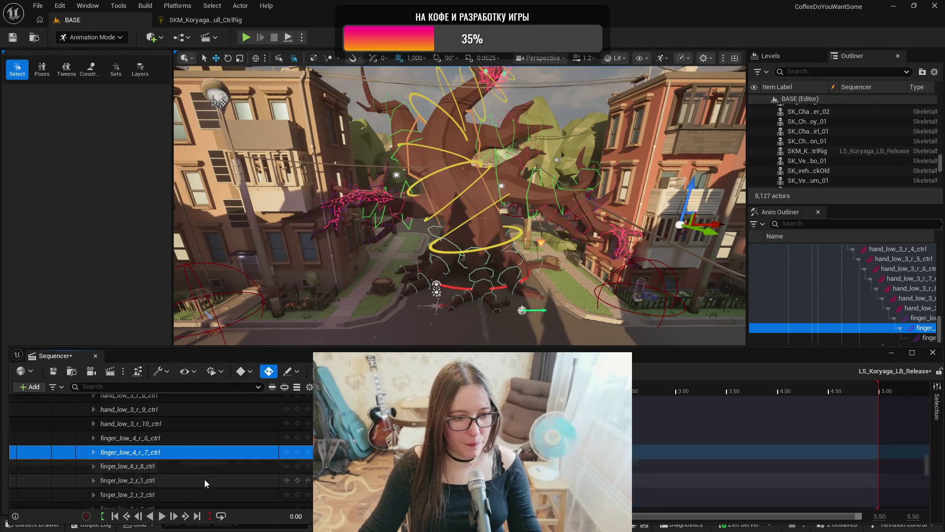
left_click(205, 466)
- Select finger_low_2_r_1 through _7, then finger_low_3_r_1 and _2 controls
left_click(201, 480)
left_click(203, 494)
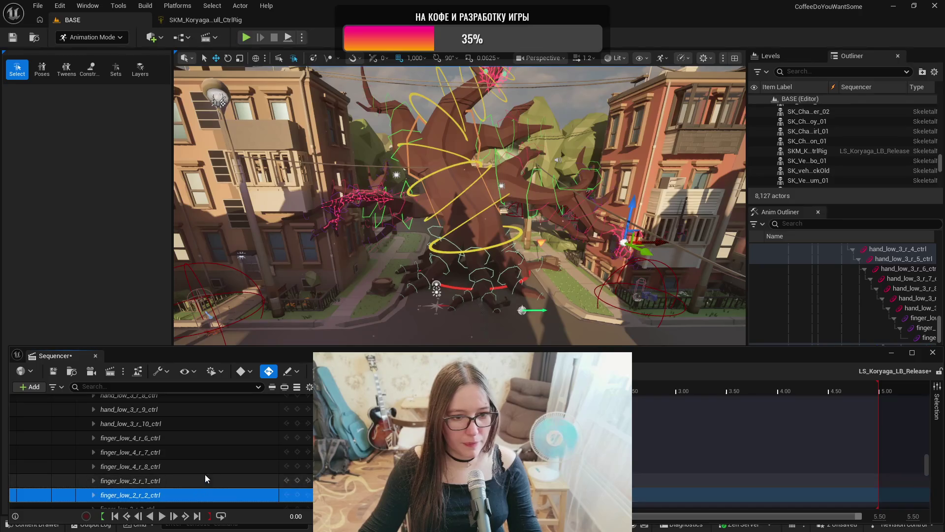
scroll(206, 475, "down", 4)
left_click(196, 451)
left_click(195, 465)
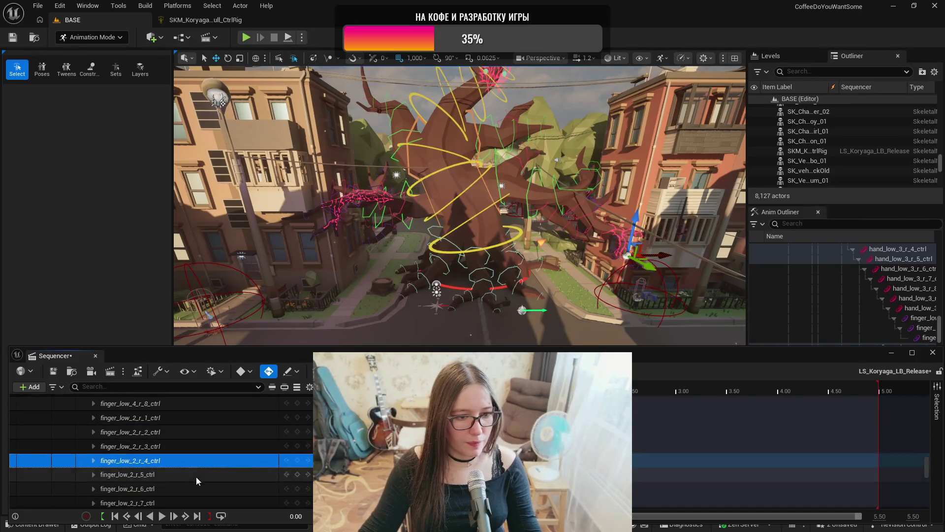
left_click(196, 476)
left_click(196, 488)
scroll(199, 473, "down", 2)
left_click(202, 471)
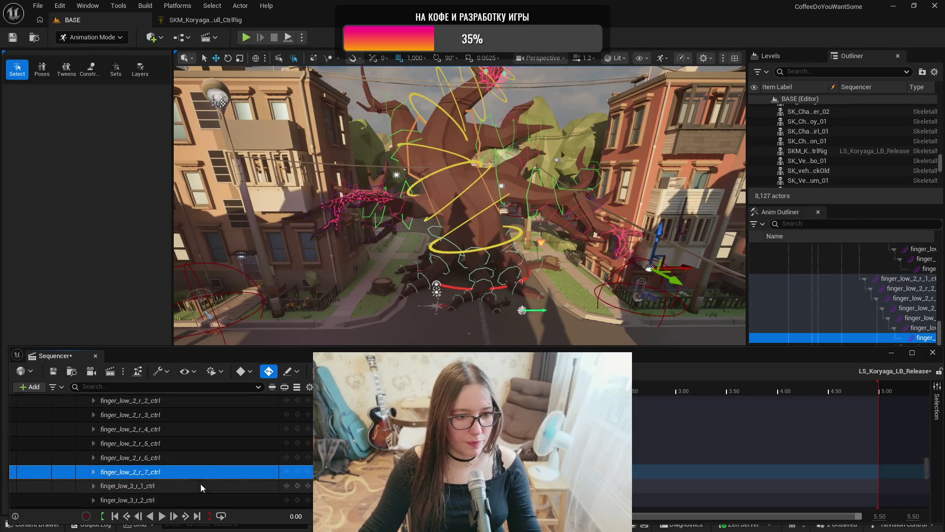
left_click(200, 484)
left_click(199, 497)
scroll(205, 481, "down", 1)
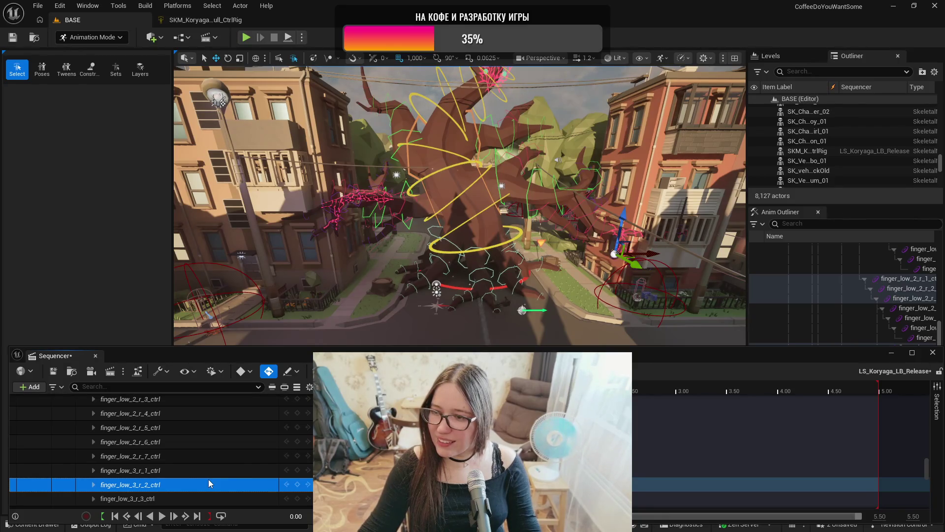
- Step through the finger_low_4_r_1 to finger_low_4_r_5 control tracks
scroll(209, 473, "down", 2)
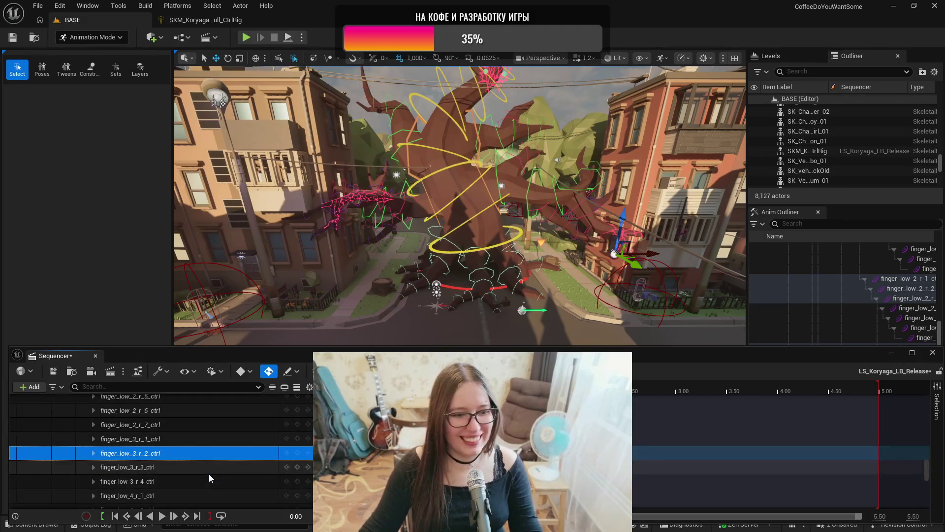
key("Down")
key("Down")
key("Down")
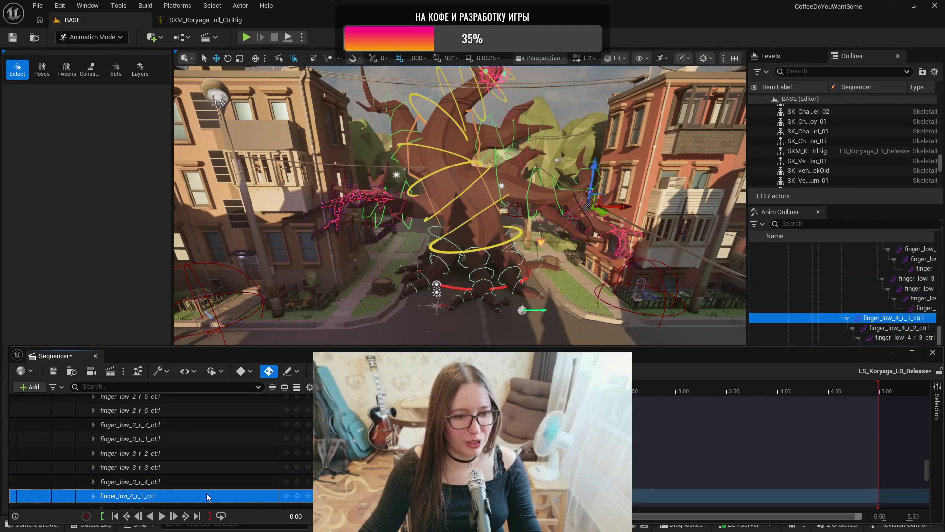
left_click(209, 477)
left_click(208, 491)
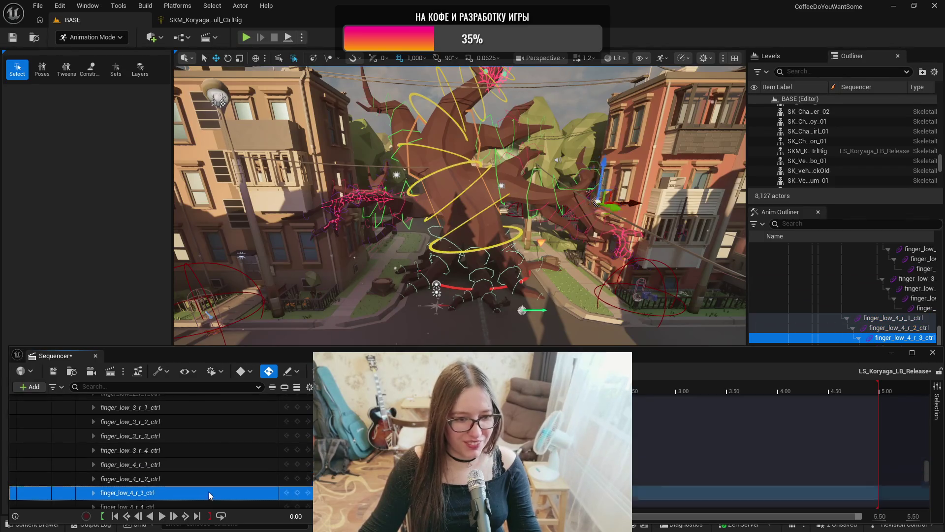
left_click(206, 495)
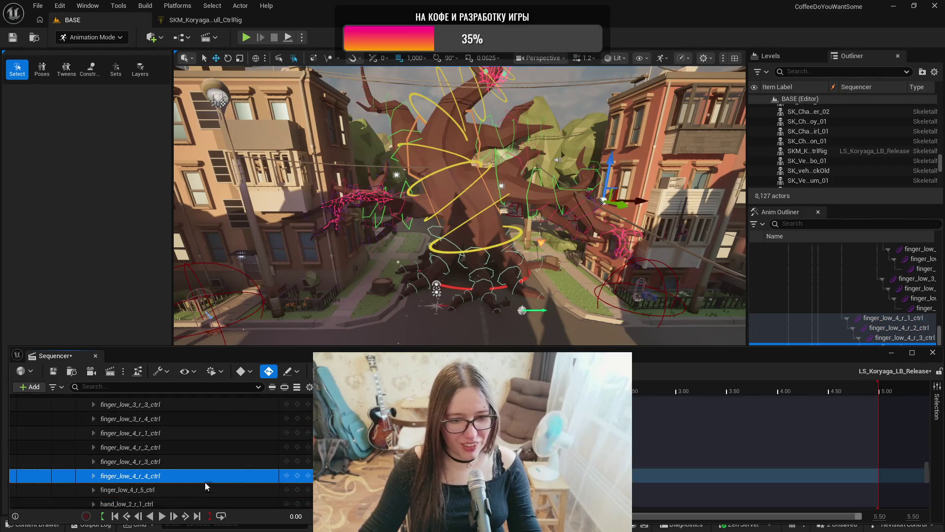
left_click(204, 489)
- Select the hand_low_2_r_1 through hand_low_2_r_7 control tracks in turn
left_click(203, 486)
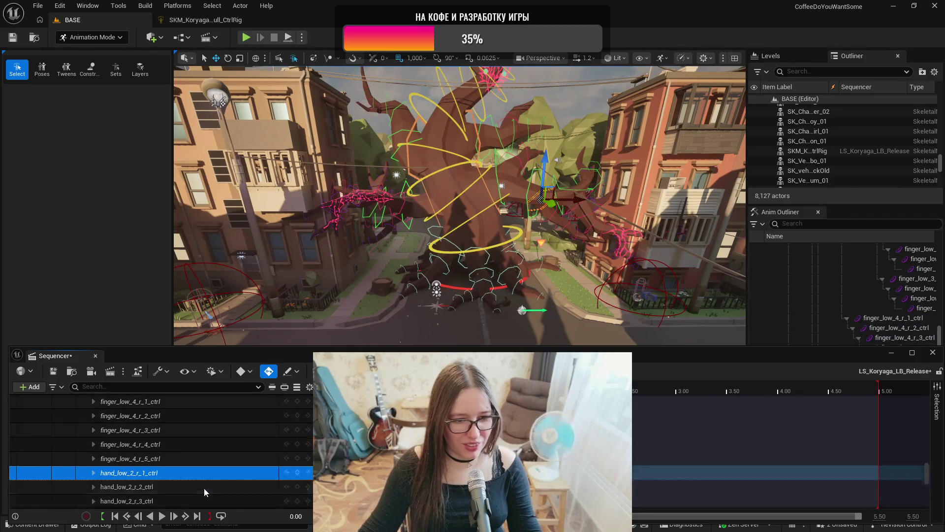
left_click(203, 486)
left_click(203, 496)
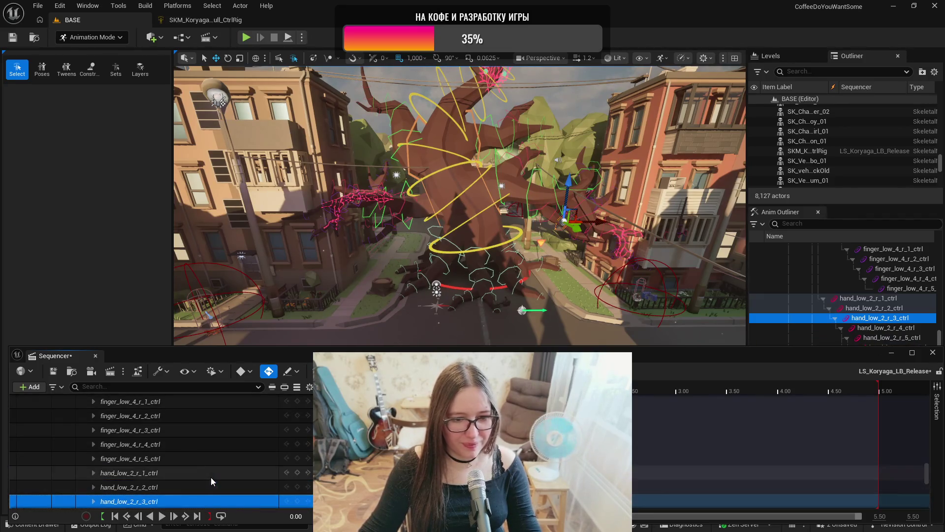
left_click(209, 484)
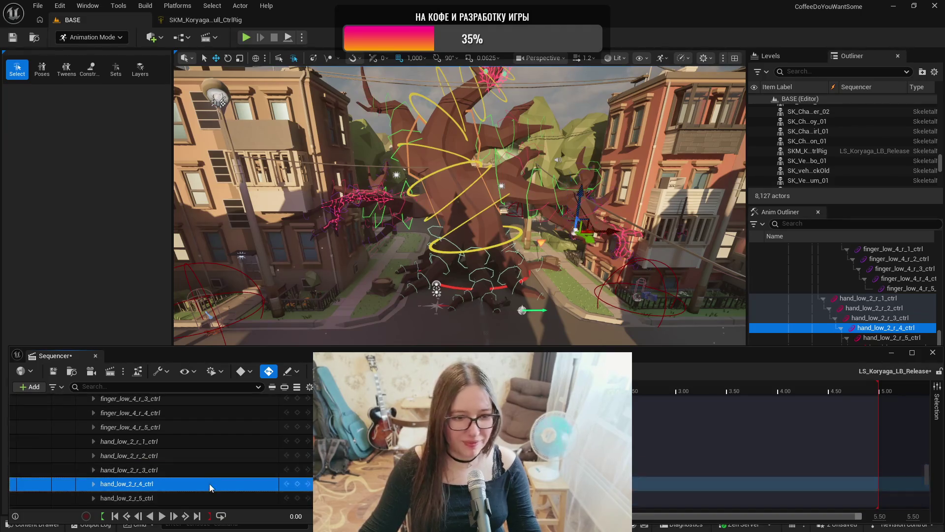
left_click(203, 498)
left_click(207, 476)
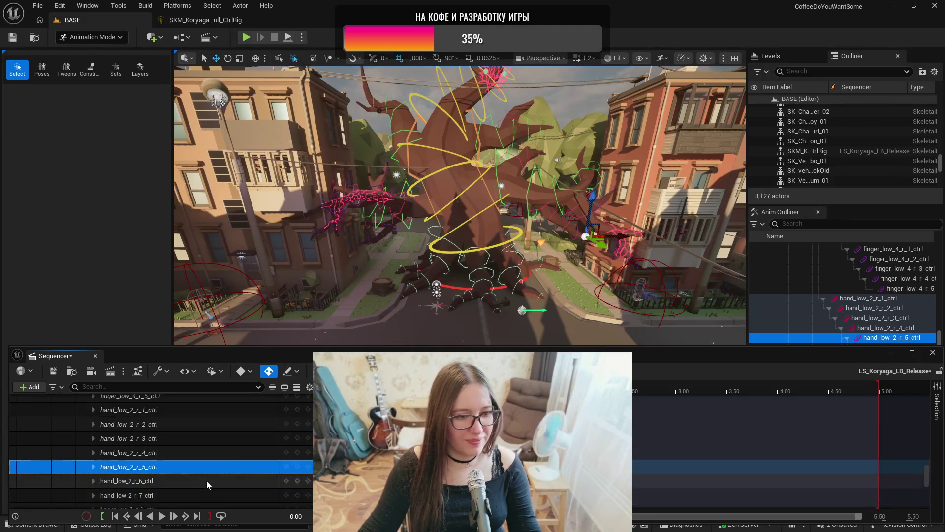
left_click(203, 494)
scroll(205, 480, "down", 3)
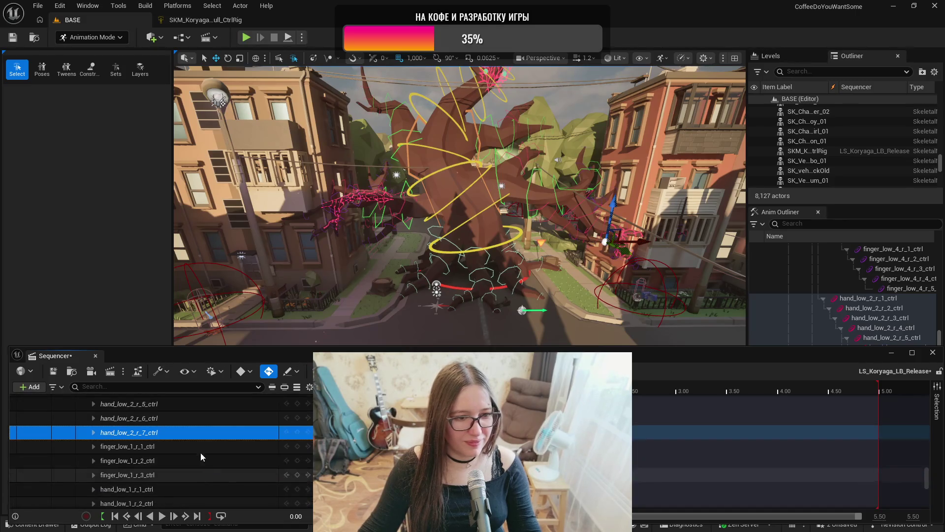
- Select finger_low_1_r_1 to _3, then hand_low_1_r_1 to _4 control tracks
left_click(201, 451)
left_click(197, 460)
left_click(198, 473)
left_click(199, 487)
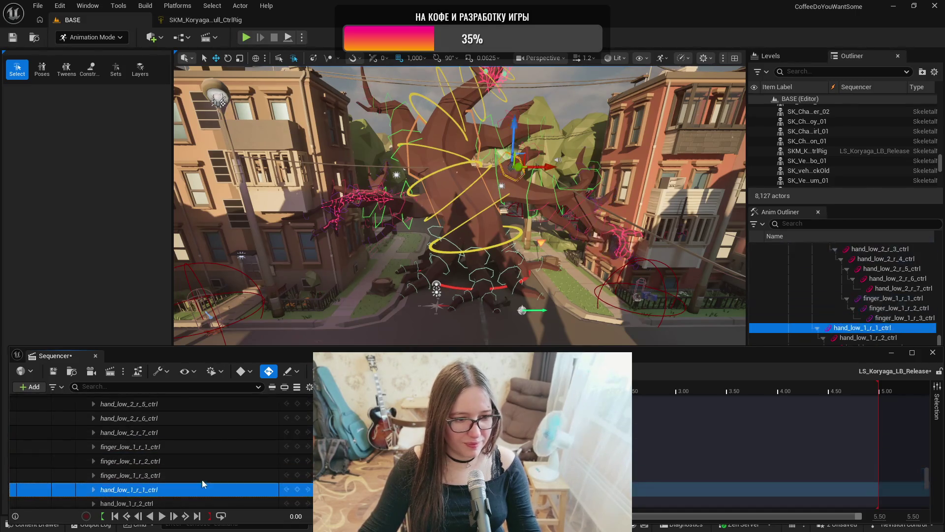
scroll(205, 473, "down", 2)
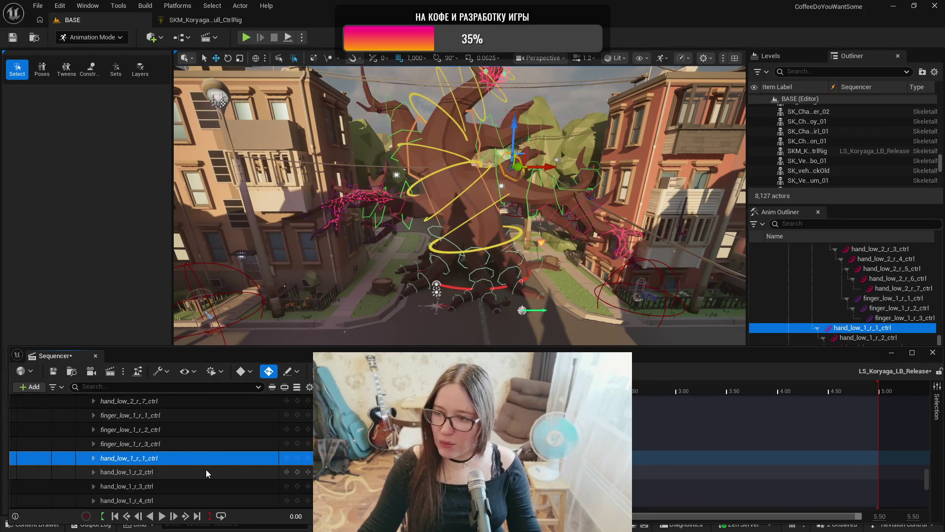
scroll(205, 472, "down", 1)
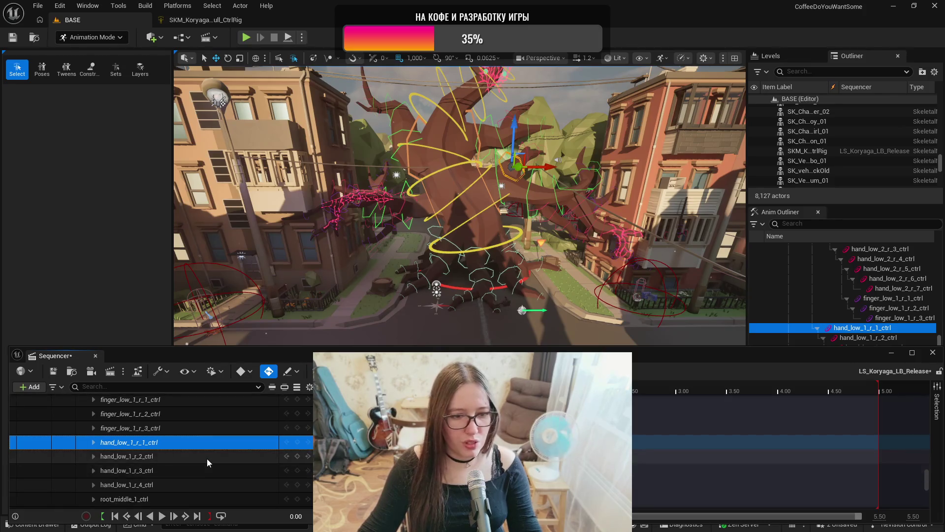
left_click(207, 457)
left_click(204, 472)
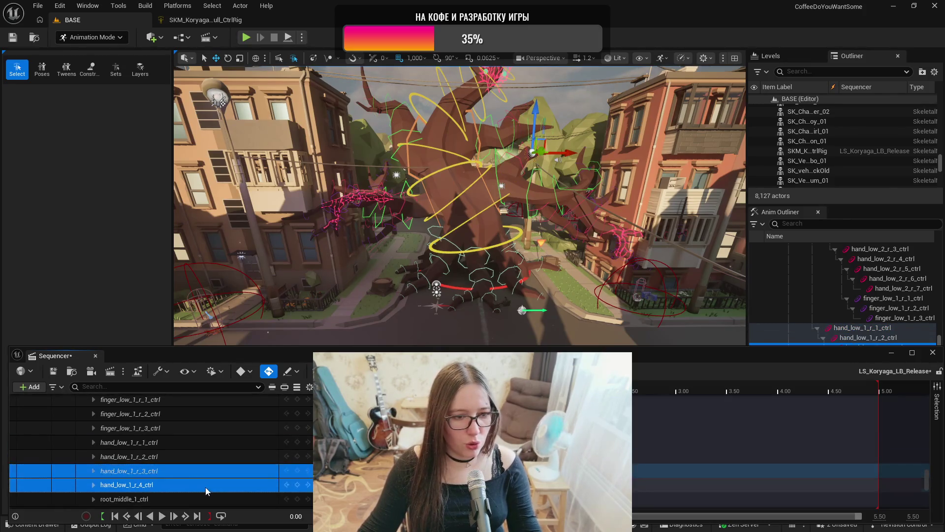
left_click(205, 485)
scroll(209, 470, "down", 2)
- Select root_middle_1 through root_middle_5, then root_middle_S_1 and S_2 controls
left_click(210, 468)
left_click(209, 481)
scroll(216, 463, "down", 1)
left_click(208, 481)
scroll(212, 471, "down", 1)
left_click(211, 479)
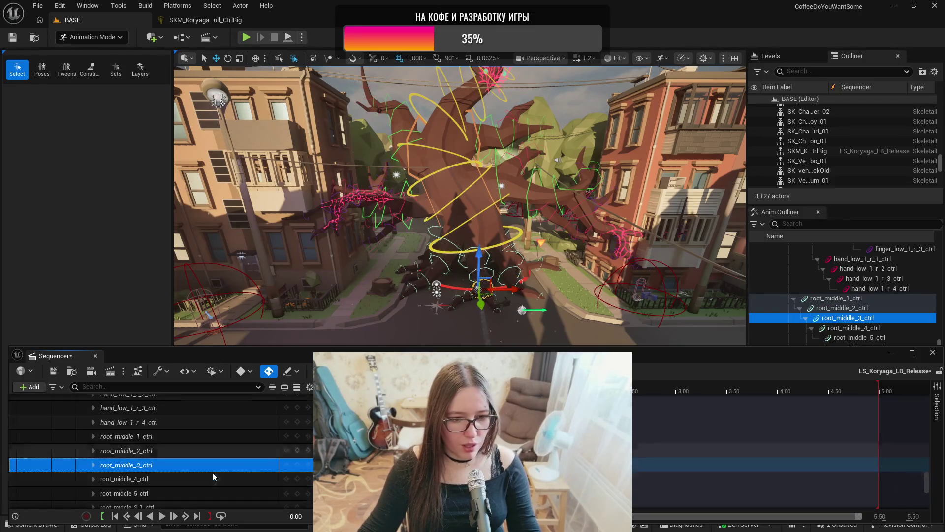
scroll(213, 477, "down", 2)
left_click(217, 460)
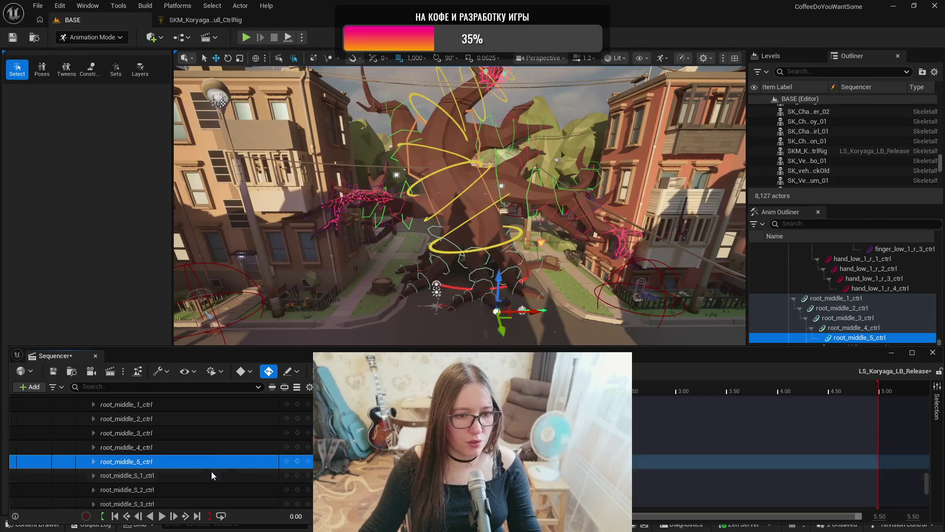
left_click(212, 472)
left_click(211, 491)
scroll(215, 468, "down", 2)
- Select root_right and root_right1 through root_right4 controls, ending on root_right4
left_click(212, 486)
scroll(215, 472, "down", 2)
left_click(220, 468)
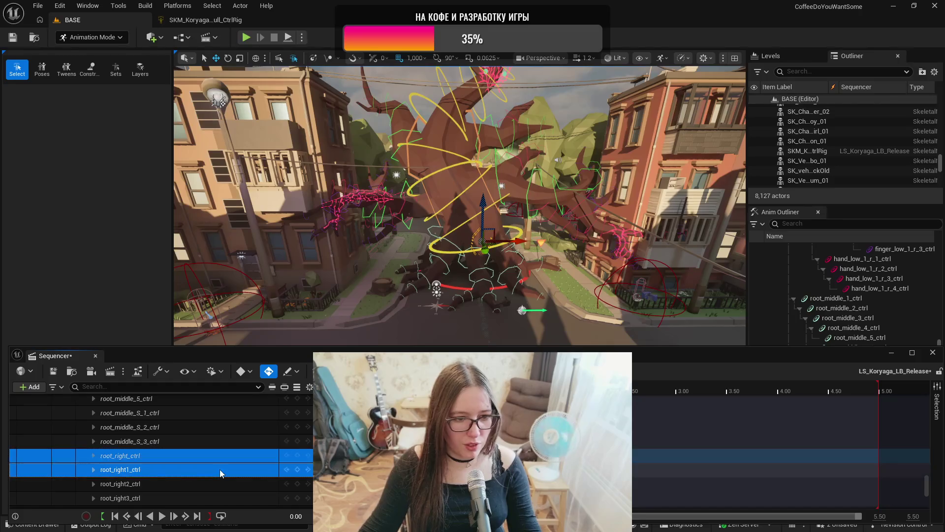
left_click(217, 483)
scroll(219, 478, "down", 2)
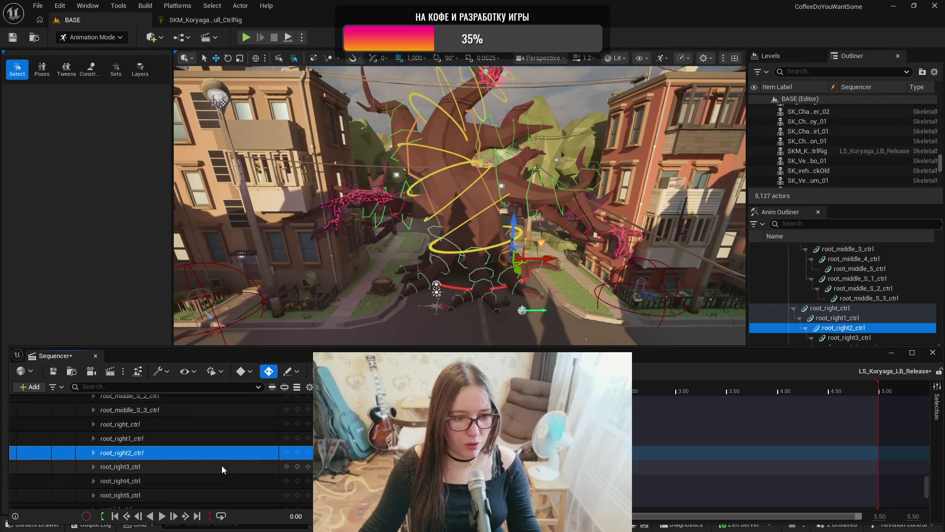
left_click(221, 465)
left_click(218, 480, "ctrl")
left_click(218, 480)
scroll(216, 485, "down", 2)
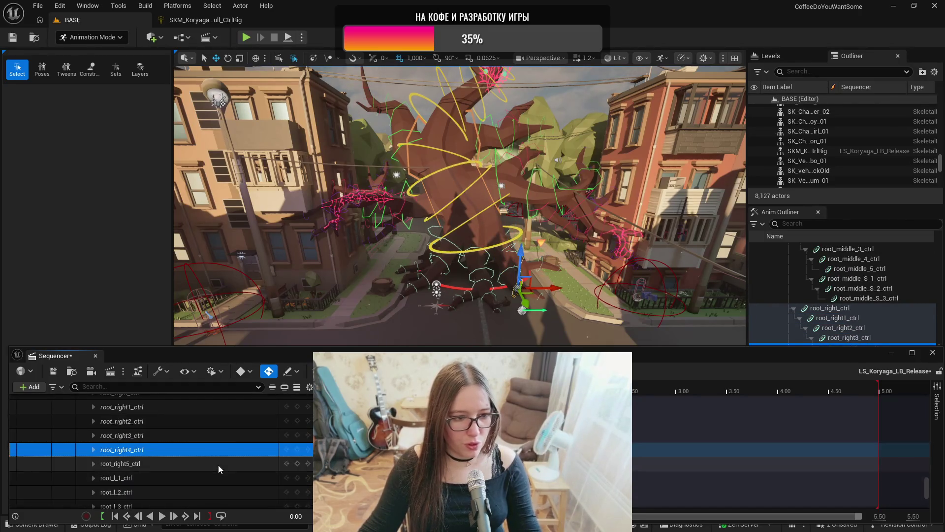
- Select the root_l_1 through root_l_5 control tracks in turn
left_click(216, 479)
left_click(216, 492)
scroll(217, 468, "down", 3)
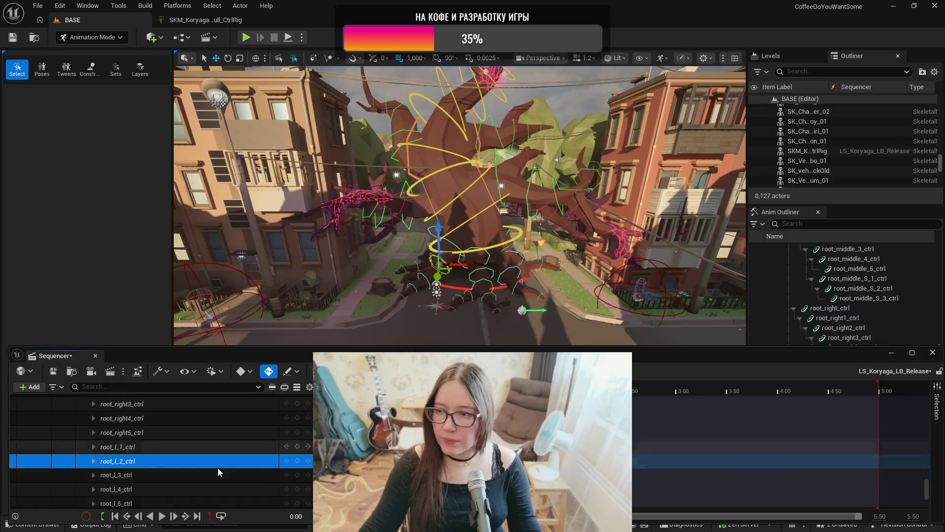
left_click(218, 461)
left_click(217, 474)
left_click(214, 492)
scroll(217, 474, "down", 4)
- Select the root_rr_1 through root_rr_6 control tracks in turn
left_click(217, 440)
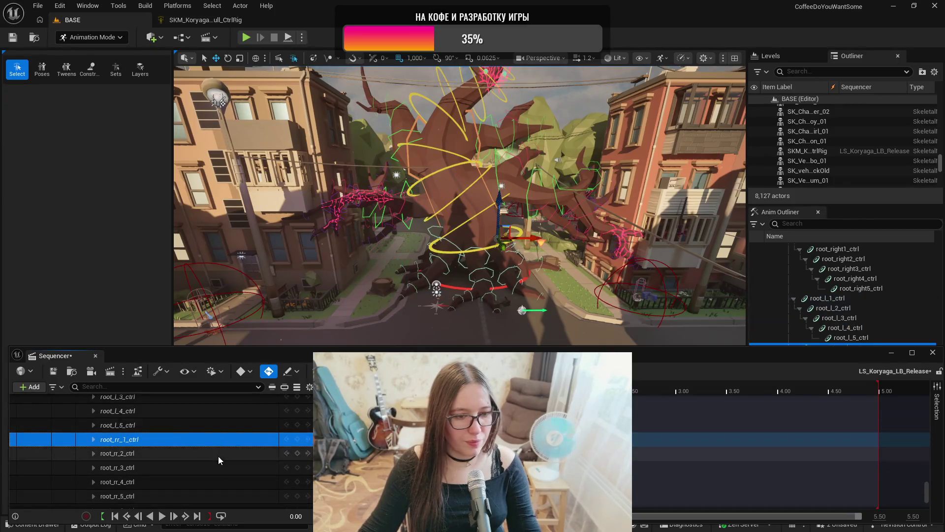
left_click(218, 454)
left_click(219, 467)
left_click(220, 483)
left_click(221, 496)
scroll(223, 459, "down", 3)
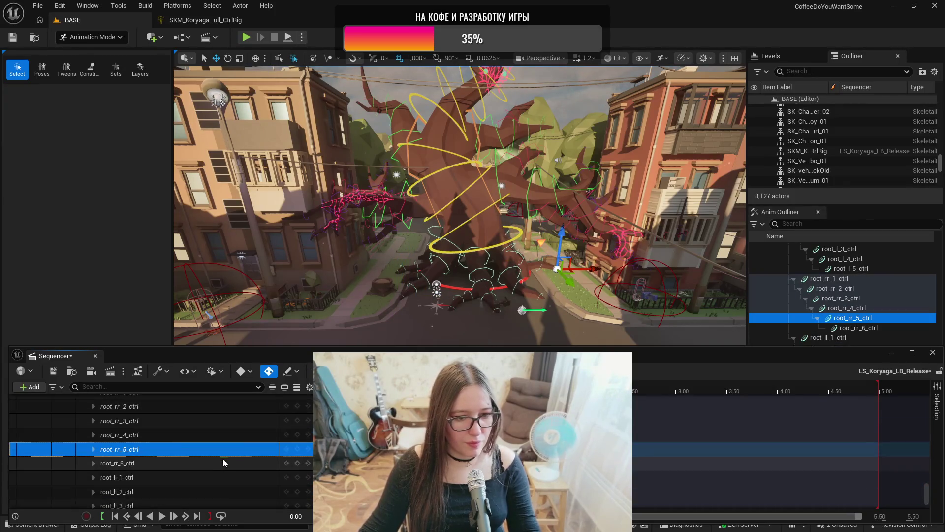
left_click(225, 464)
- Select the root_ll_1 through root_ll_6 control tracks in turn
left_click(226, 477)
scroll(227, 468, "down", 2)
left_click(229, 460)
left_click(226, 474)
scroll(225, 478, "down", 1)
left_click(228, 473)
left_click(228, 489)
scroll(231, 482, "down", 1)
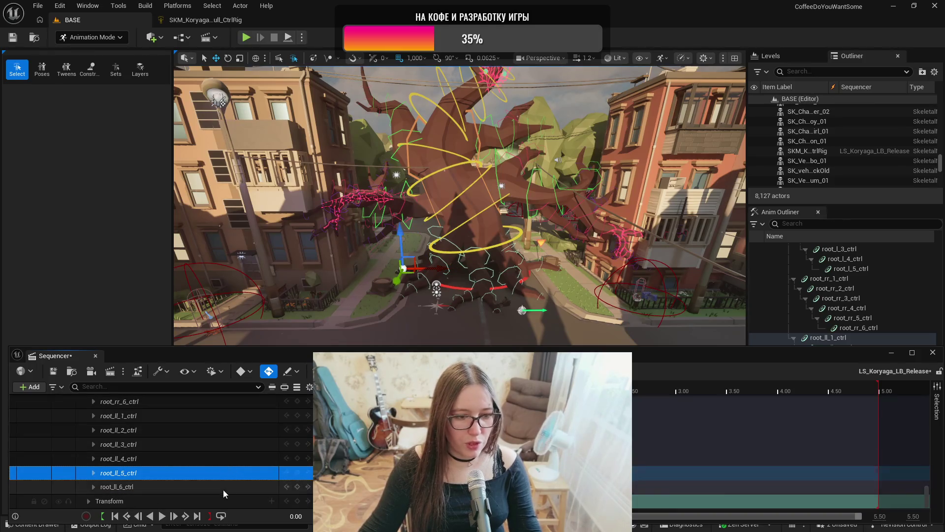
left_click(224, 488)
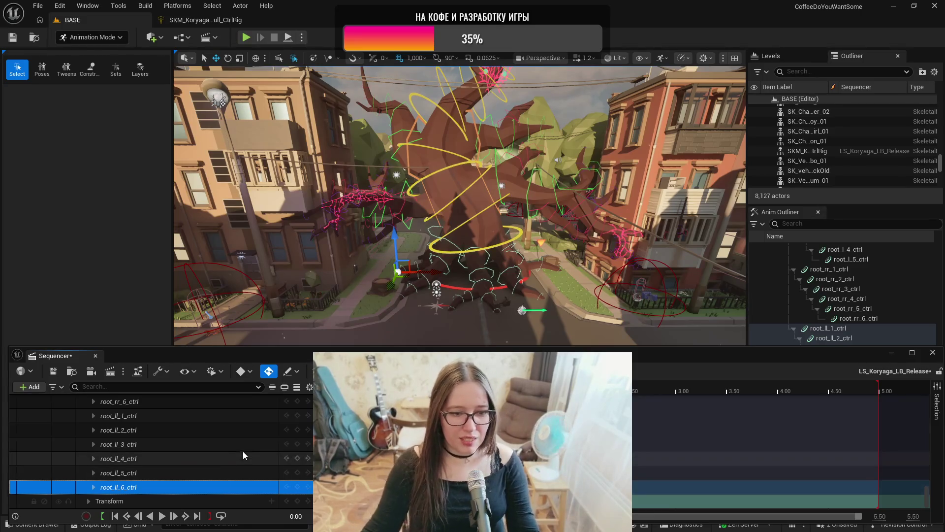
- Select the whole SKM_Koryaga_LP_Full_CtrlRig track and scroll back up the list
scroll(232, 461, "up", 15)
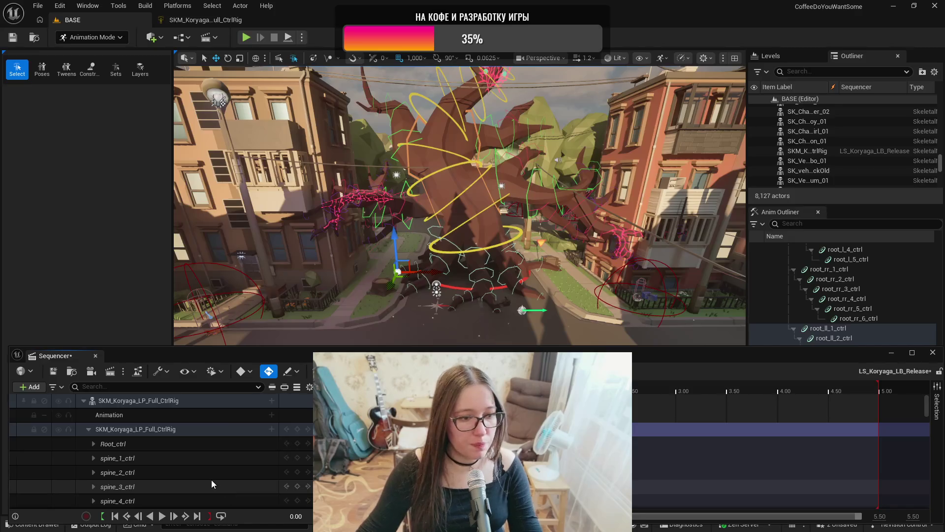
left_click(266, 426)
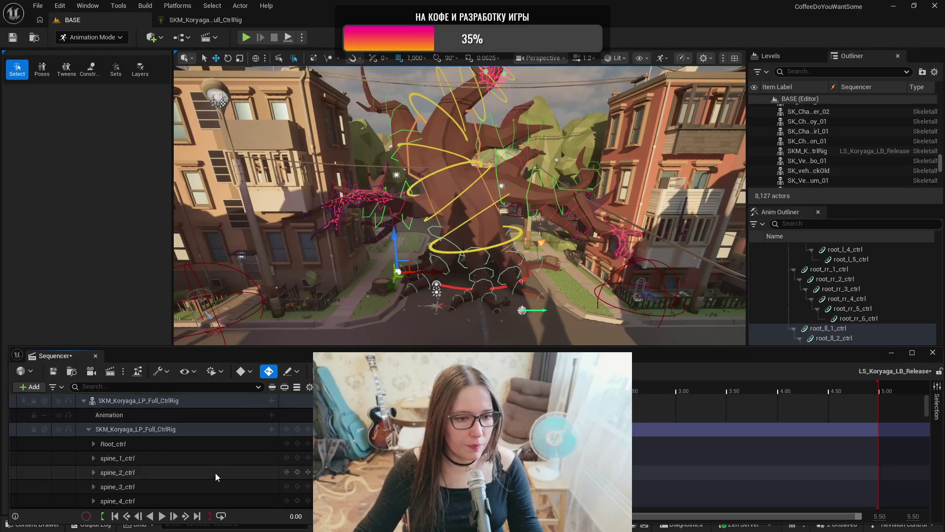
scroll(459, 205, "up", 5)
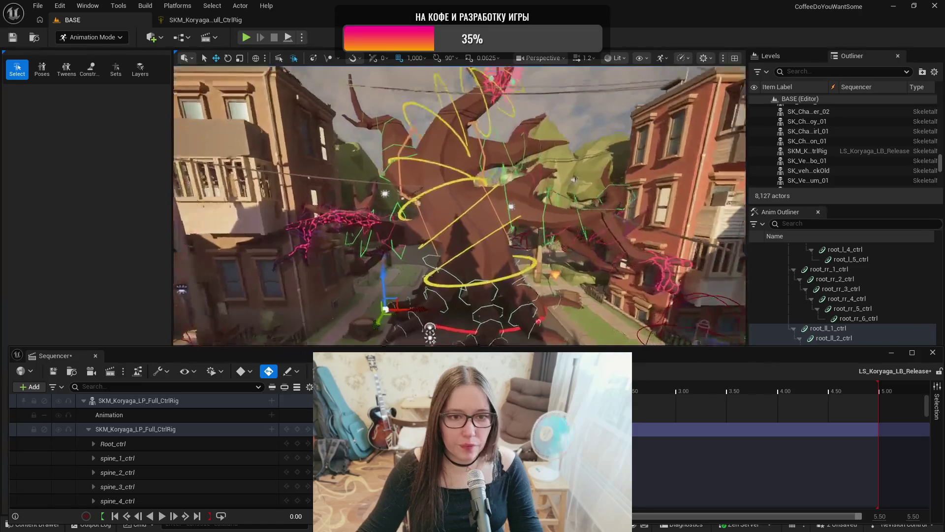
scroll(460, 206, "up", 5)
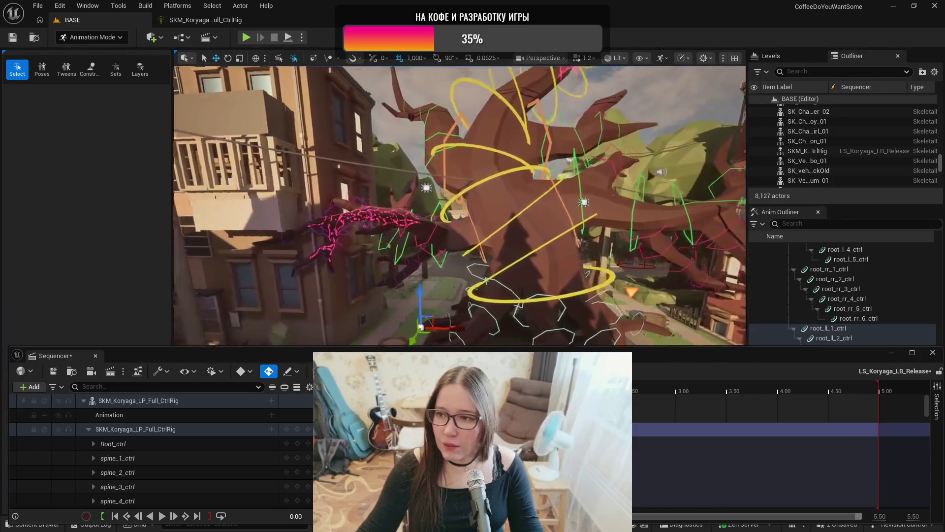
scroll(494, 302, "up", 5)
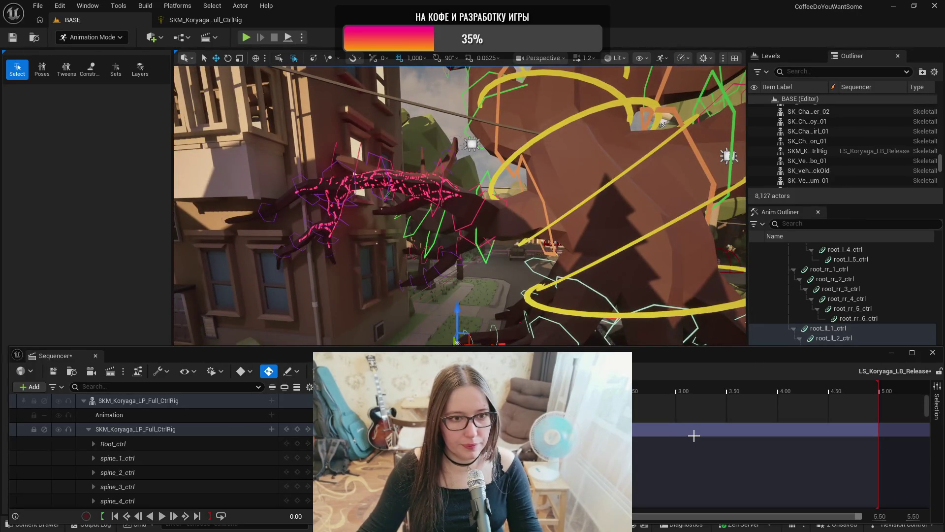
mouse_move(551, 268)
left_mouse_down()
mouse_move(458, 270)
mouse_move(551, 260)
left_mouse_up()
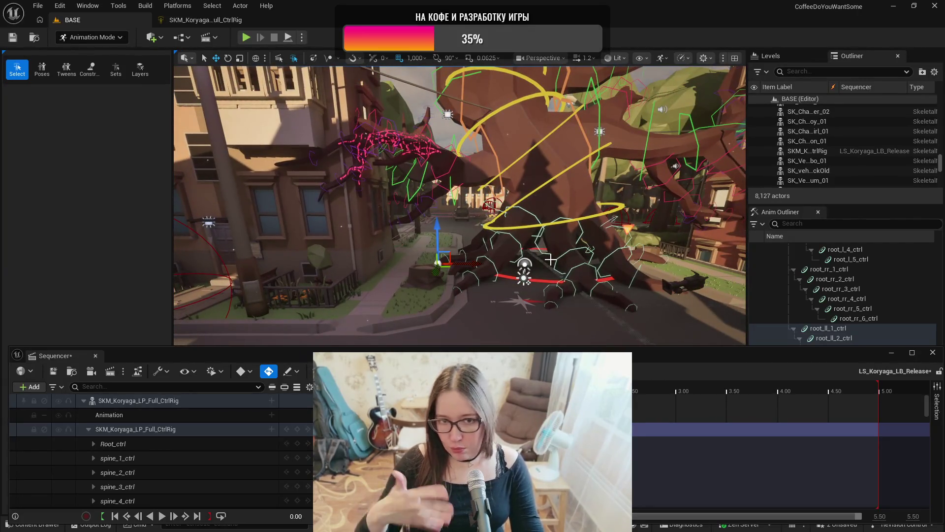
mouse_move(550, 260)
left_mouse_down()
mouse_move(522, 259)
mouse_move(548, 230)
left_mouse_up()
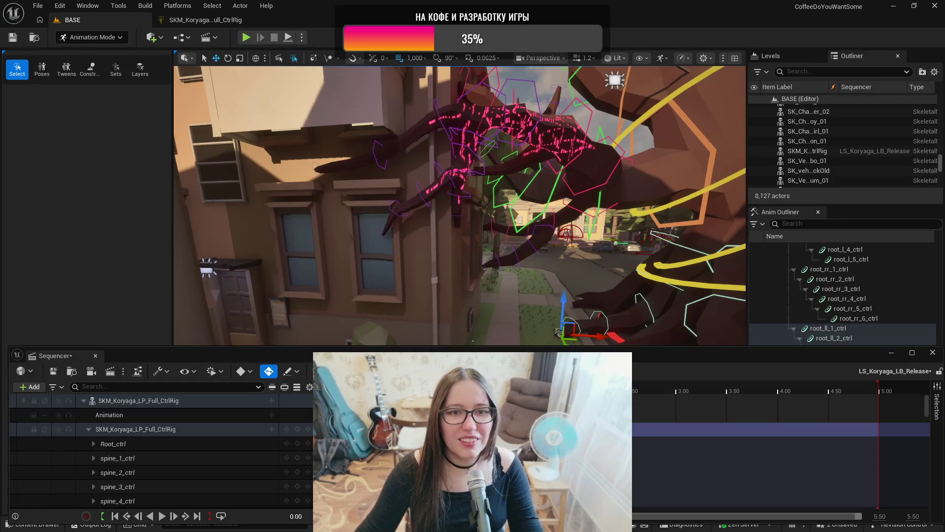
left_click_drag(426, 304, 426, 304)
left_click_drag(409, 336, 408, 336)
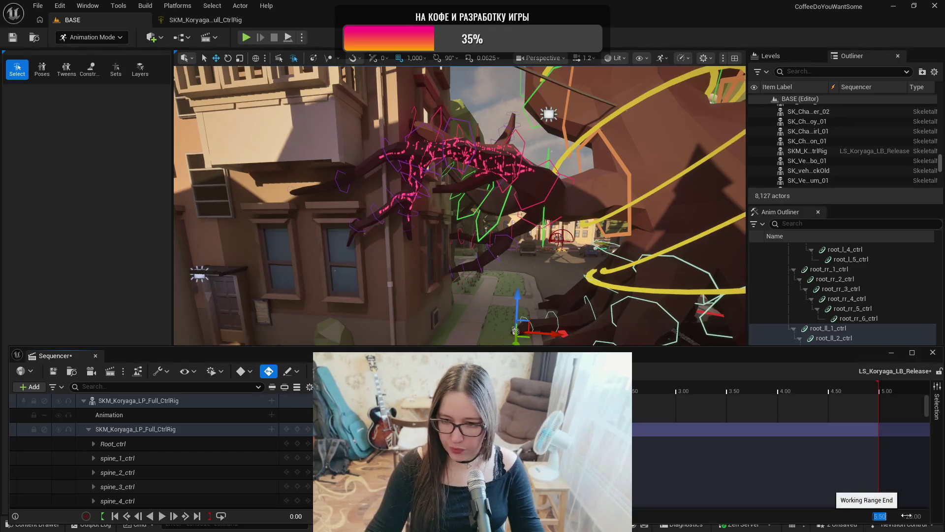
type("20")
key("Return")
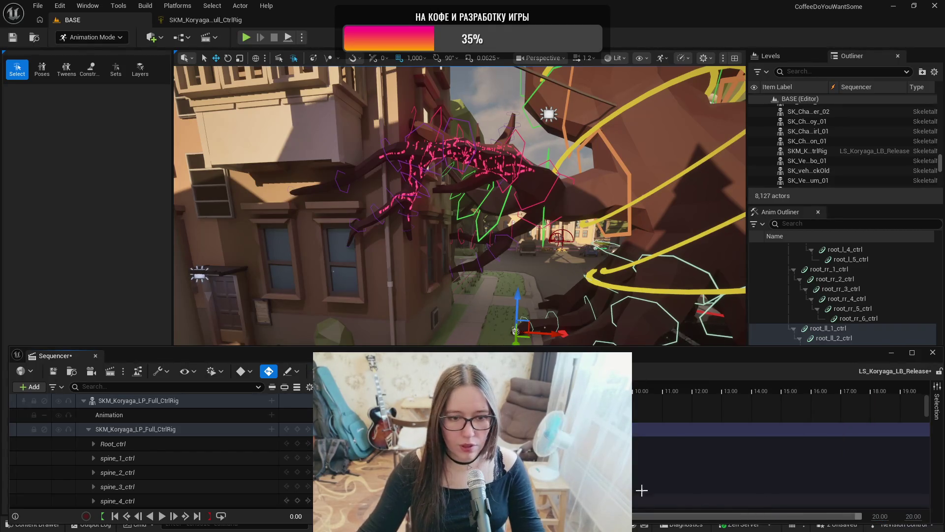
- Drag the working range end out toward 20.00, zoom the timeline, and select spine_1_ctrl
left_click_drag(752, 380, 752, 380)
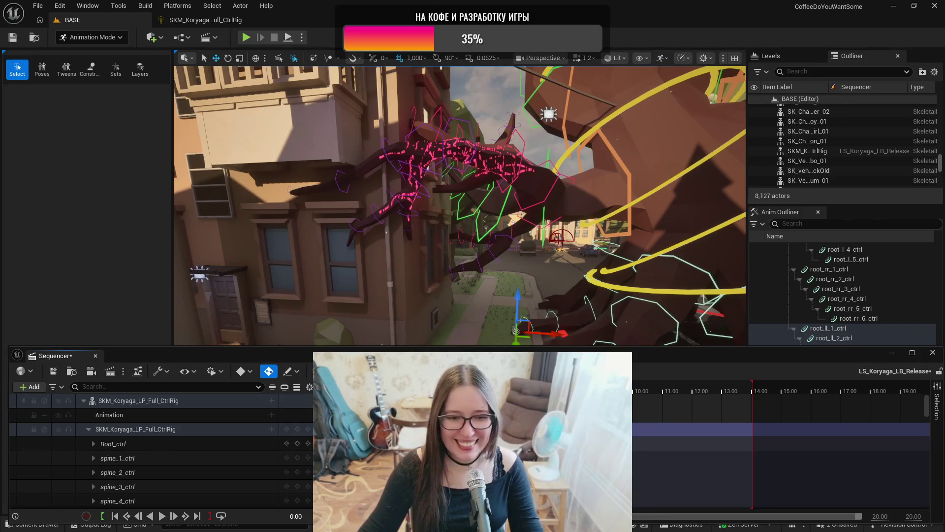
scroll(782, 443, "up", 3)
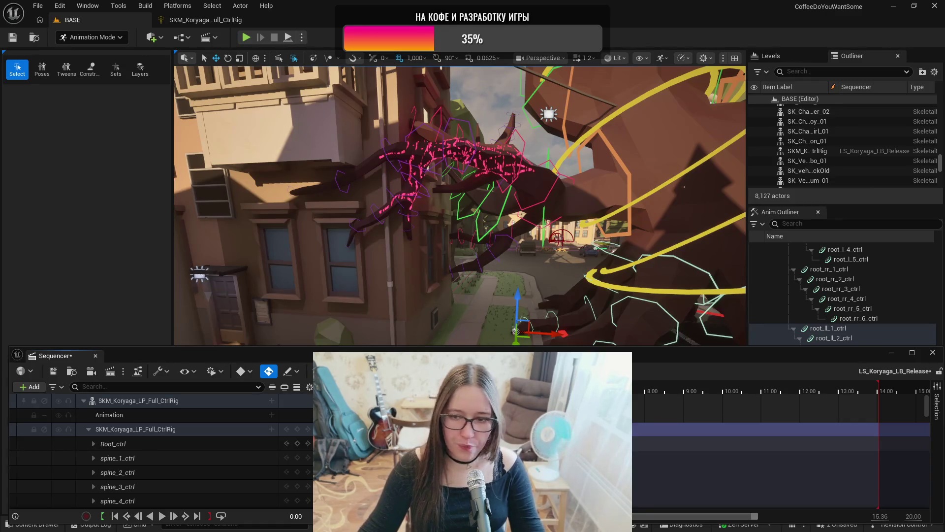
scroll(783, 443, "up", 3)
scroll(783, 443, "up", 3)
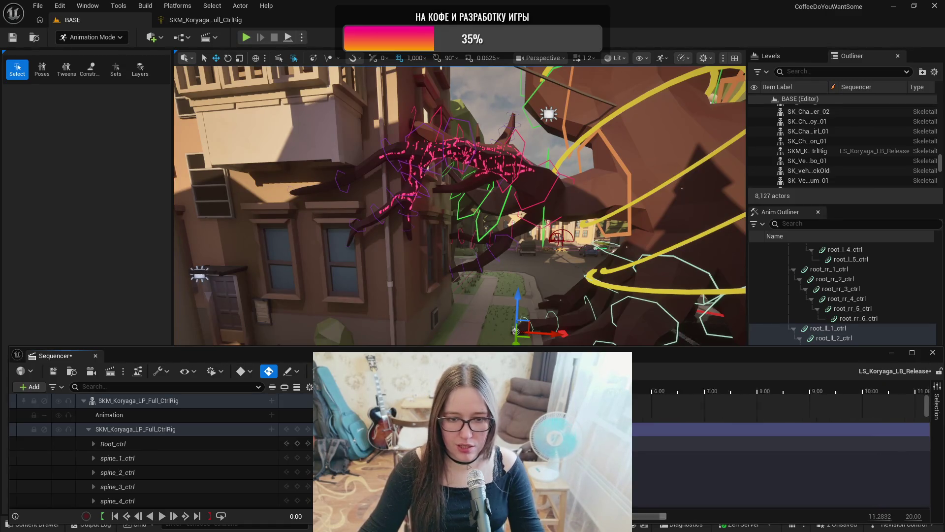
scroll(782, 443, "down", 5)
scroll(782, 443, "up", 1)
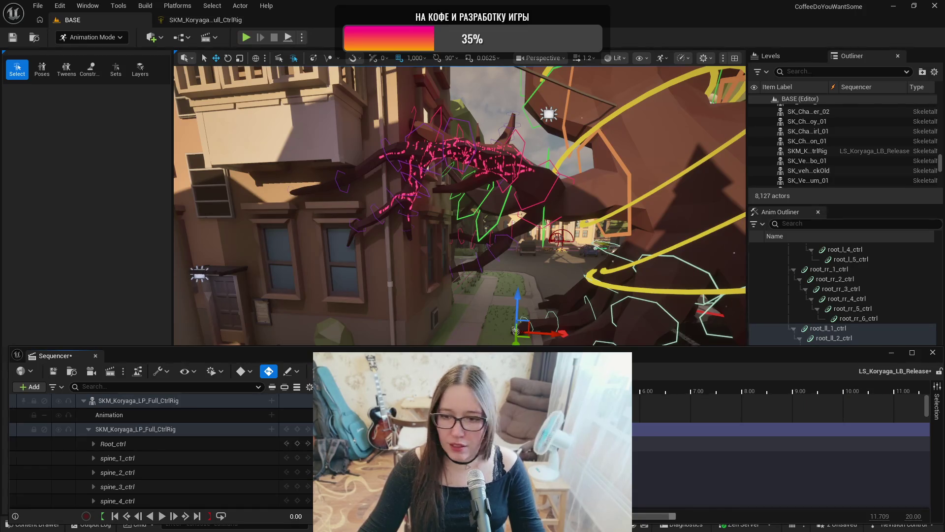
scroll(782, 443, "up", 2)
scroll(242, 424, "down", 2)
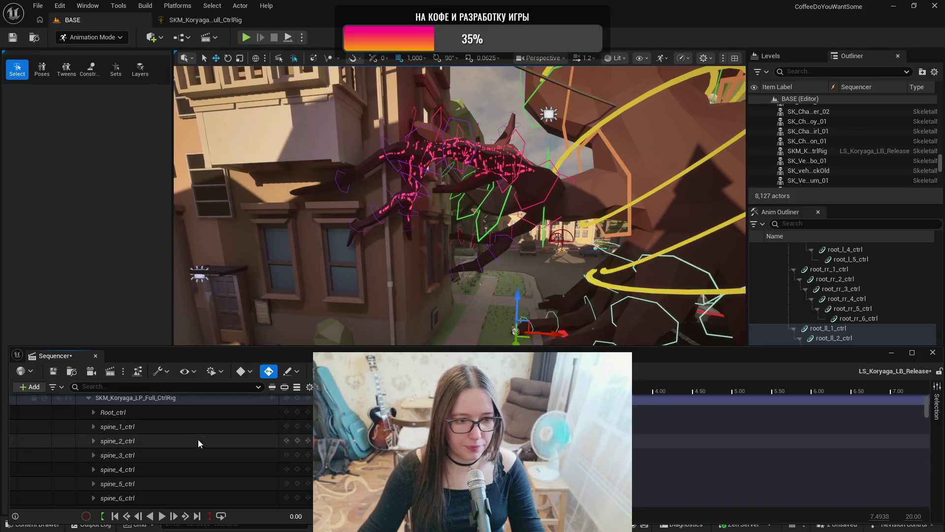
left_click(138, 429)
- Frame the rig, orbit to the hand by the building, and select finger_low_1_l_3_ctrl
scroll(140, 429, "down", 6)
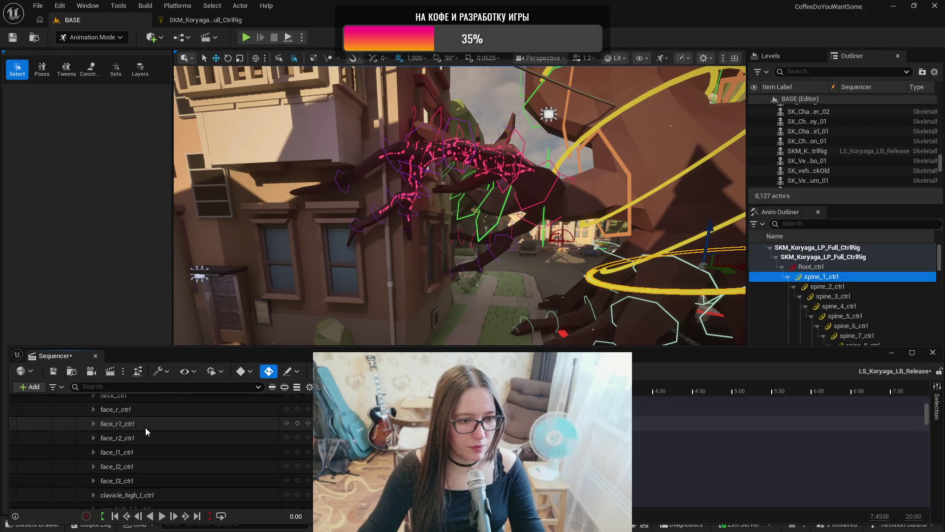
key("f")
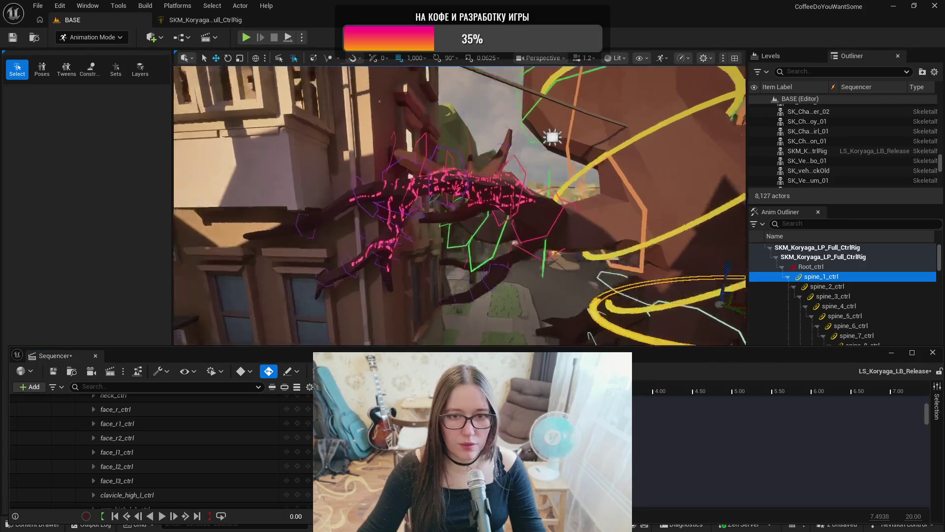
left_click_drag(456, 264, 455, 264)
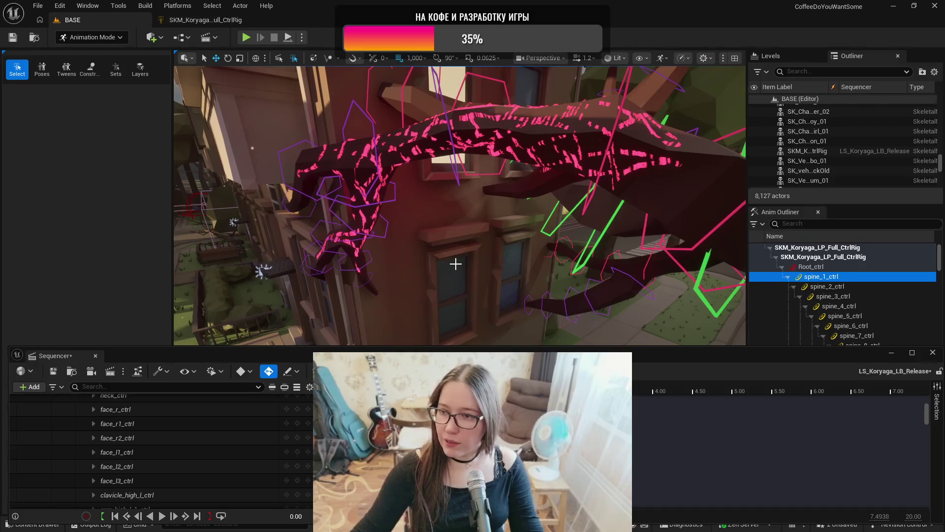
mouse_move(453, 220)
left_mouse_down()
mouse_move(355, 217)
mouse_move(385, 144)
left_mouse_up()
left_click(371, 164)
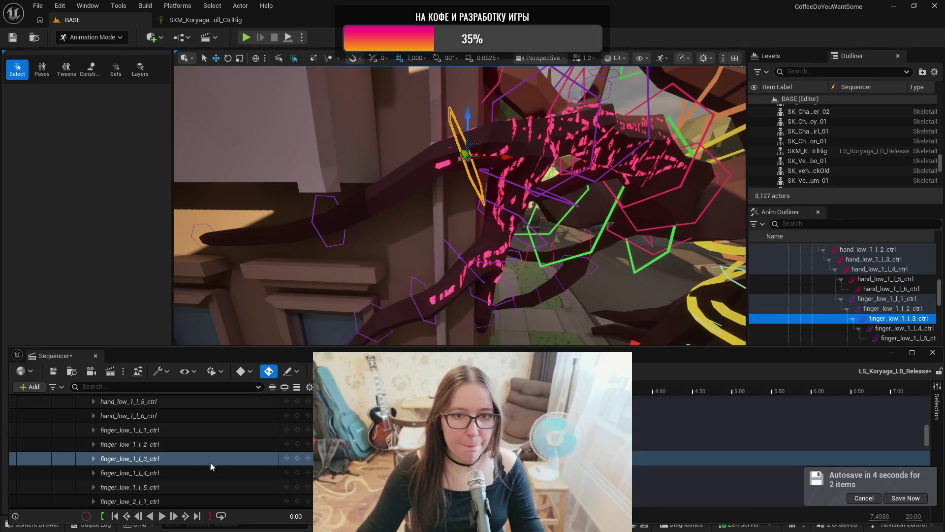
- At about 1.33 seconds, rotate finger_low_1_l_3_ctrl by -7.74° to curl the lower finger
key("w")
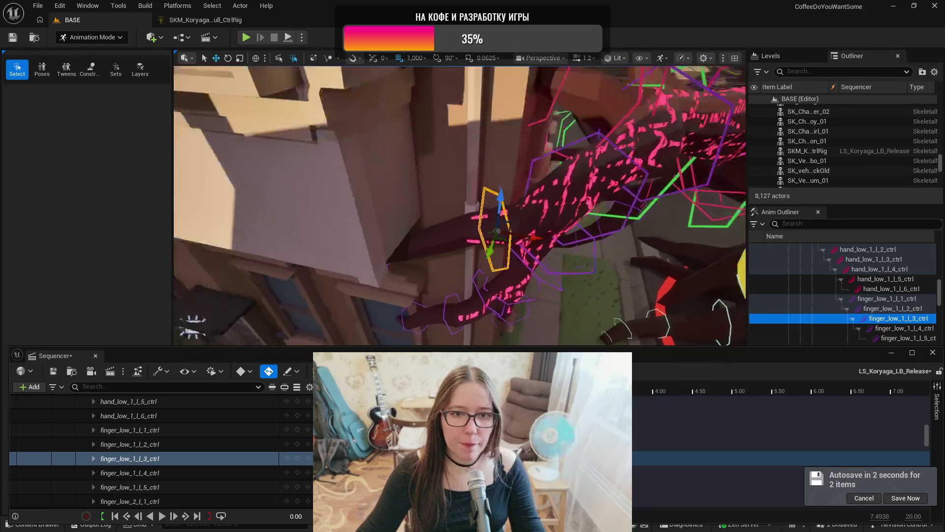
left_click_drag(499, 303, 498, 302)
key("f")
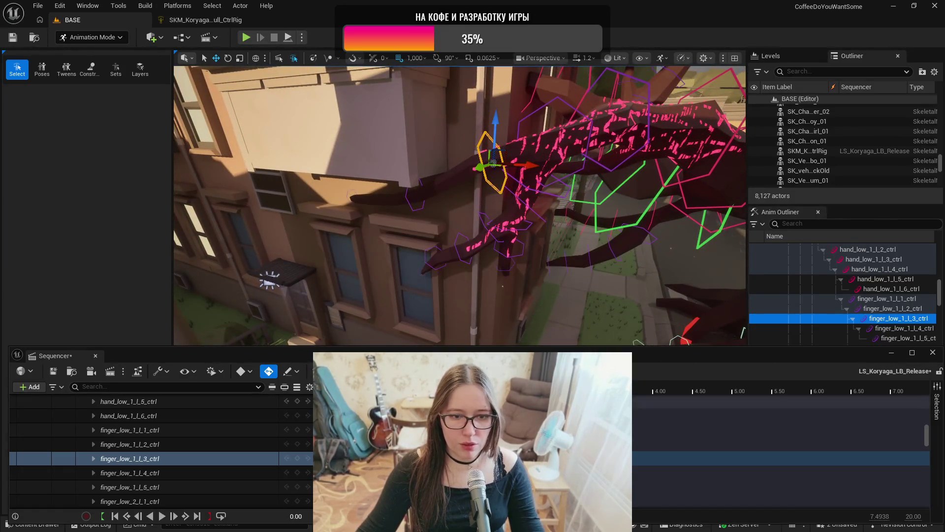
left_click(440, 391)
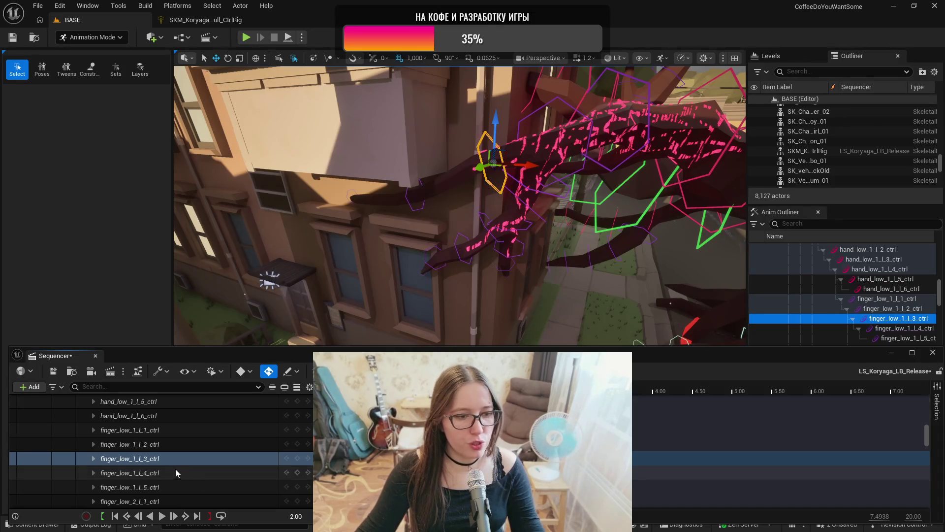
mouse_move(485, 225)
left_mouse_down()
mouse_move(500, 261)
mouse_move(470, 214)
mouse_move(480, 222)
mouse_move(465, 228)
mouse_move(481, 200)
mouse_move(470, 199)
mouse_move(477, 212)
mouse_move(466, 246)
left_mouse_up()
key("e")
mouse_move(466, 208)
left_mouse_down()
mouse_move(484, 247)
mouse_move(449, 260)
left_mouse_up()
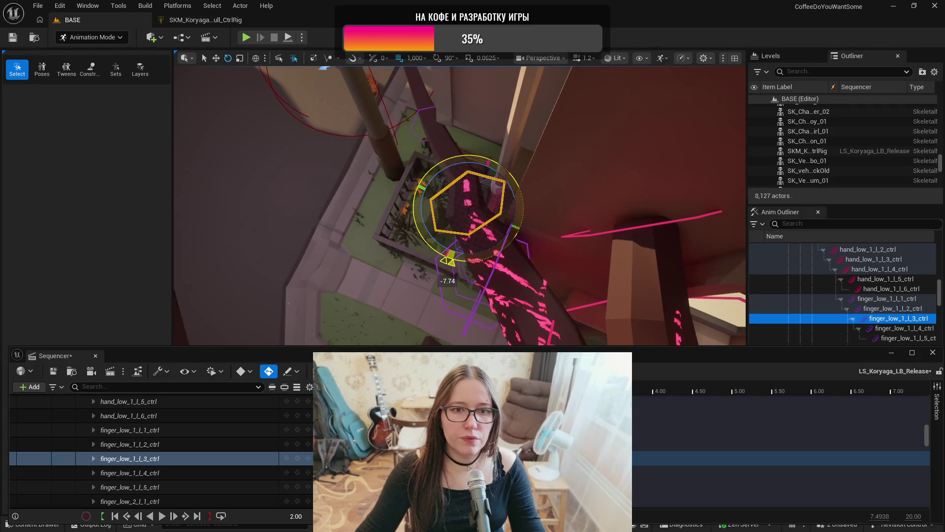
mouse_move(468, 209)
left_mouse_down()
mouse_move(487, 294)
mouse_move(507, 246)
left_mouse_up()
- Play back the sequence from the start to check the finger curl
key("space")
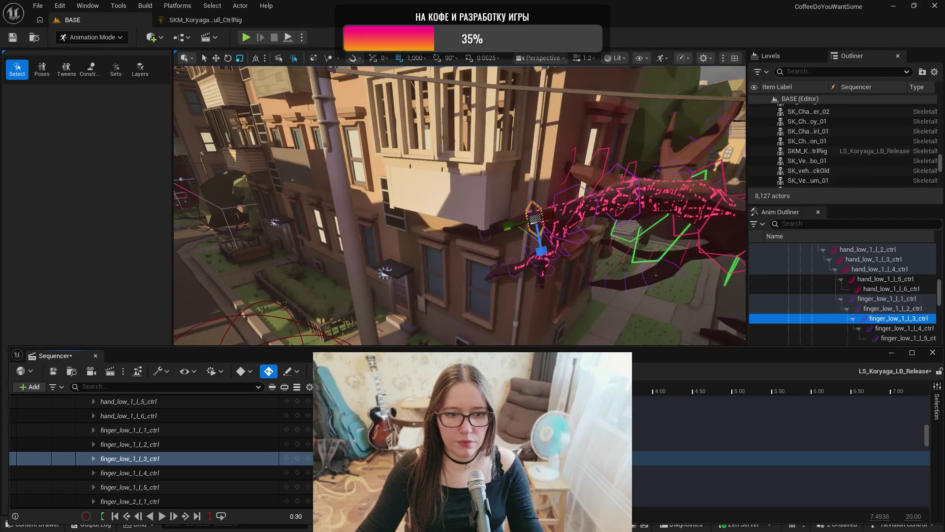
key("space")
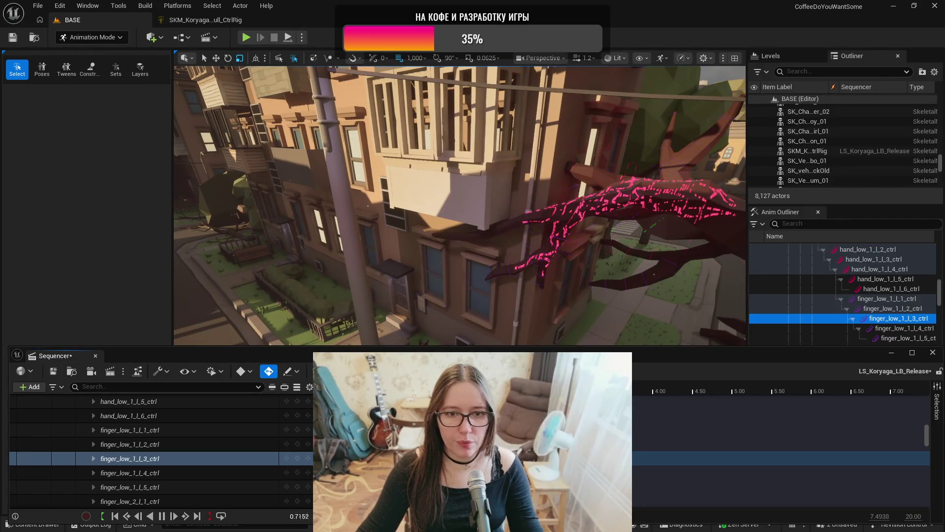
key("space")
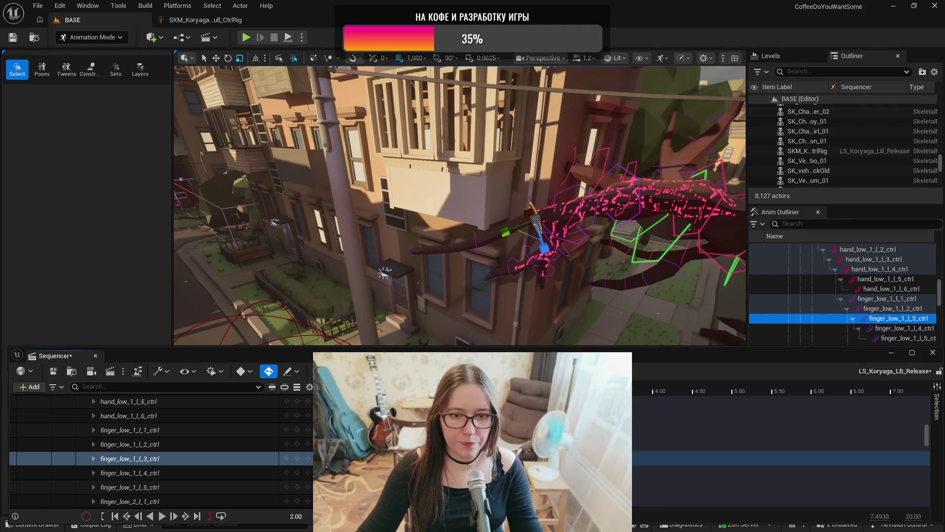
key("Up")
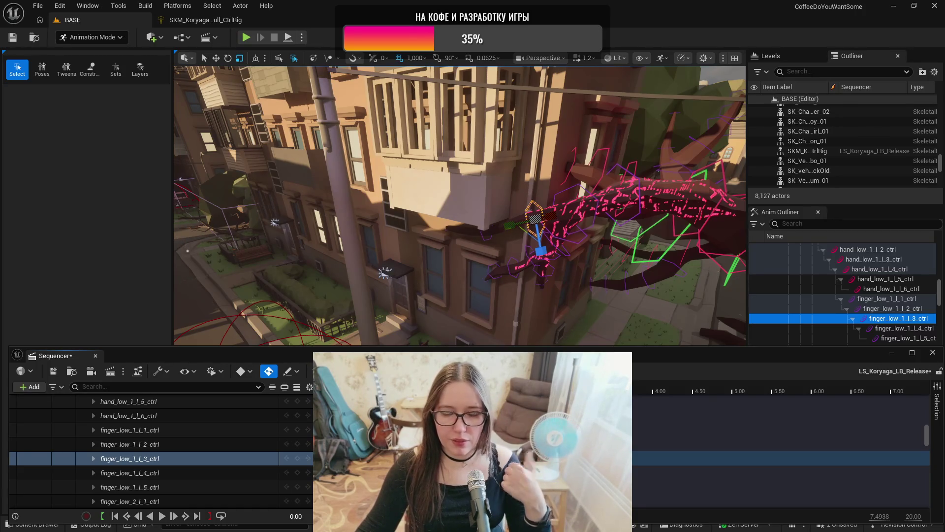
key("period")
key("period")
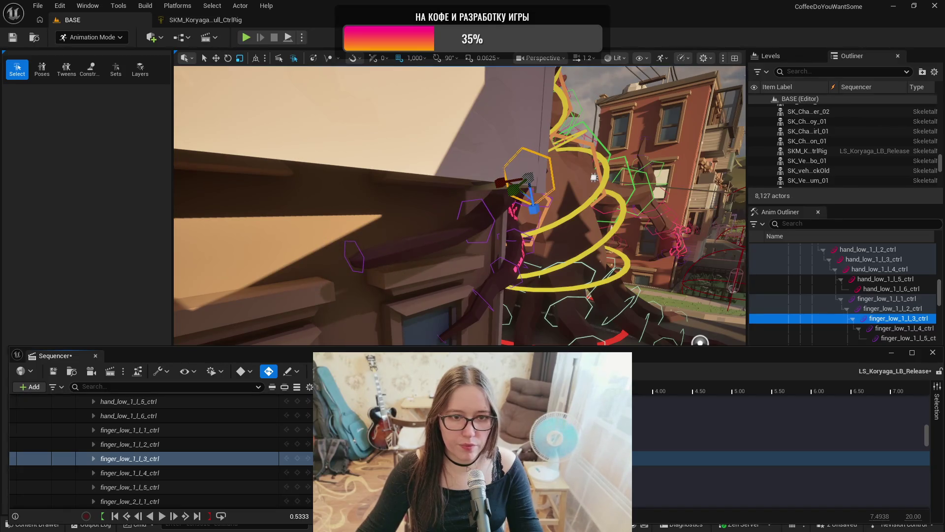
- Rotate finger_low_1_l_4_ctrl about 22.4° to bend the fourth joint
left_click(479, 202)
key("e")
left_click_drag(502, 224, 537, 223)
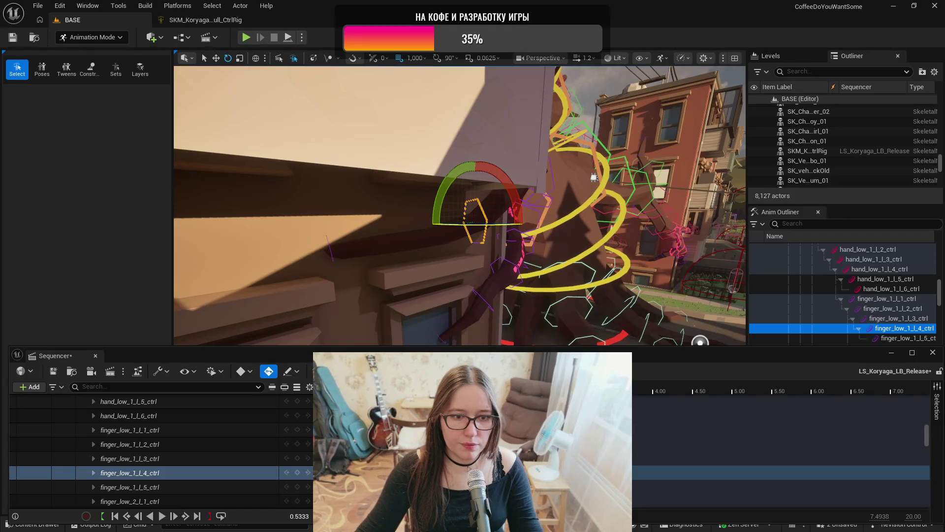
key("Up")
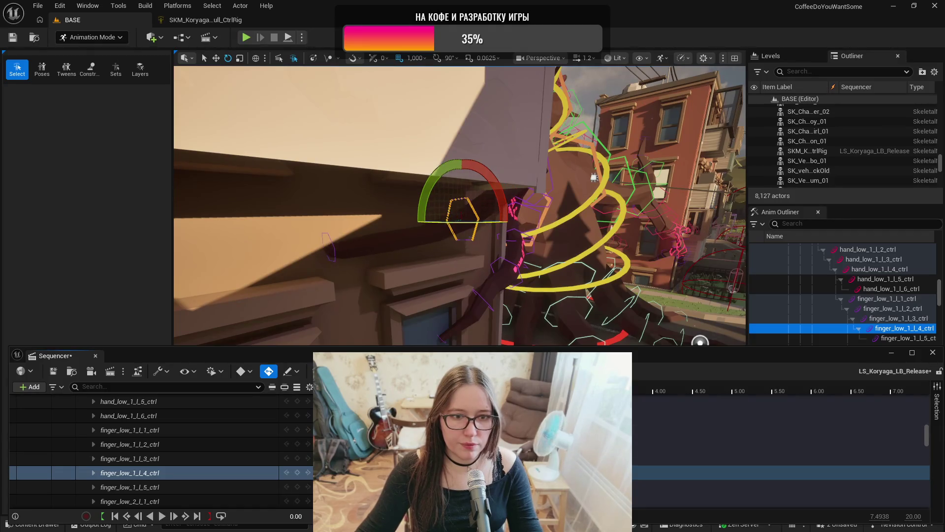
- Replay the sequence from the start to review the new finger bend
key("space")
key("space")
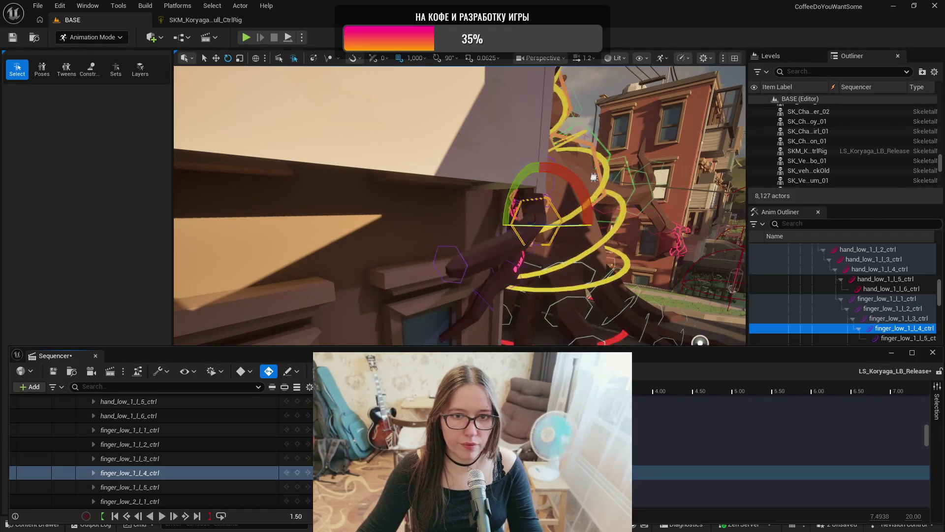
left_click_drag(530, 263, 524, 298)
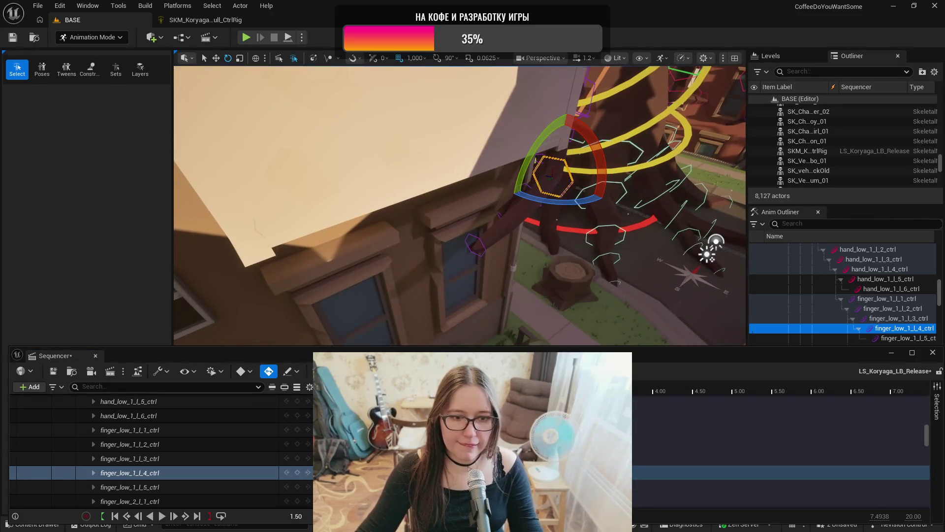
key("Up")
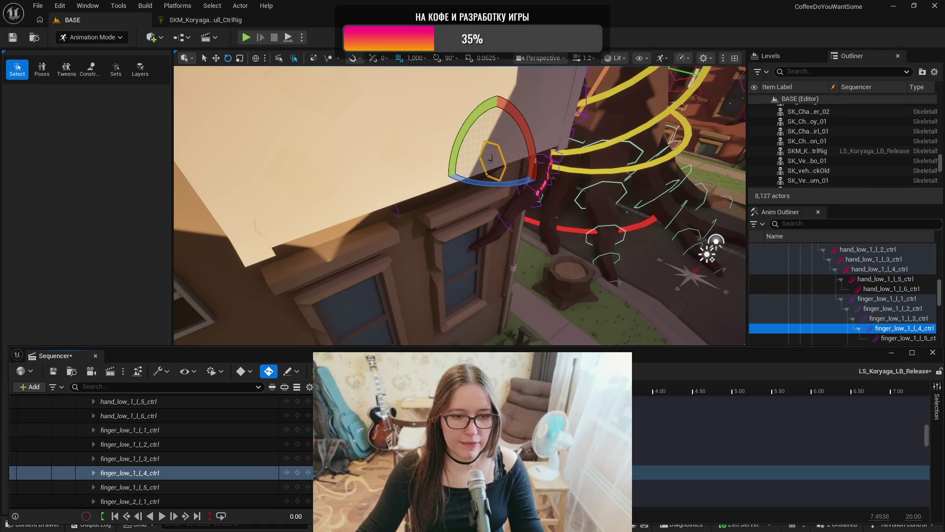
key("Down")
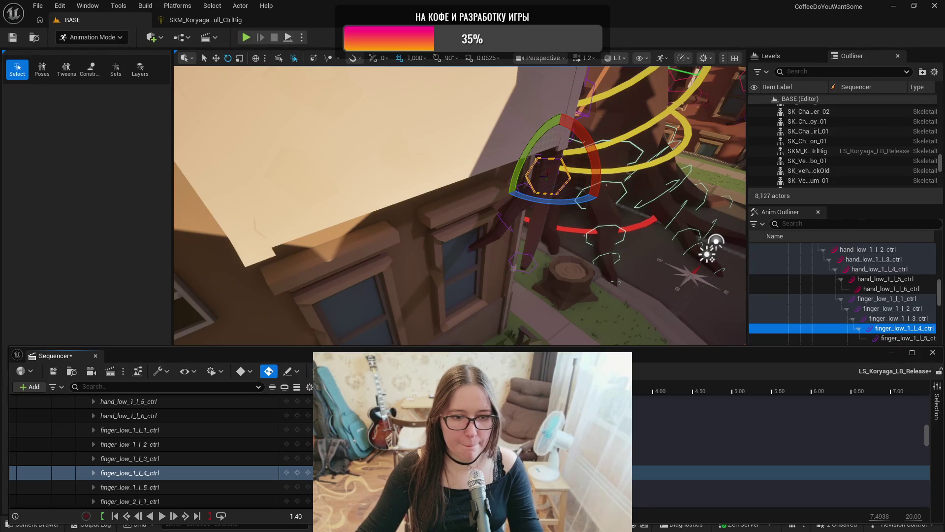
key("r")
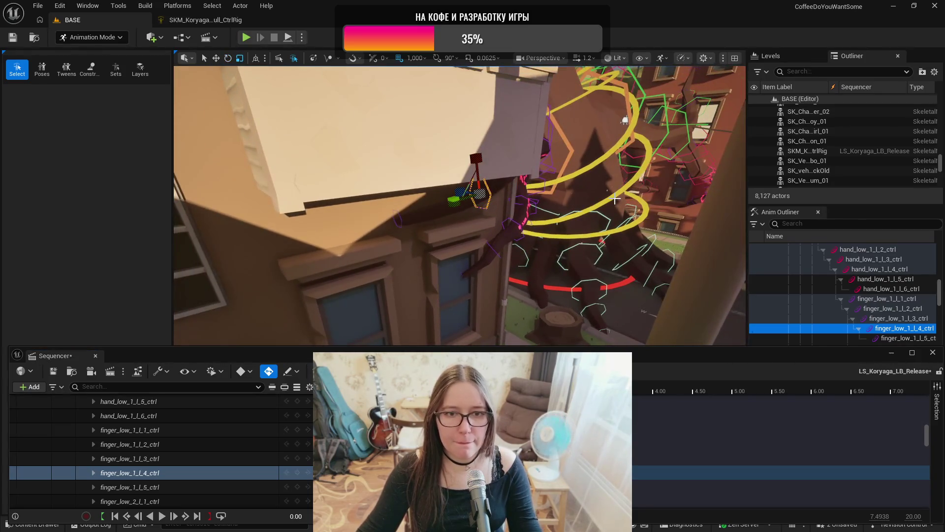
- Orbit toward the building and arm, replay it, and return the playhead to about 2.3 seconds
left_click_drag(517, 257, 517, 250)
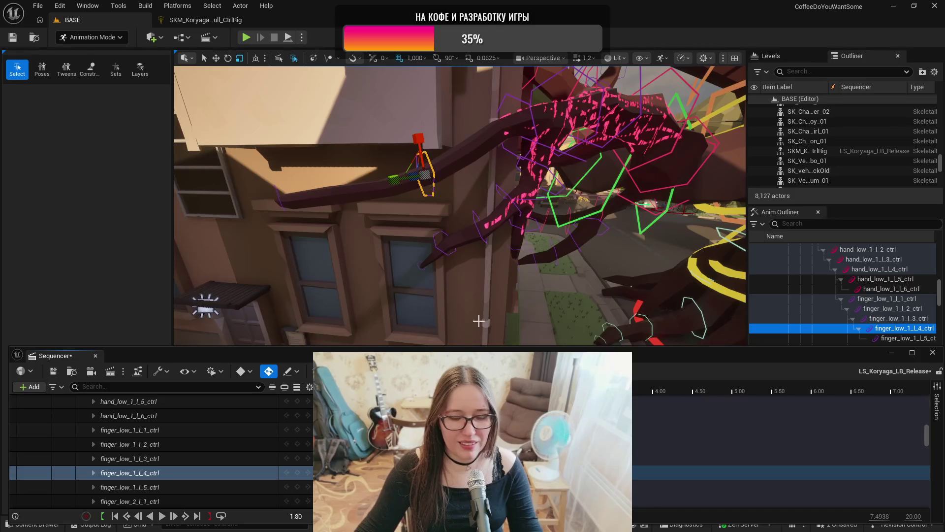
left_click_drag(471, 330, 484, 349)
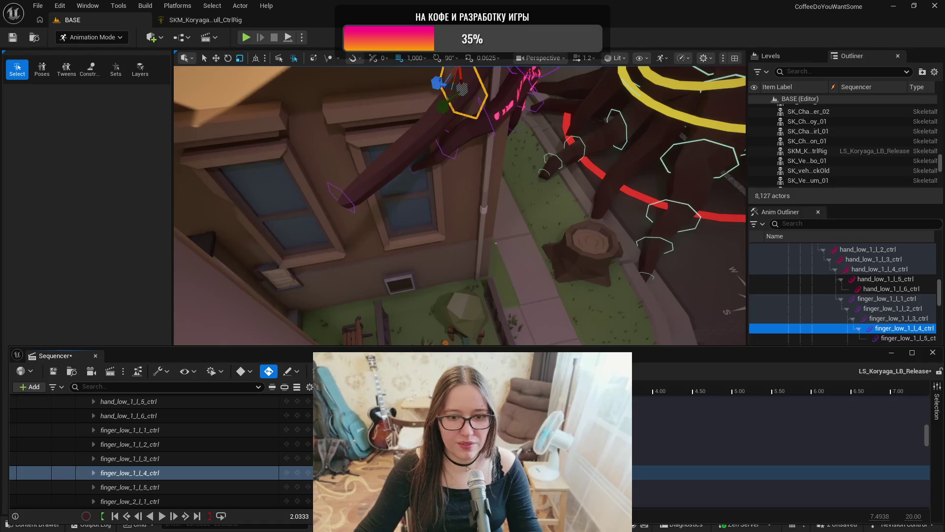
left_click_drag(484, 340, 466, 277)
key("e")
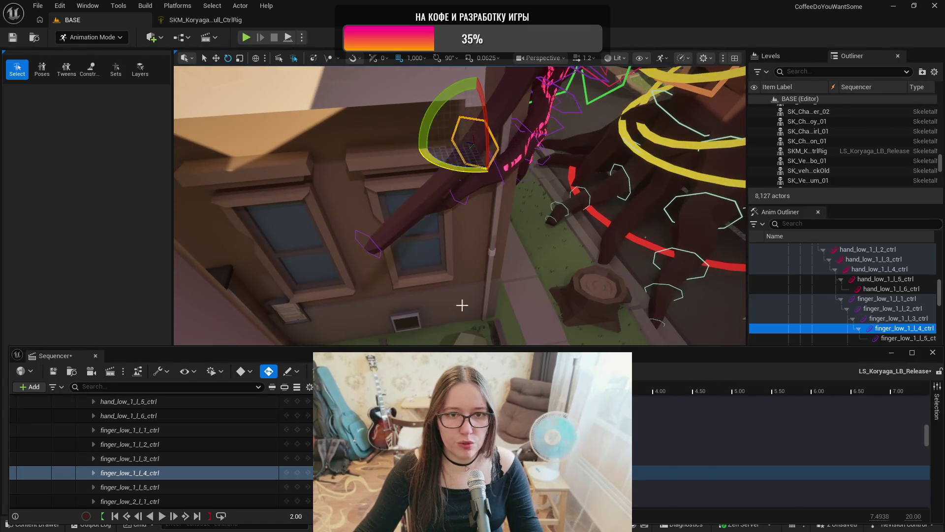
key("space")
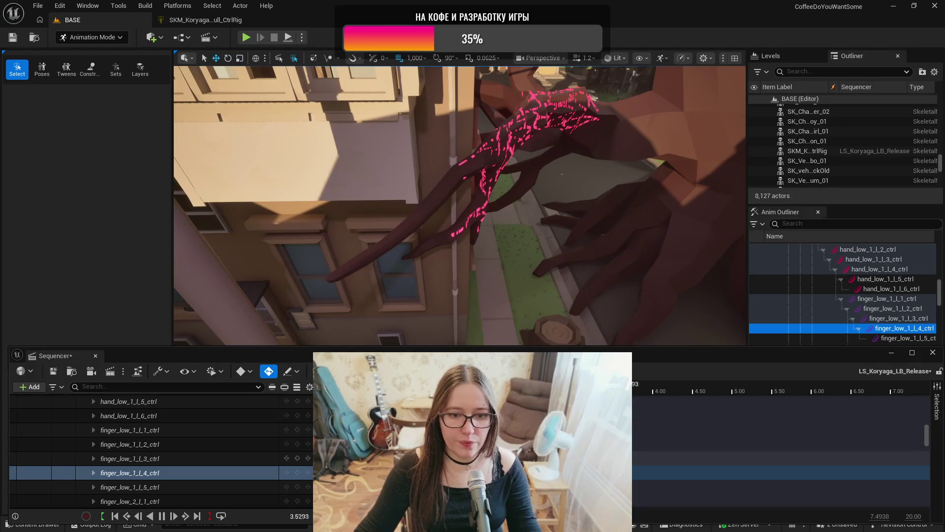
key("space")
left_click_drag(645, 392, 516, 391)
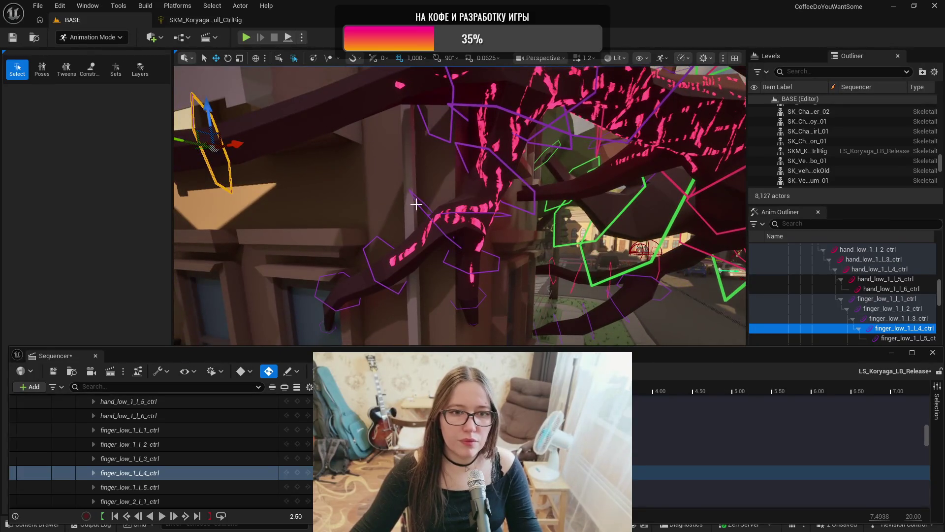
- At 2.50 seconds, rotate finger_low_3_l_1_ctrl about -10 degrees so the third finger curls down
left_click(416, 205)
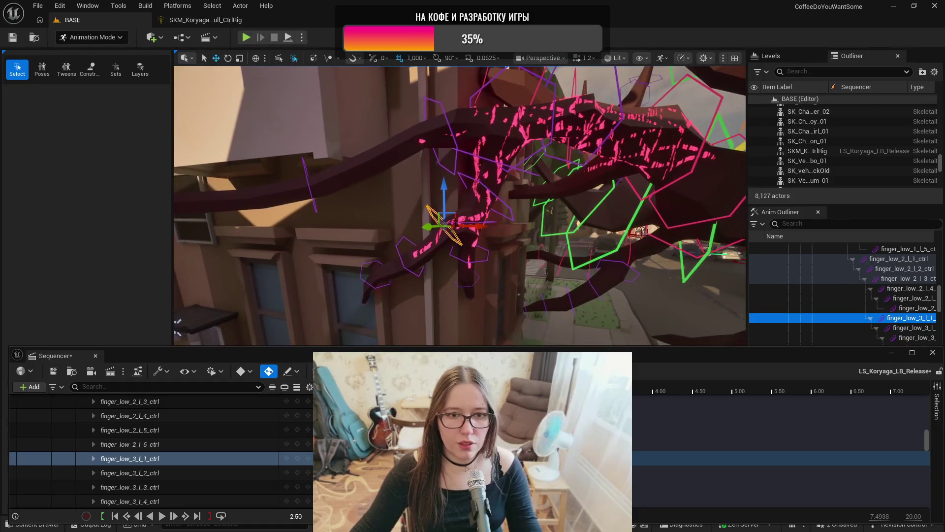
scroll(147, 453, "up", 4)
scroll(148, 453, "up", 2)
mouse_move(498, 250)
left_mouse_down()
mouse_move(489, 247)
mouse_move(460, 320)
mouse_move(453, 312)
left_mouse_up()
key("e")
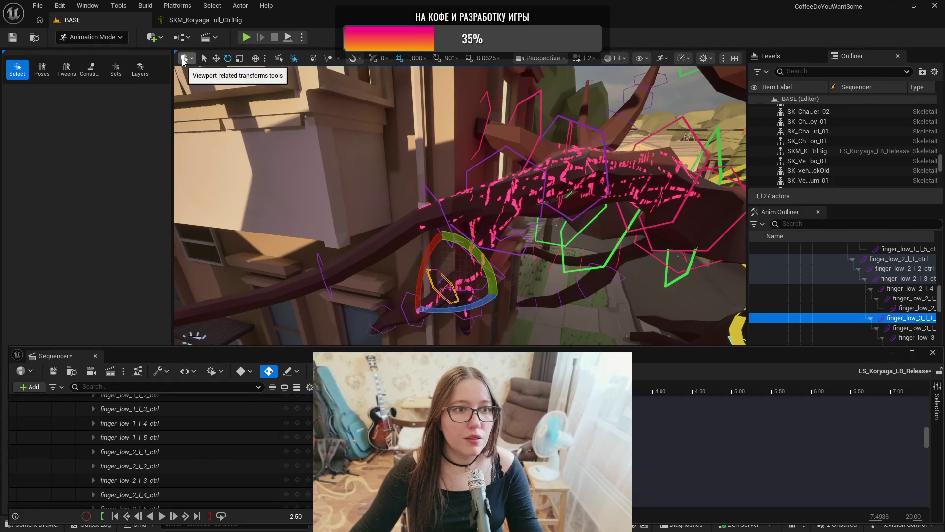
mouse_move(457, 246)
left_mouse_down()
mouse_move(507, 226)
mouse_move(511, 271)
mouse_move(473, 298)
mouse_move(487, 286)
mouse_move(470, 332)
mouse_move(450, 307)
mouse_move(467, 242)
mouse_move(479, 245)
left_mouse_up()
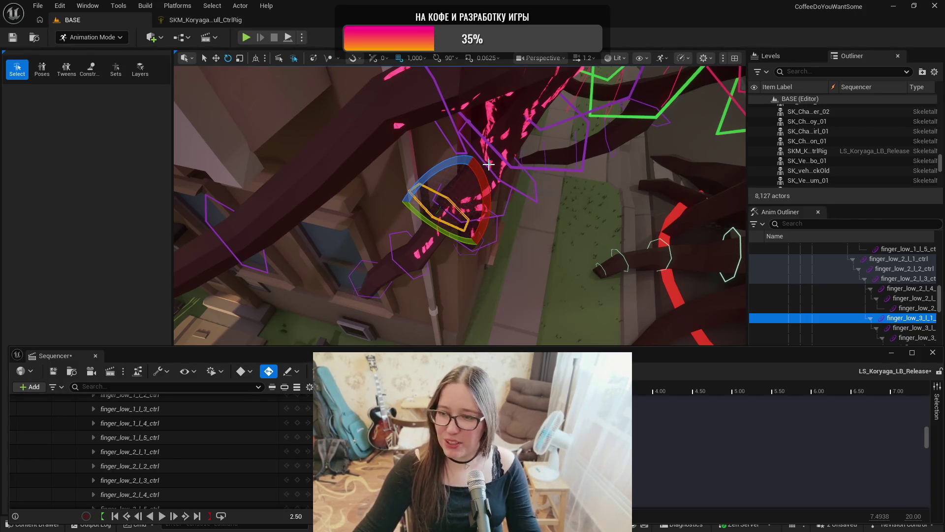
left_click_drag(523, 212, 472, 202)
mouse_move(496, 260)
left_mouse_down()
mouse_move(477, 255)
mouse_move(488, 254)
mouse_move(481, 273)
left_mouse_up()
left_click_drag(469, 223, 479, 194)
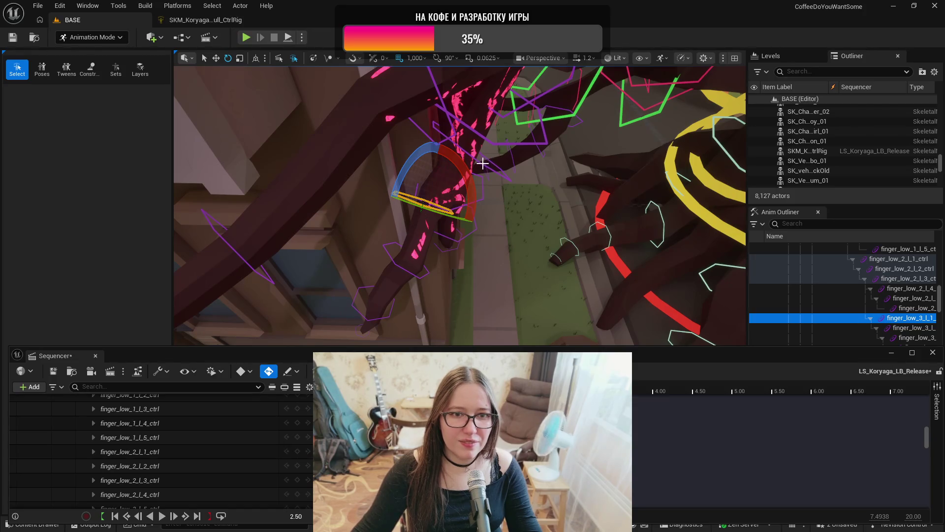
left_click(481, 164)
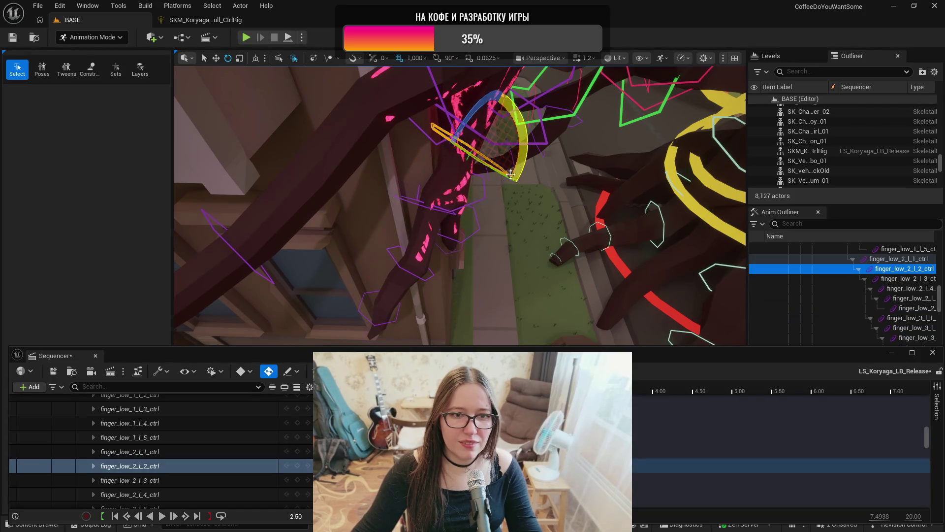
mouse_move(461, 210)
left_mouse_down()
mouse_move(484, 243)
mouse_move(504, 232)
mouse_move(534, 309)
left_mouse_up()
- At 0.9667, rotate the third finger's middle joint about -30° and finger_low_3_l_3_ctrl tip about 20°
left_click(480, 242)
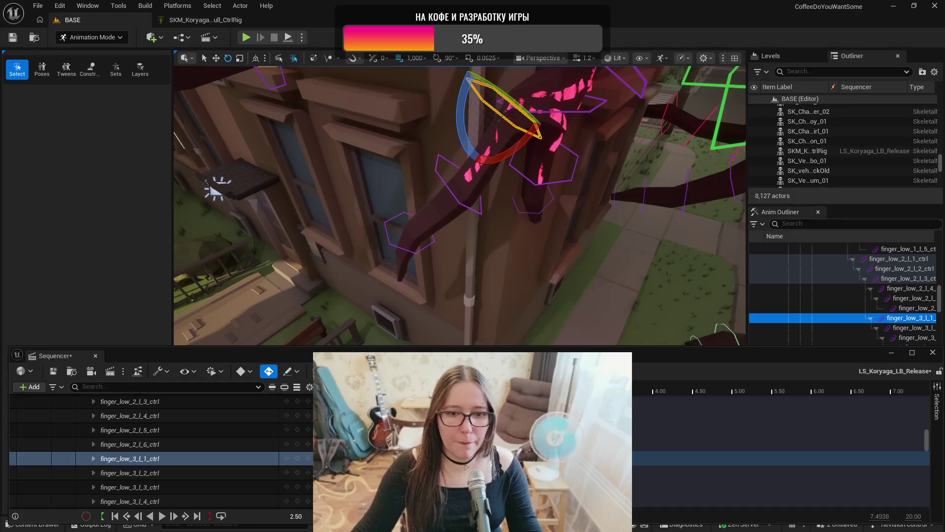
key("Left")
key("Left")
key("Left")
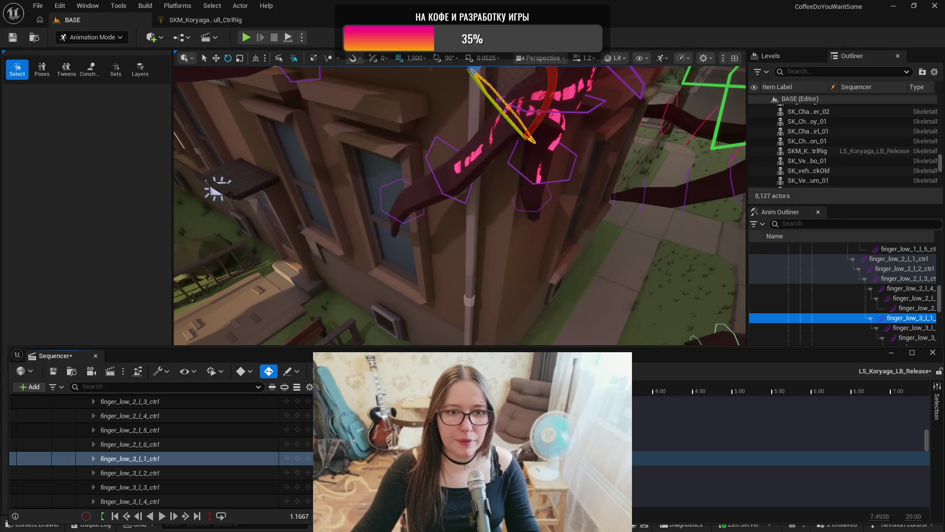
left_click_drag(570, 211, 570, 211)
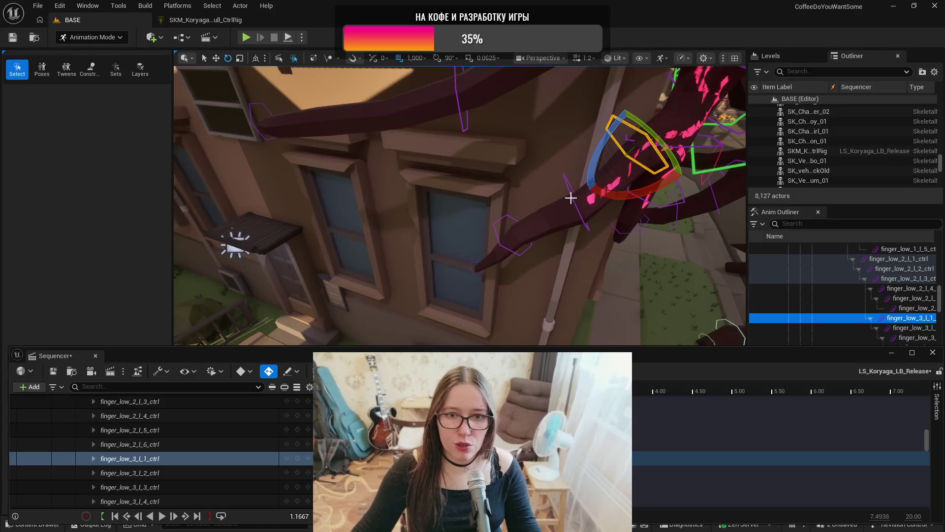
left_click(572, 198)
left_click(570, 196)
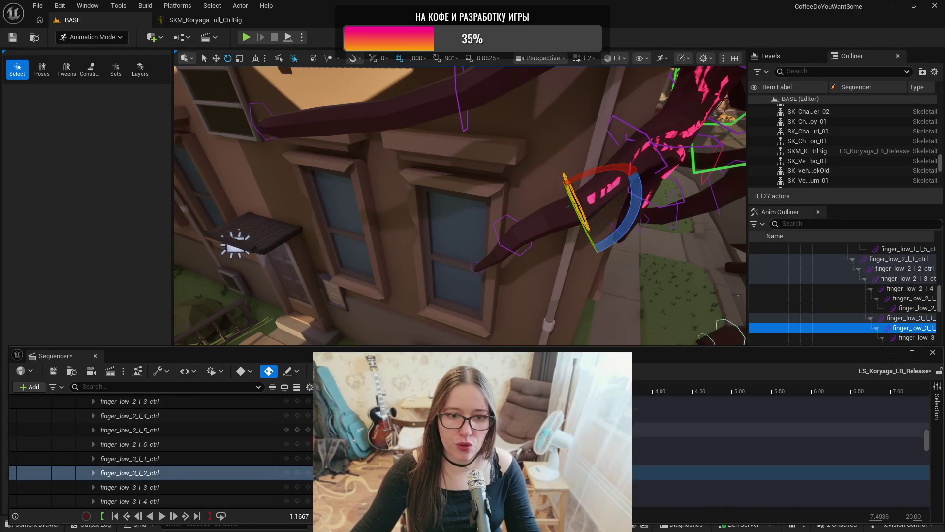
key("Left")
key("Left")
key("Left")
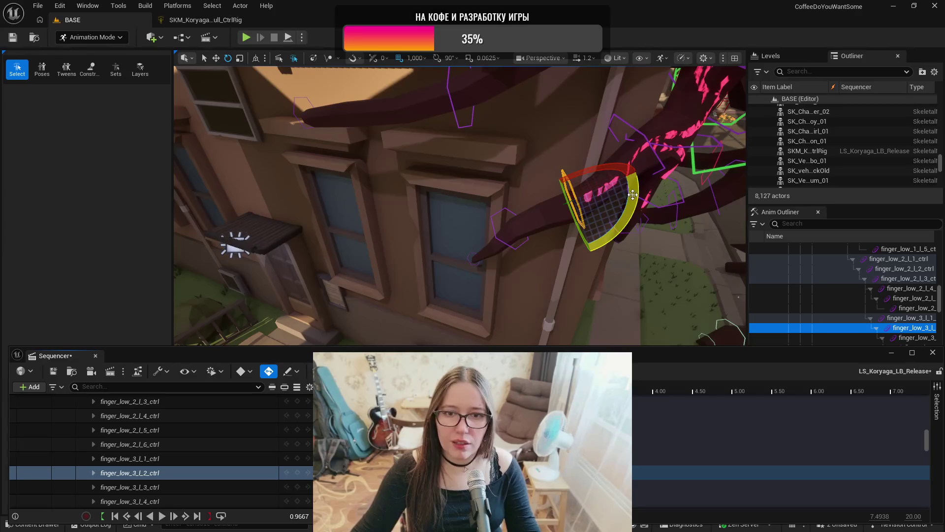
mouse_move(639, 226)
left_mouse_down()
mouse_move(637, 192)
mouse_move(638, 207)
mouse_move(504, 188)
left_mouse_up()
left_click(509, 188)
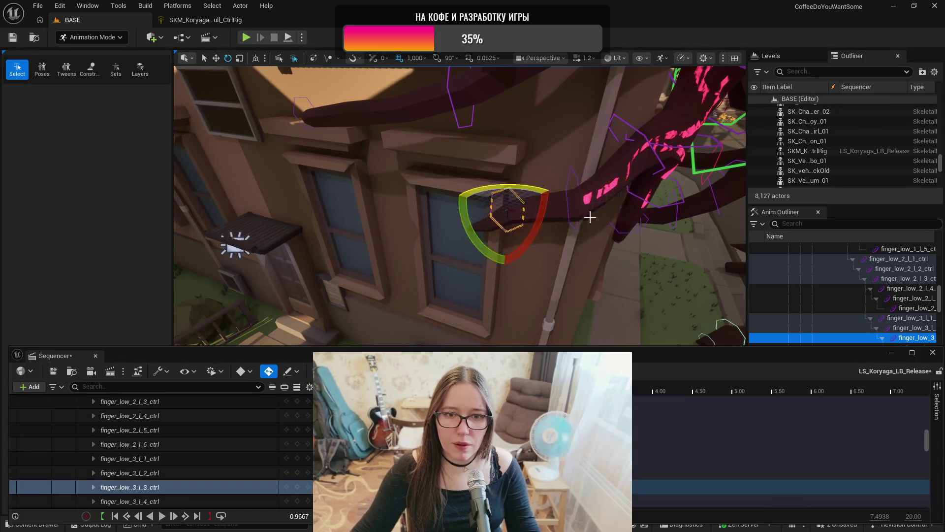
left_click_drag(545, 214, 542, 222)
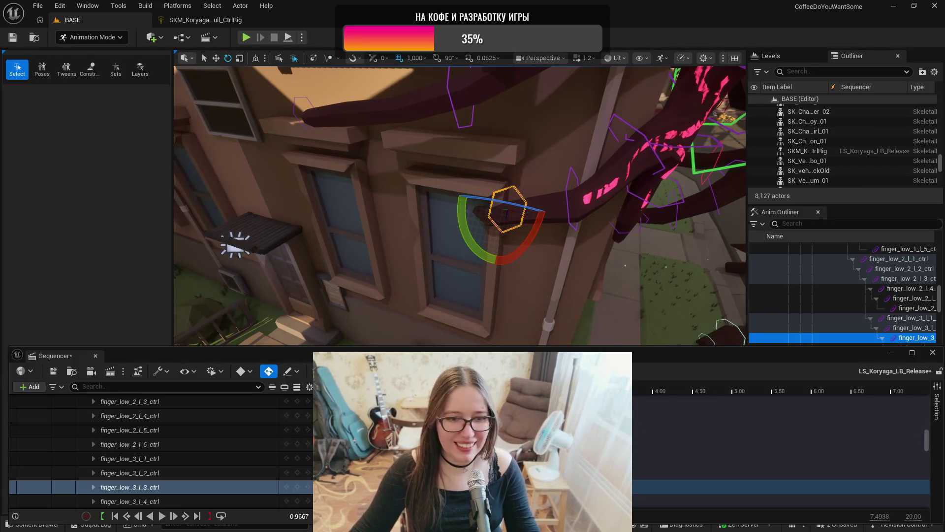
- At 1.90, swing the fingertip down-left about 14°, adjust the middle joint, and nudge the tip -5°
key("Left")
key("Left")
key("Left")
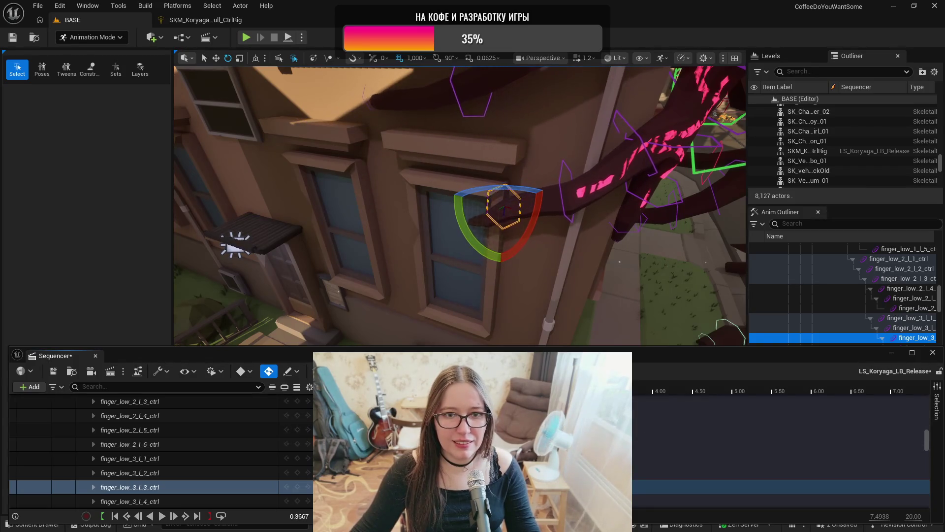
key("Right")
key("Right")
key("Right")
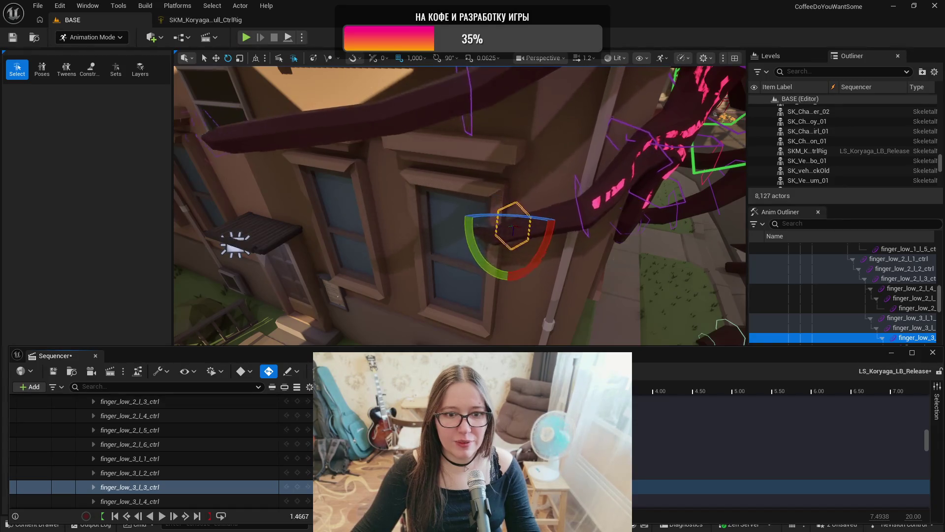
key("Right")
key("Right")
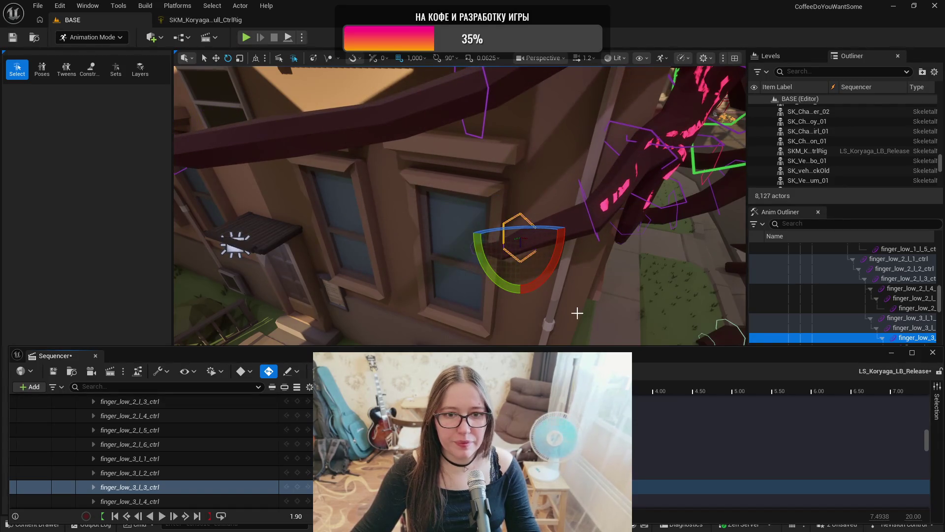
left_click_drag(548, 272, 525, 294)
mouse_move(576, 250)
left_mouse_down()
mouse_move(631, 240)
mouse_move(610, 262)
left_mouse_up()
left_click(593, 227)
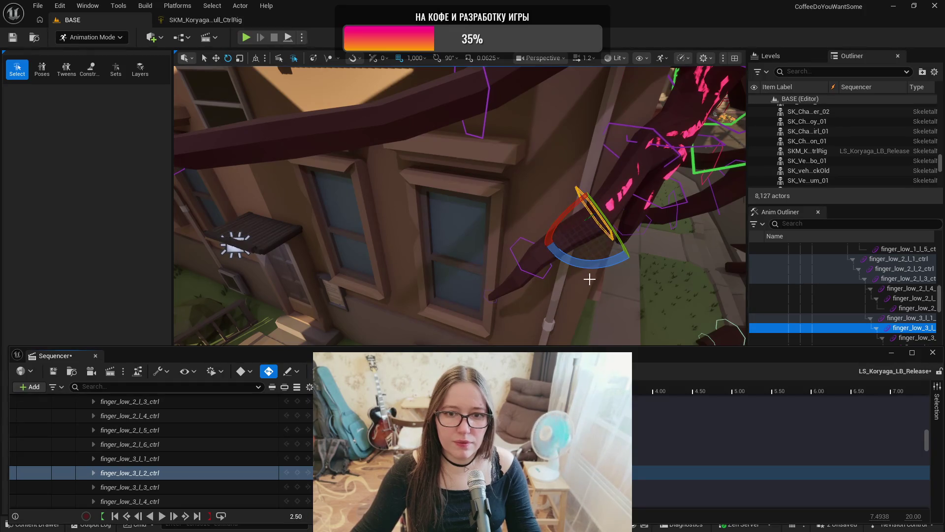
mouse_move(591, 268)
left_mouse_down()
mouse_move(552, 207)
mouse_move(538, 281)
left_mouse_up()
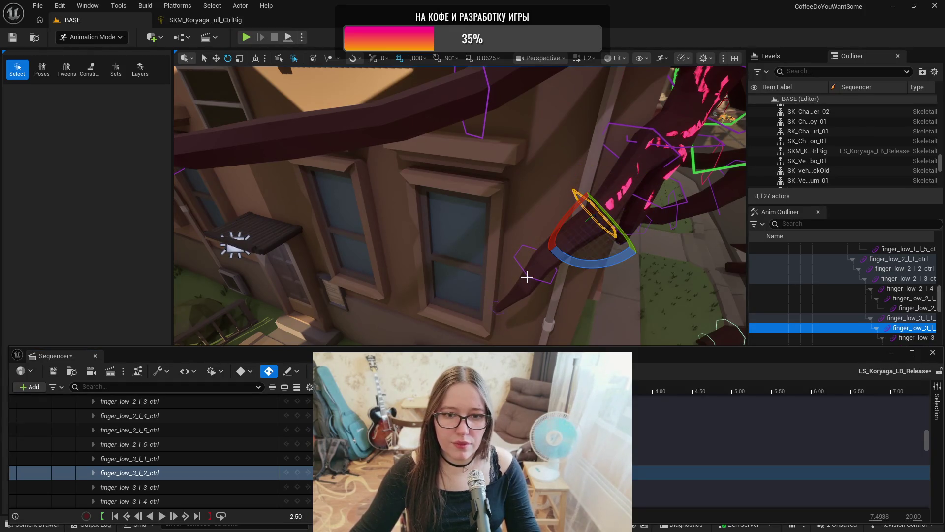
left_click(529, 278)
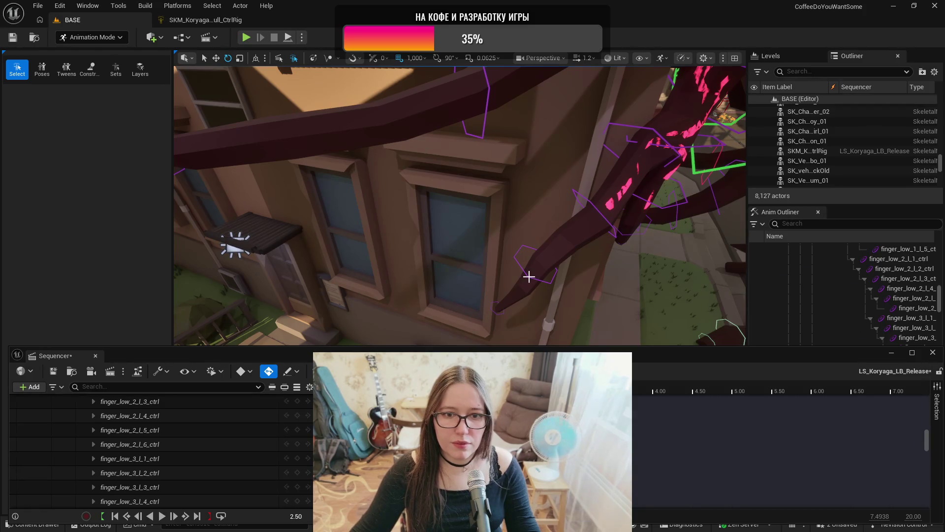
left_click(534, 275)
left_click_drag(581, 289, 572, 310)
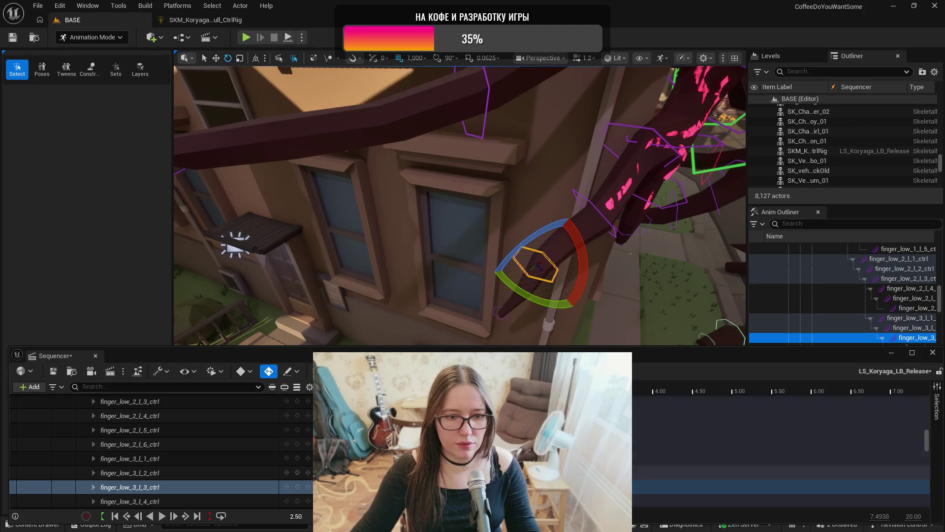
- Replay the animation from the start and view the finger curling toward the window
key("Up")
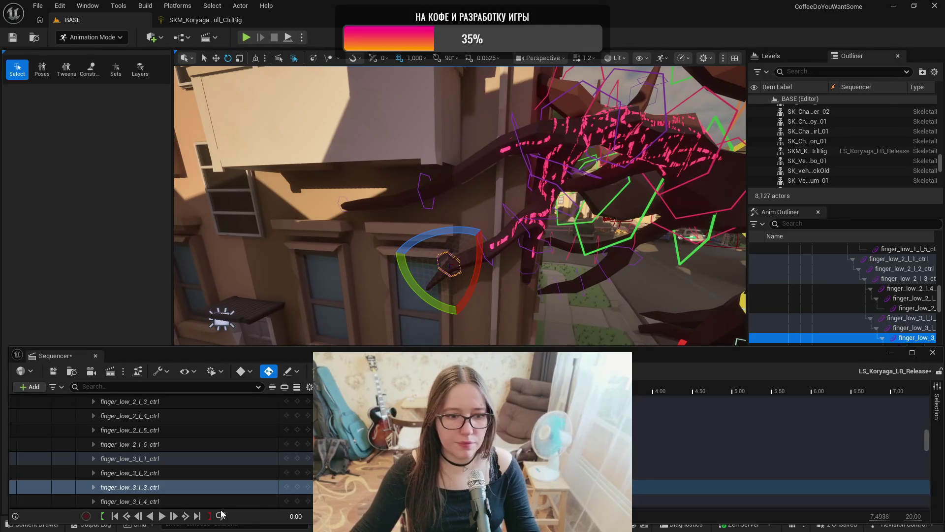
left_click(162, 516)
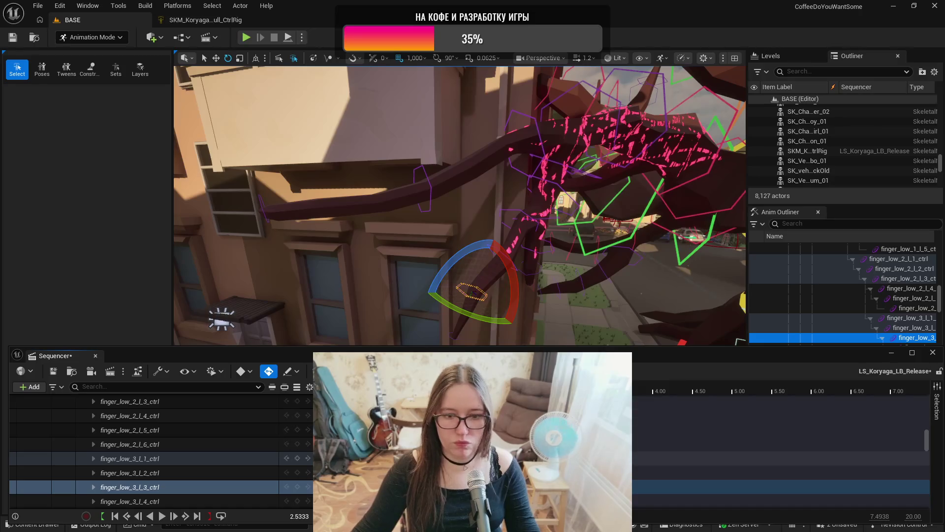
left_click_drag(553, 300, 571, 250)
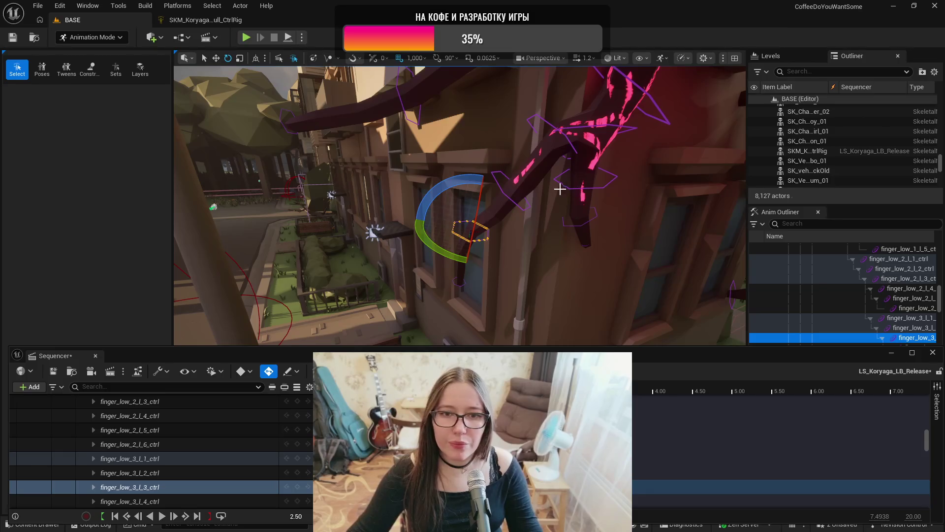
left_click_drag(568, 183, 585, 197)
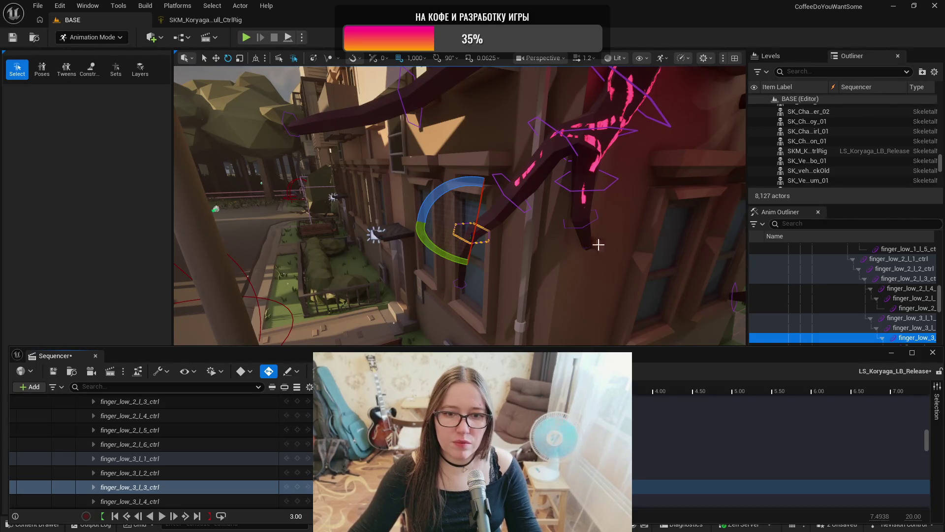
left_click(609, 128)
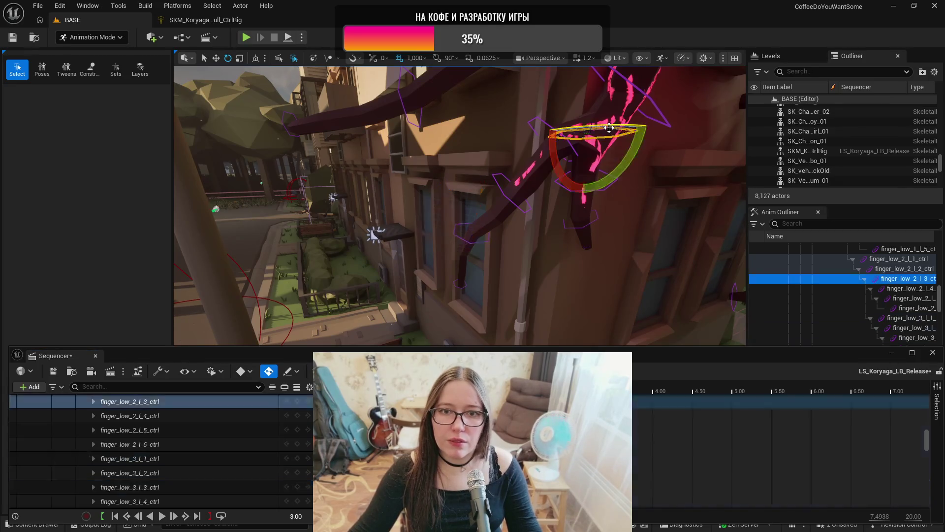
- Rotate finger_low_2_l_4_ctrl about -9° and the finger_low_2_l_5_ctrl tip about 34°
left_click_drag(630, 147, 648, 125)
key("ctrl+z")
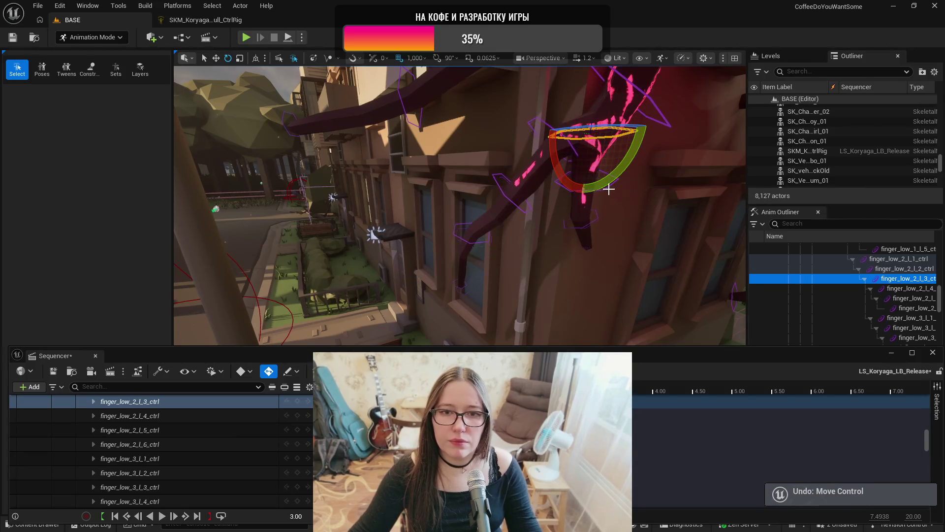
key("f")
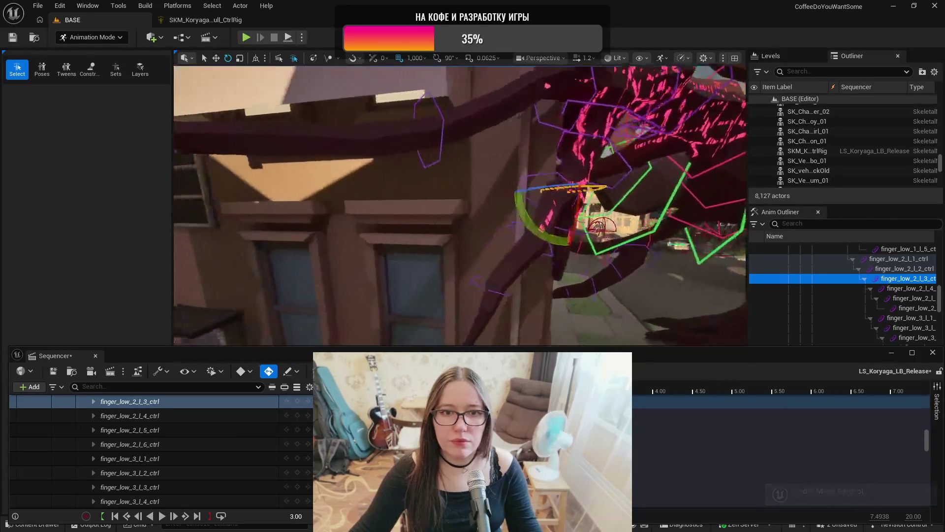
mouse_move(580, 207)
left_mouse_down()
mouse_move(521, 226)
mouse_move(529, 228)
left_mouse_up()
left_click(533, 257)
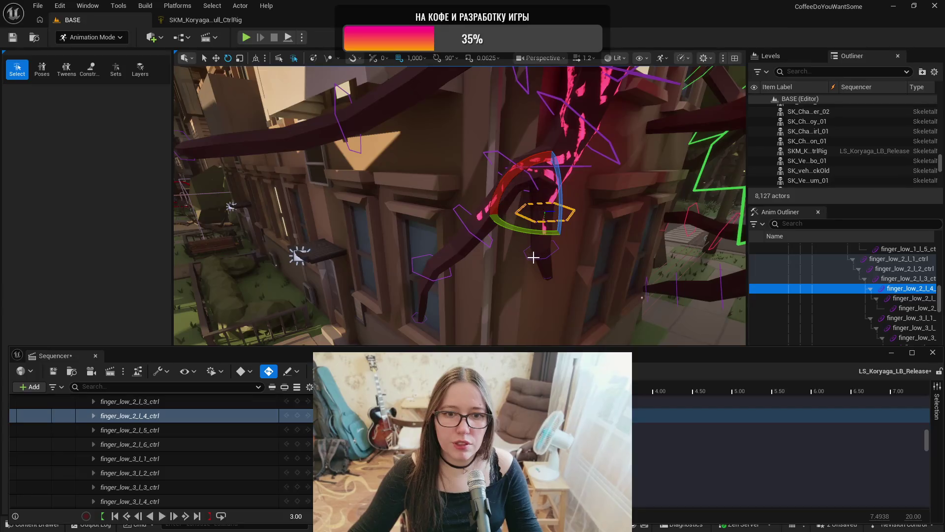
left_click(538, 245)
mouse_move(566, 301)
left_mouse_down()
mouse_move(546, 306)
mouse_move(537, 232)
left_mouse_up()
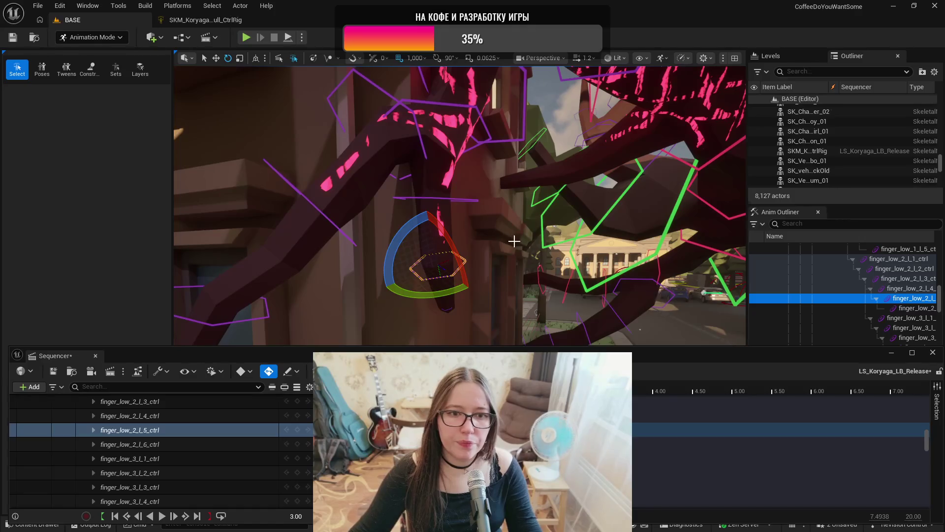
left_click(438, 200)
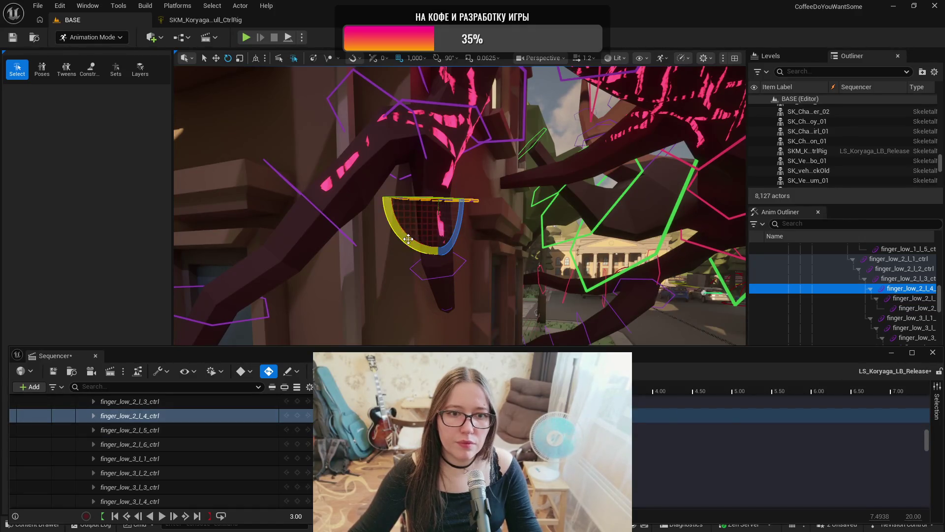
left_click_drag(482, 212, 484, 199)
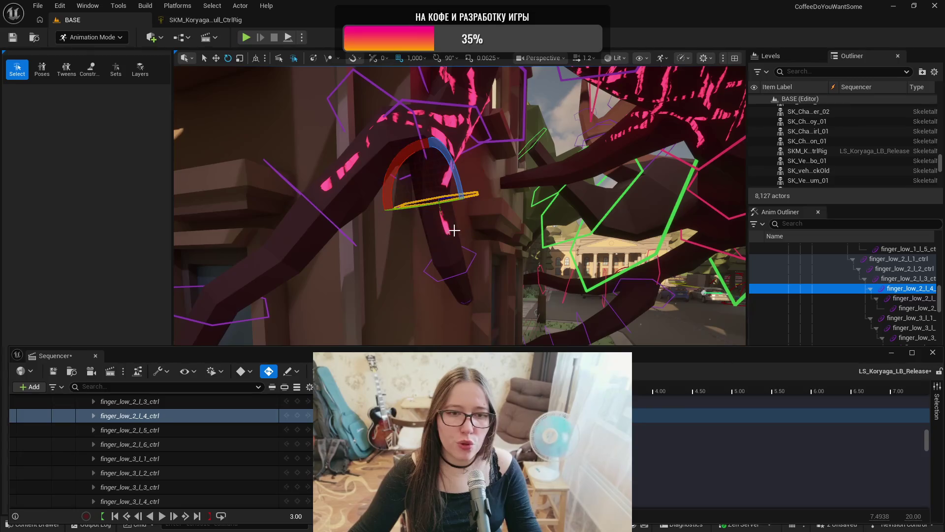
left_click(466, 271)
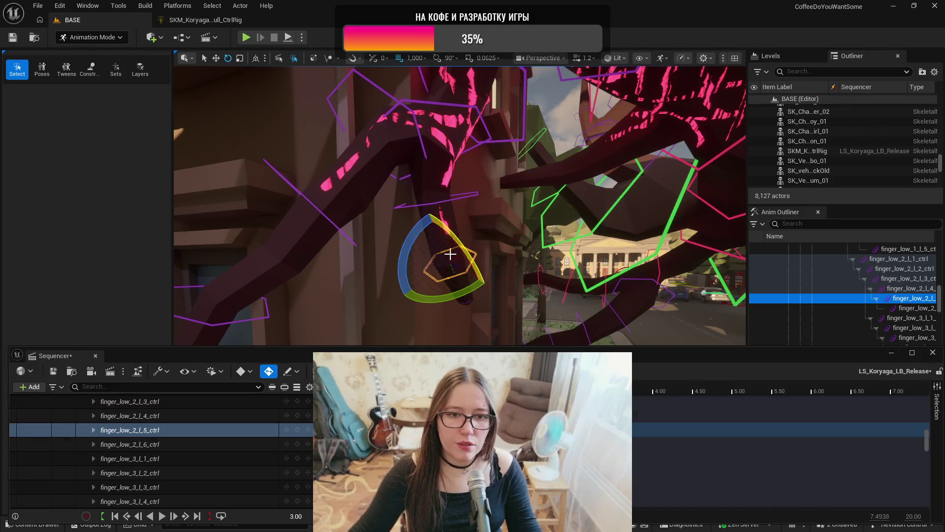
left_click_drag(415, 241, 489, 308)
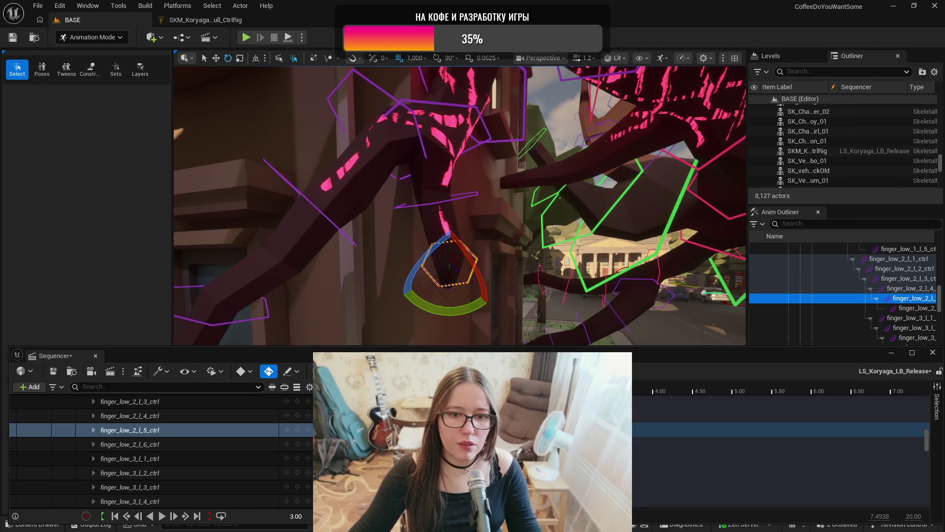
- Undo the fingertip attempt, re-bend finger_low_2_l_4_ctrl, and curl the tip about 30°
key("ctrl+z")
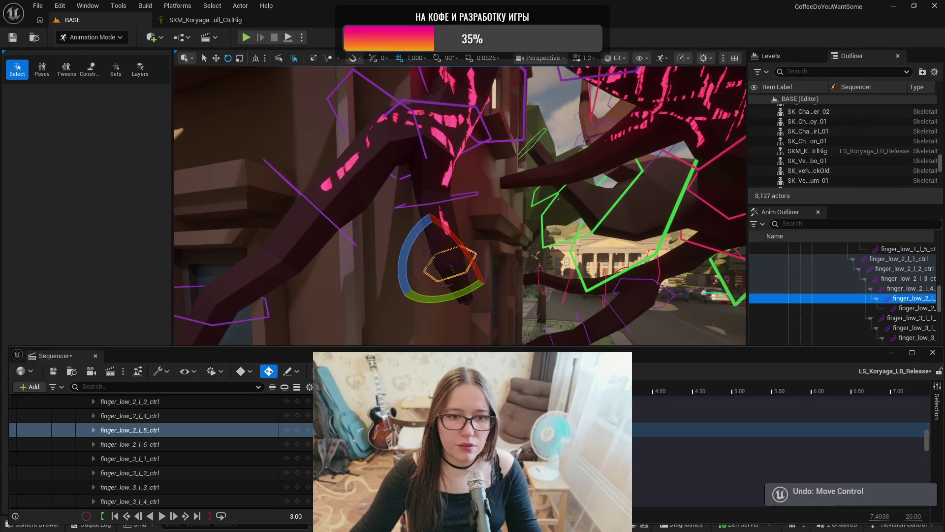
key("ctrl+z")
key("ctrl+z")
key("ctrl+z")
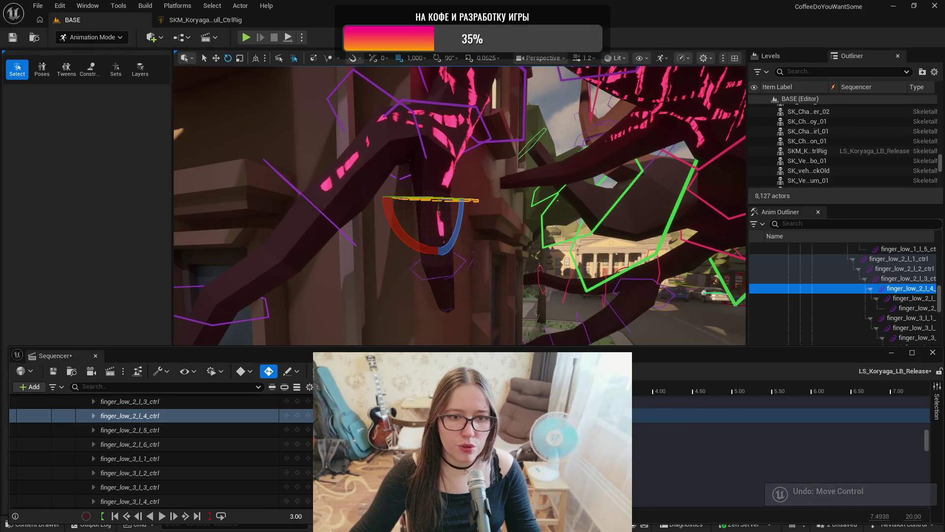
key("ctrl+z")
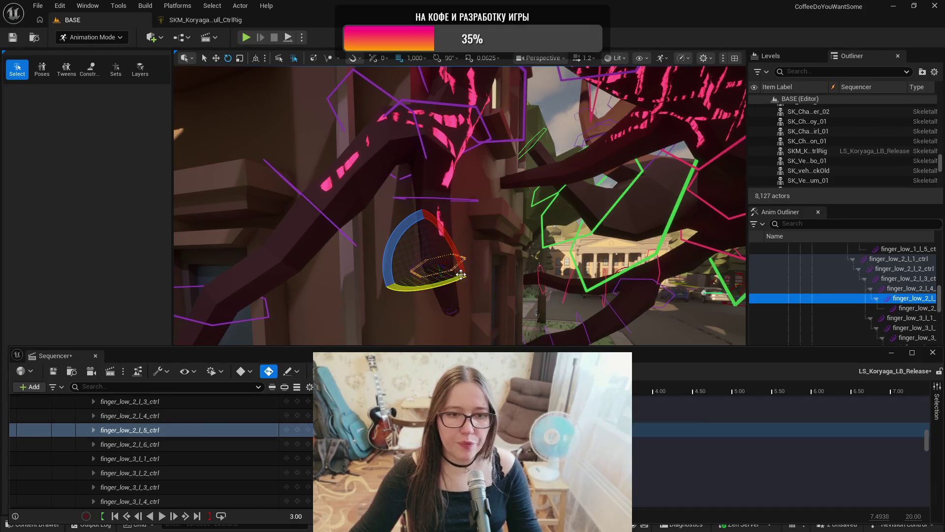
left_click(438, 197)
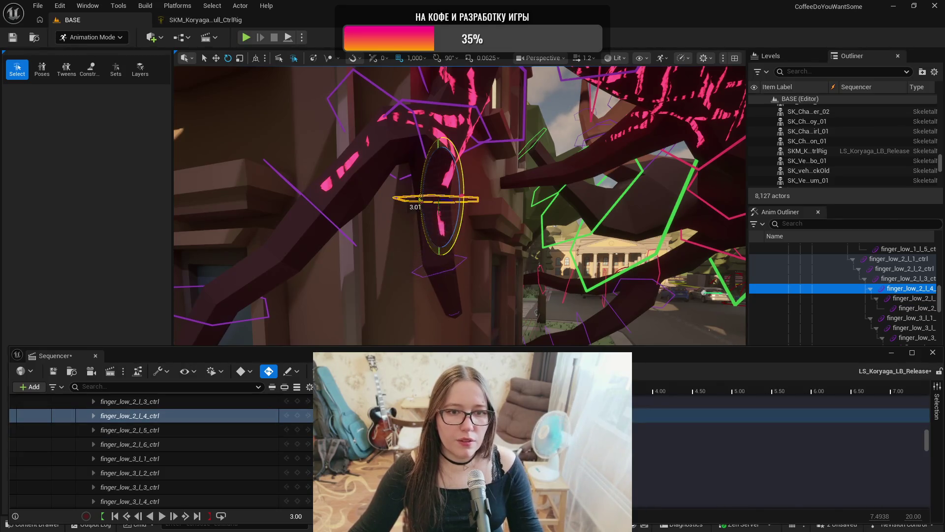
mouse_move(399, 213)
left_mouse_down()
mouse_move(392, 222)
mouse_move(457, 219)
left_mouse_up()
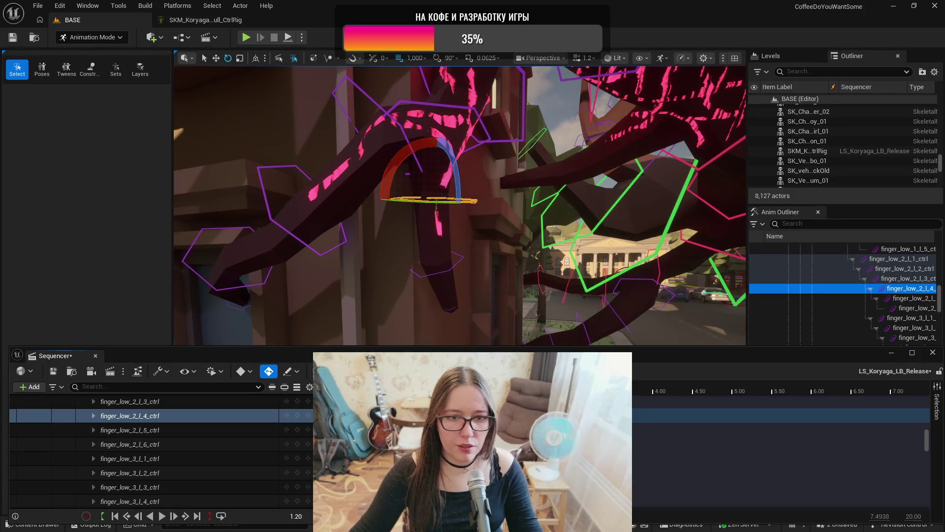
left_click(456, 252)
mouse_move(457, 256)
left_mouse_down()
mouse_move(466, 310)
mouse_move(436, 290)
left_mouse_up()
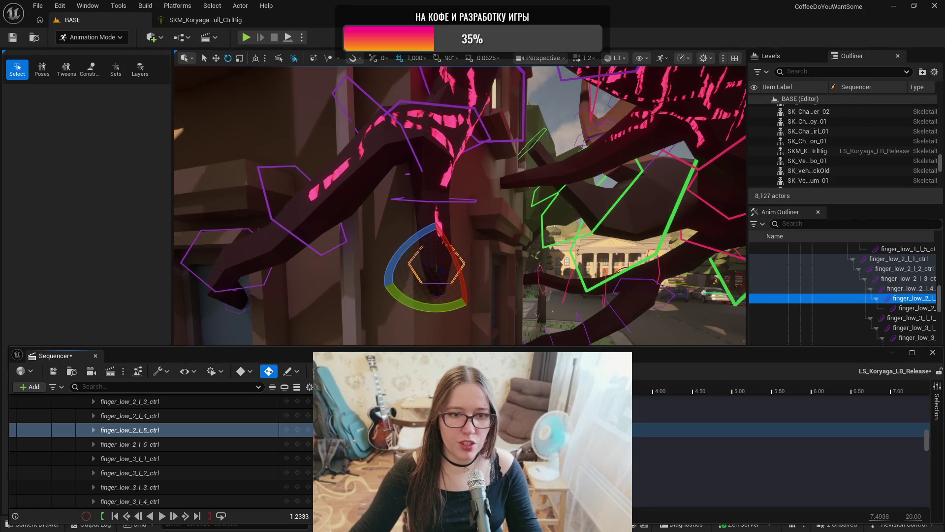
- Play back the second finger's bend, tweak the fingertip further, and review from the start
key("space")
left_click_drag(456, 244, 487, 327)
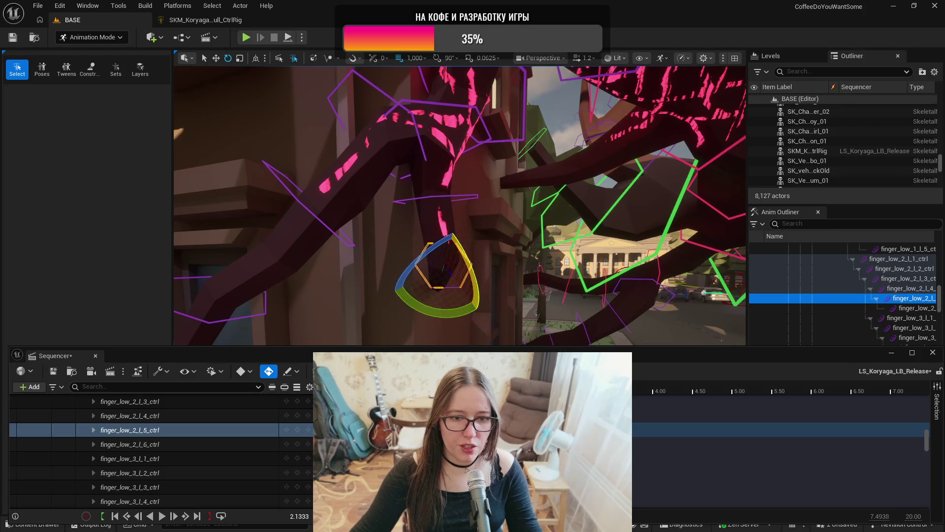
key("Up")
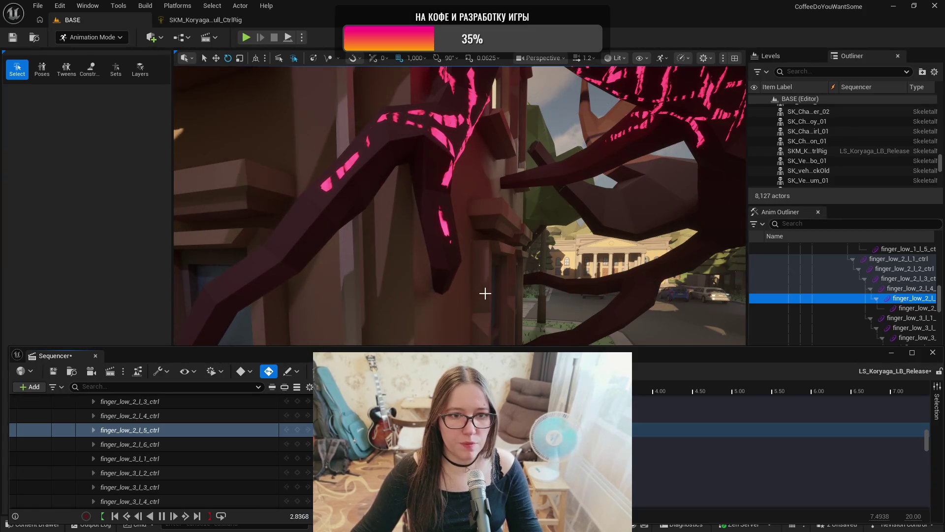
key("space")
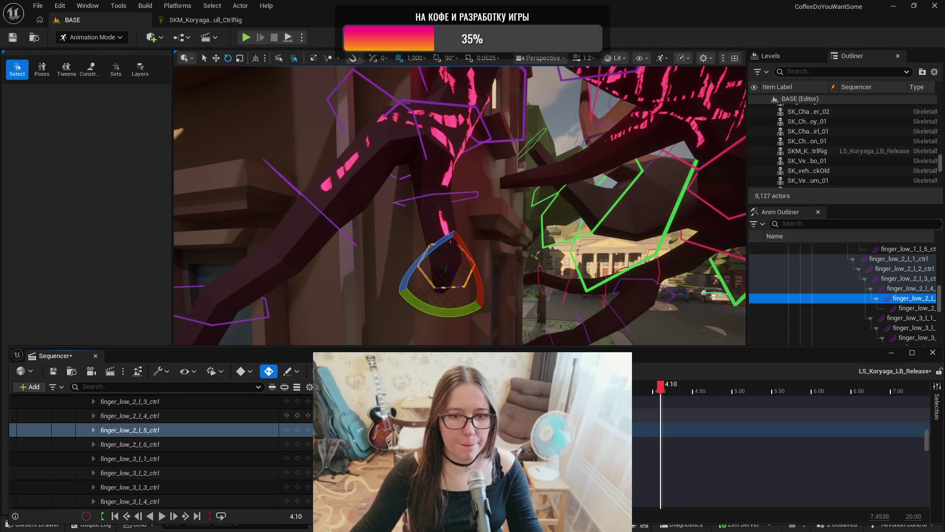
mouse_move(458, 207)
left_mouse_down()
mouse_move(441, 203)
mouse_move(438, 152)
left_mouse_up()
left_click_drag(424, 259, 523, 262)
key("r")
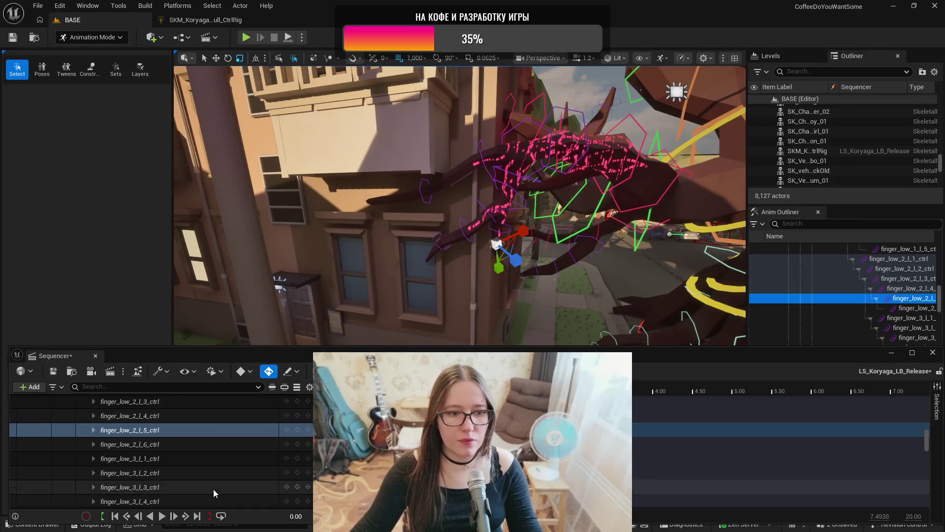
left_click(163, 516)
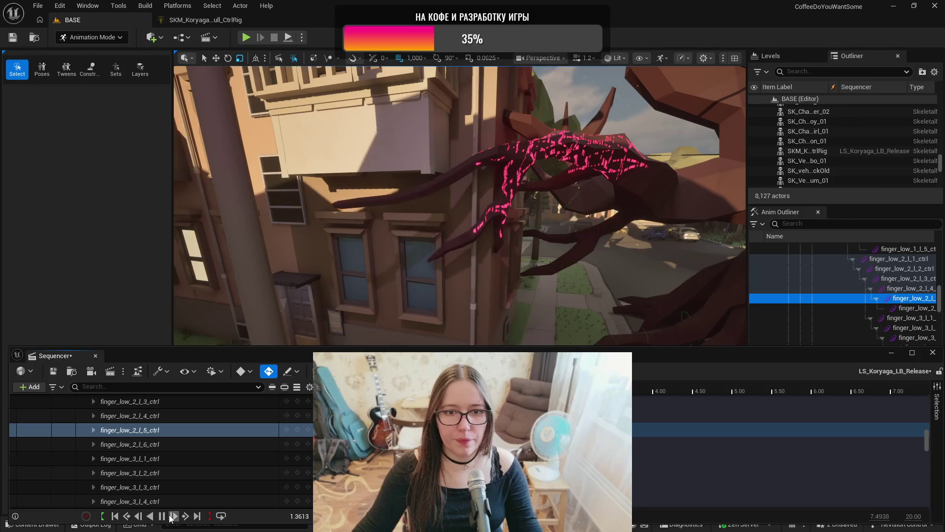
left_click(162, 515)
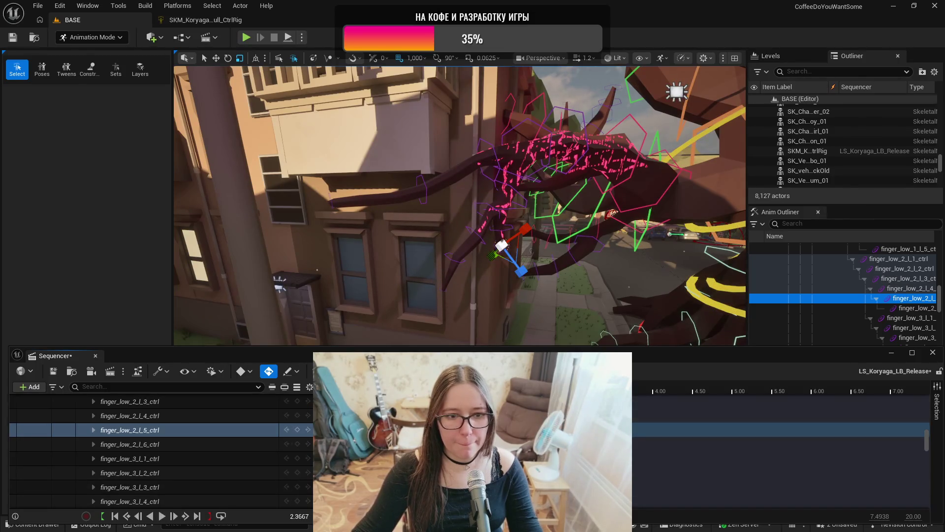
key("space")
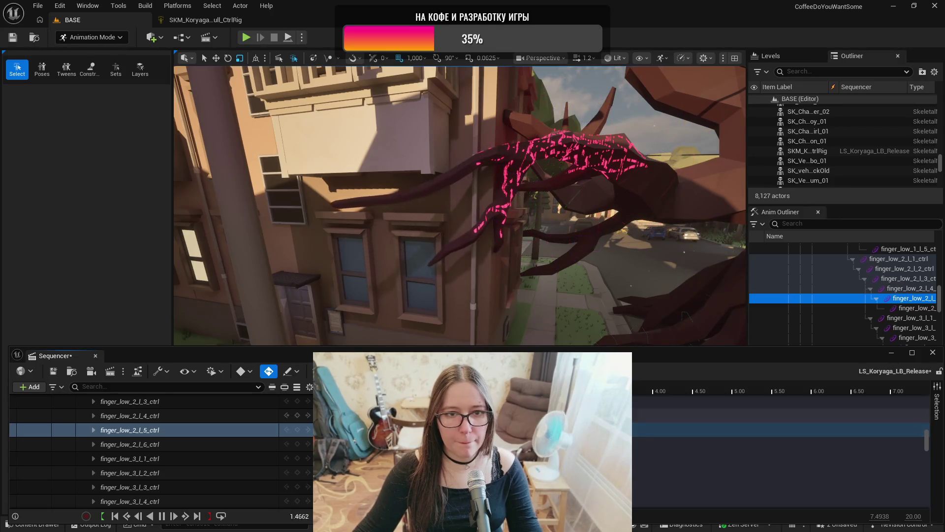
key("space")
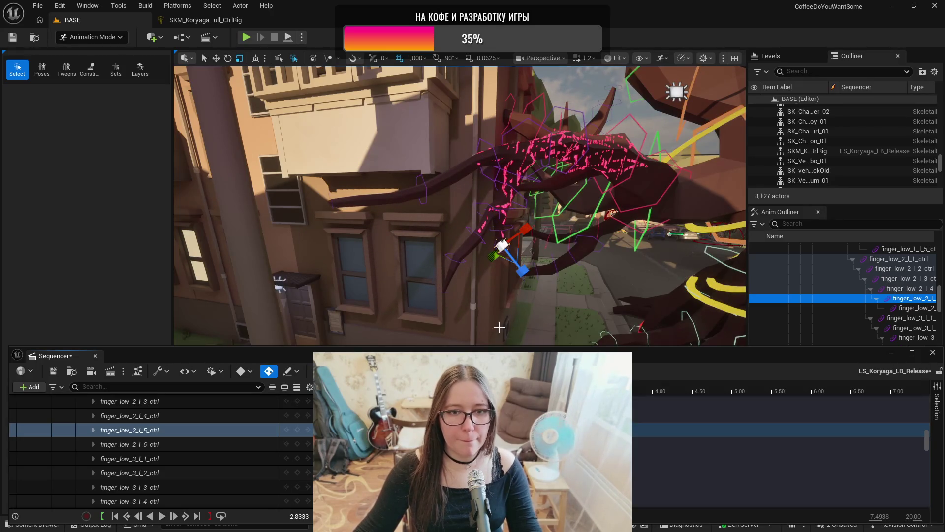
key("space")
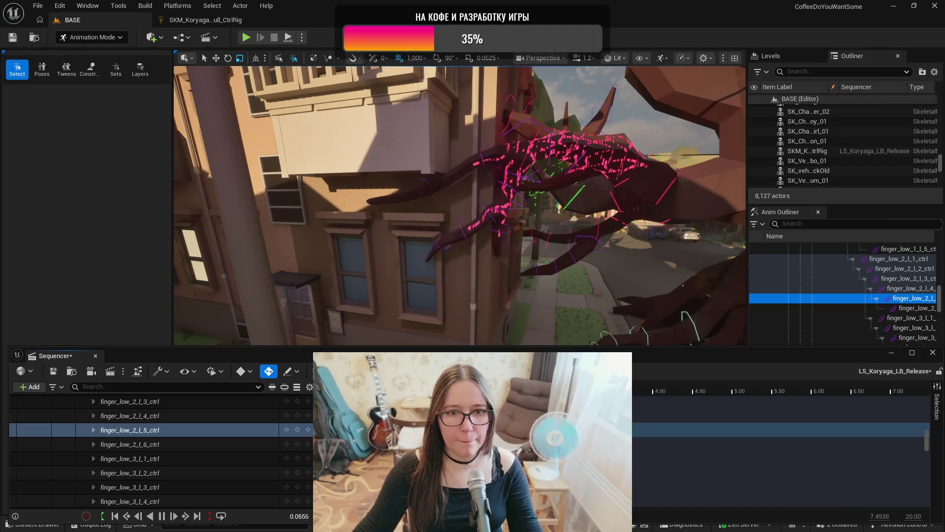
key("space")
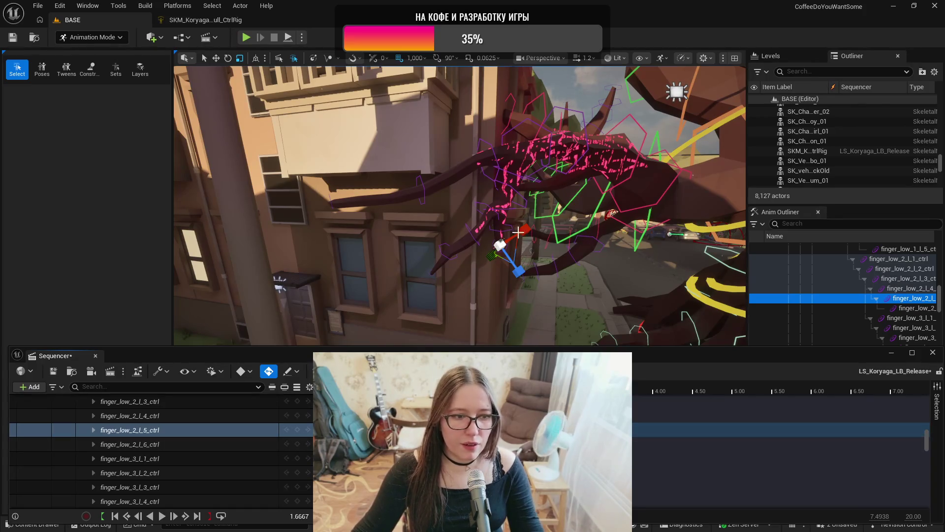
scroll(575, 180, "up", 3)
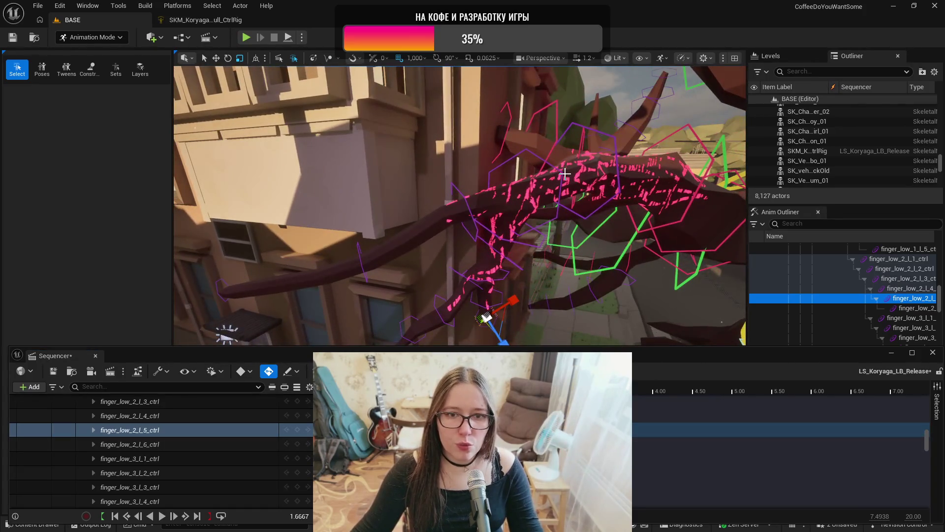
- Near 3.17 seconds, rotate finger_low_2_l_1_ctrl about -5° to bend the second finger's base
scroll(565, 173, "down", 3)
left_click(507, 207)
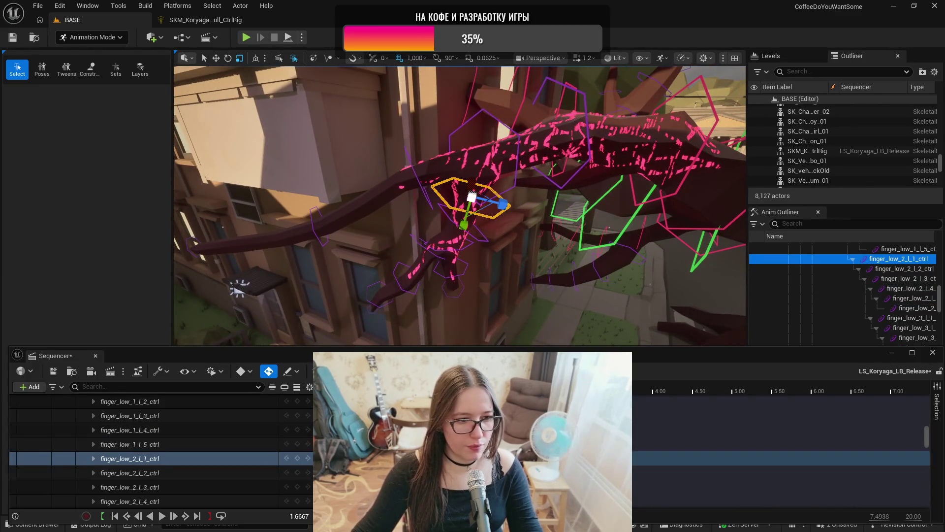
key("Left")
key("Left")
key("Right")
key("ctrl+z")
key("Right")
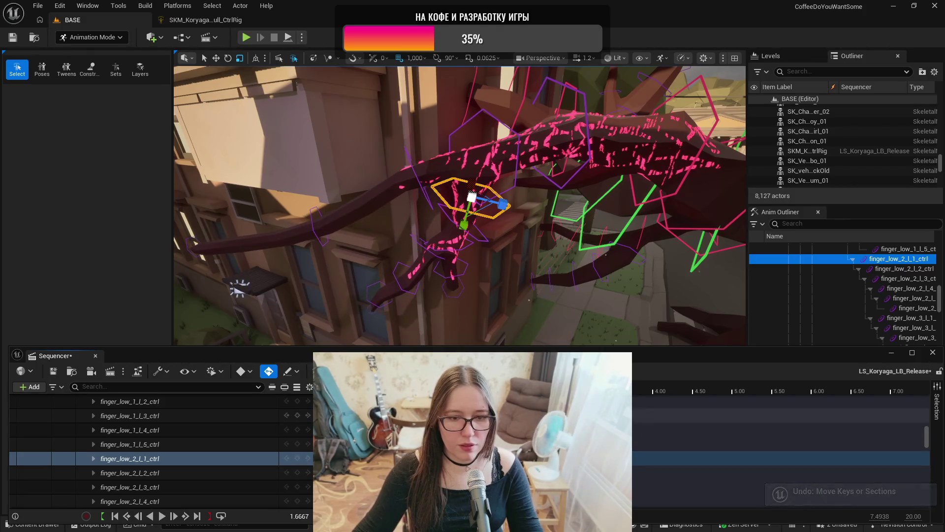
key("period")
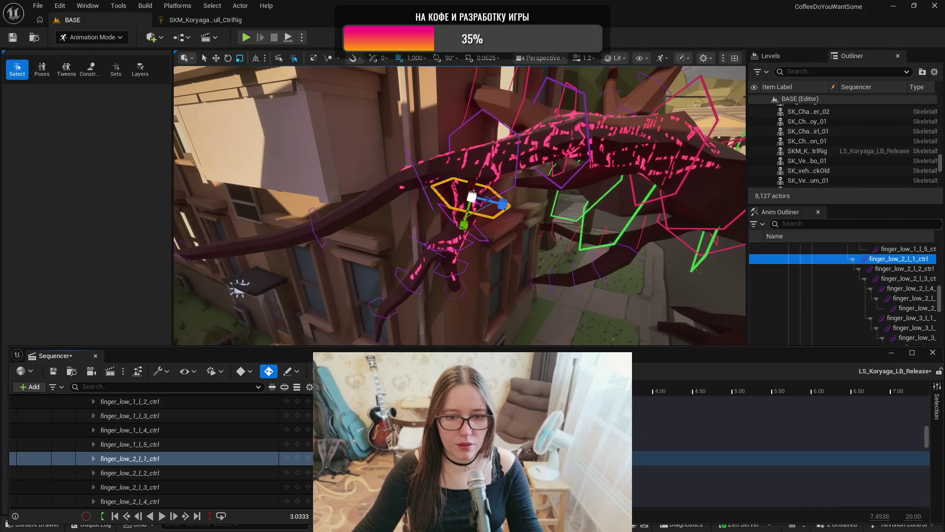
key("e")
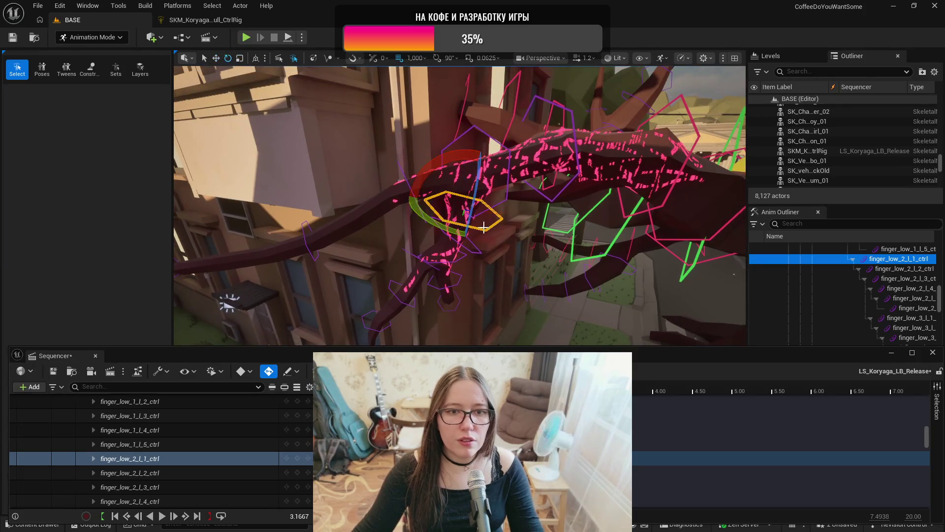
left_click_drag(463, 232, 471, 239)
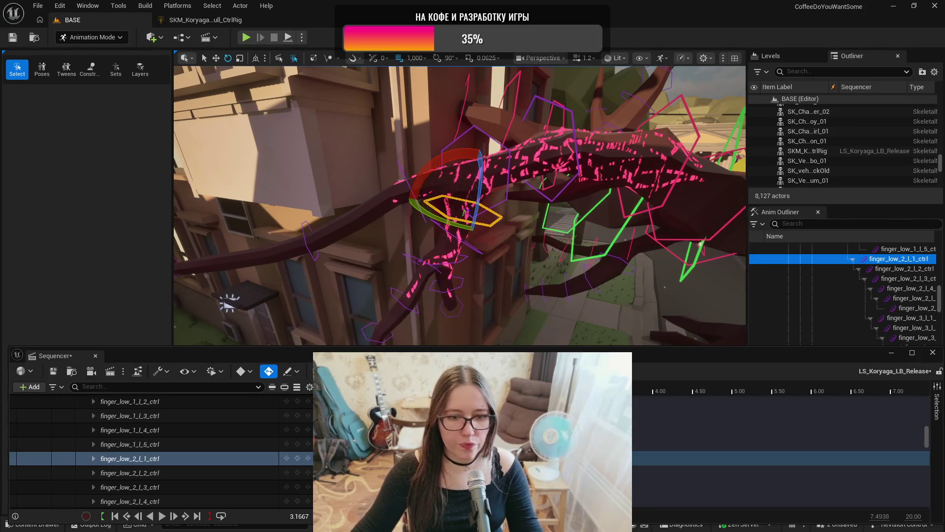
- Play back the finger motion and orbit to look down on the hand
key("space")
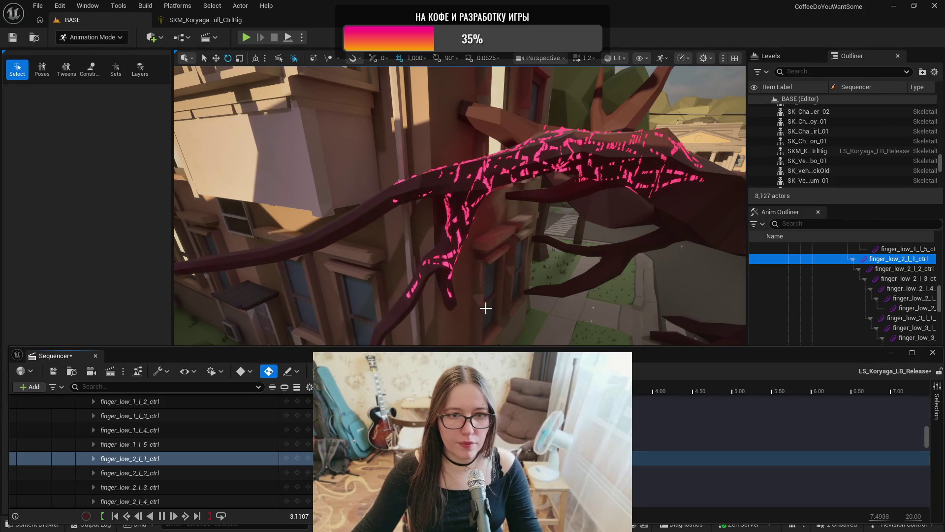
key("space")
left_click_drag(505, 182, 529, 147)
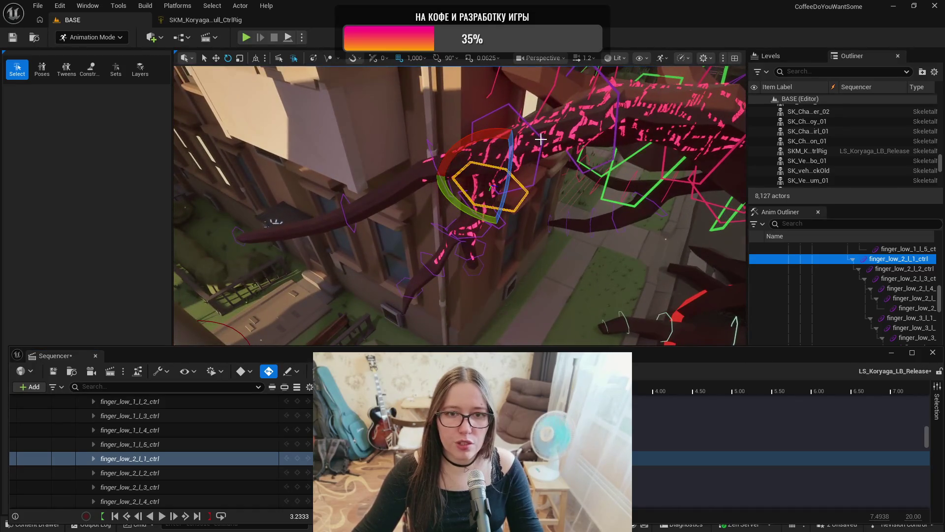
left_click(541, 139)
- At 3.6333 seconds, rotate finger_low_1_l_2_ctrl to bend the finger further
left_click_drag(548, 212, 517, 202)
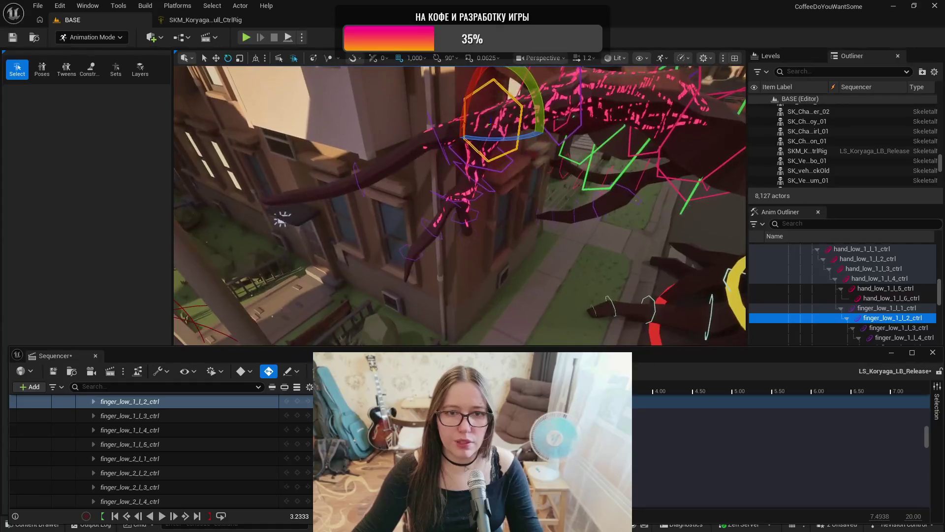
scroll(177, 416, "up", 1)
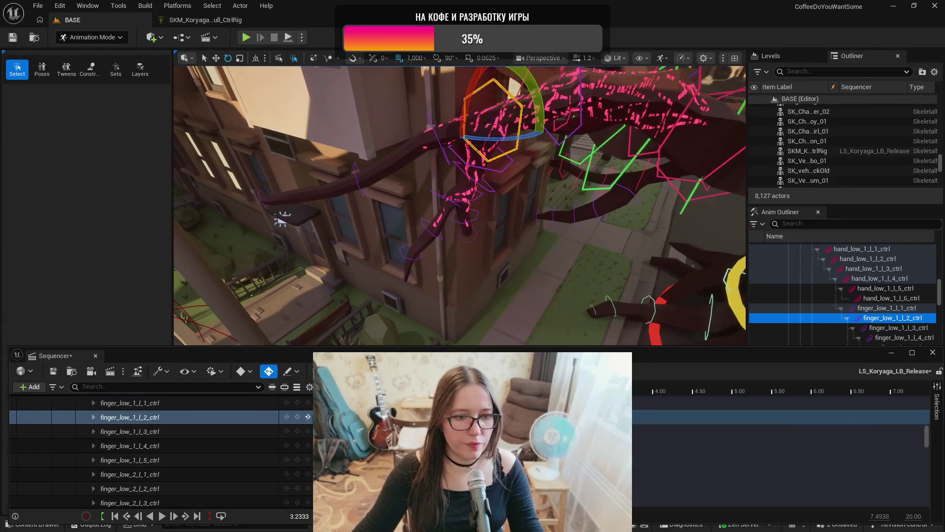
key("Left")
key("Left")
key("Left")
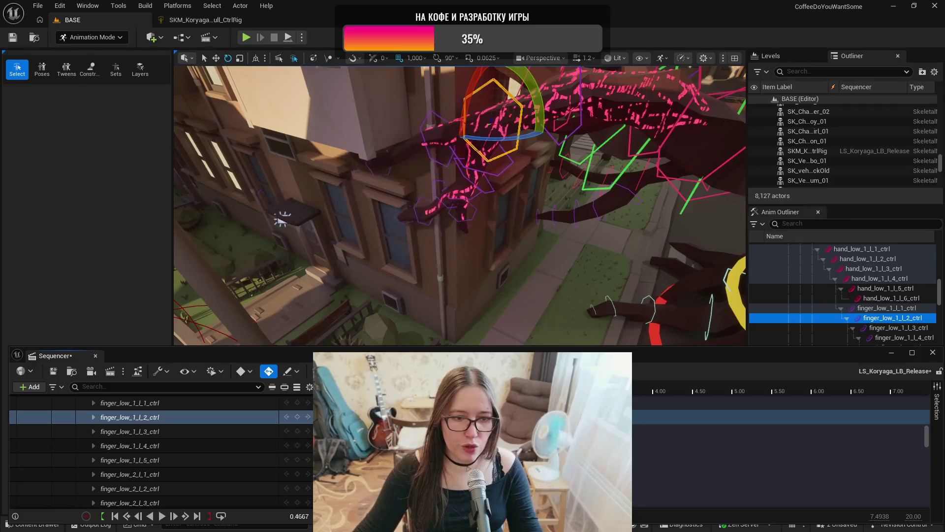
key("Right")
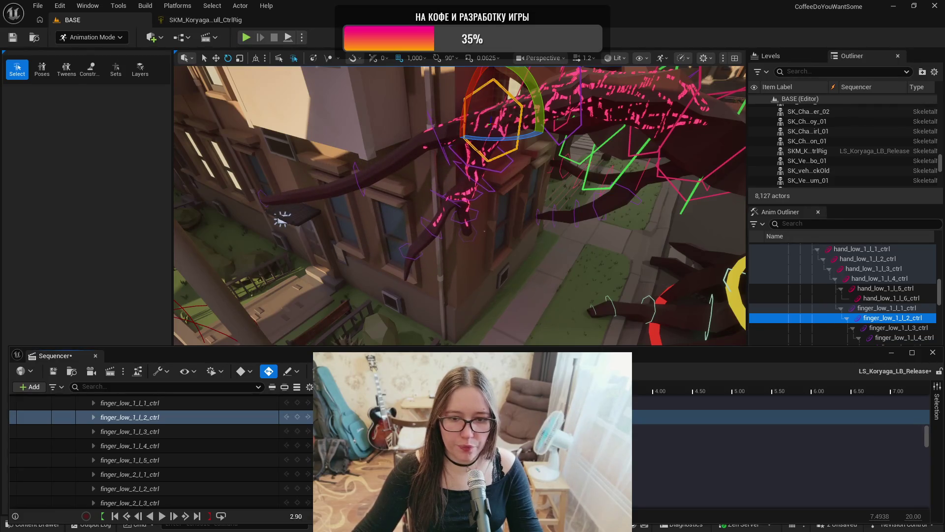
key("f")
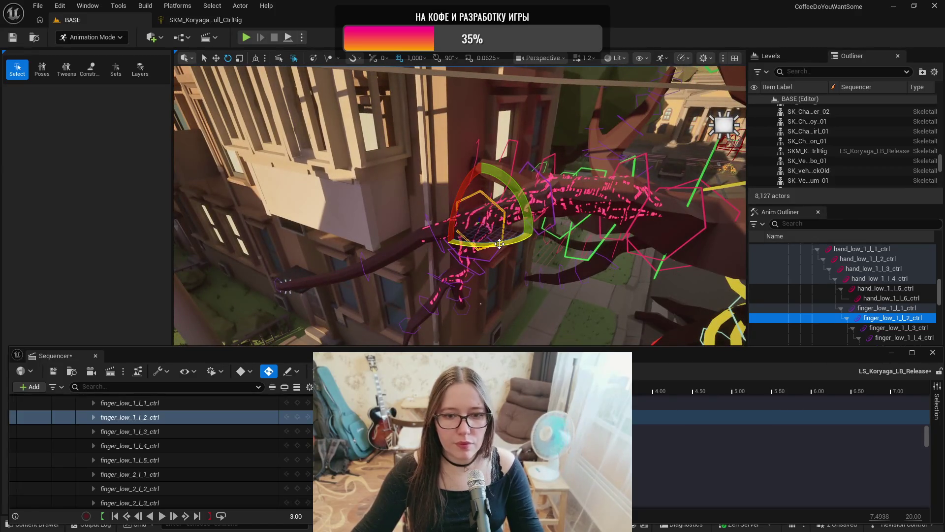
key("Right")
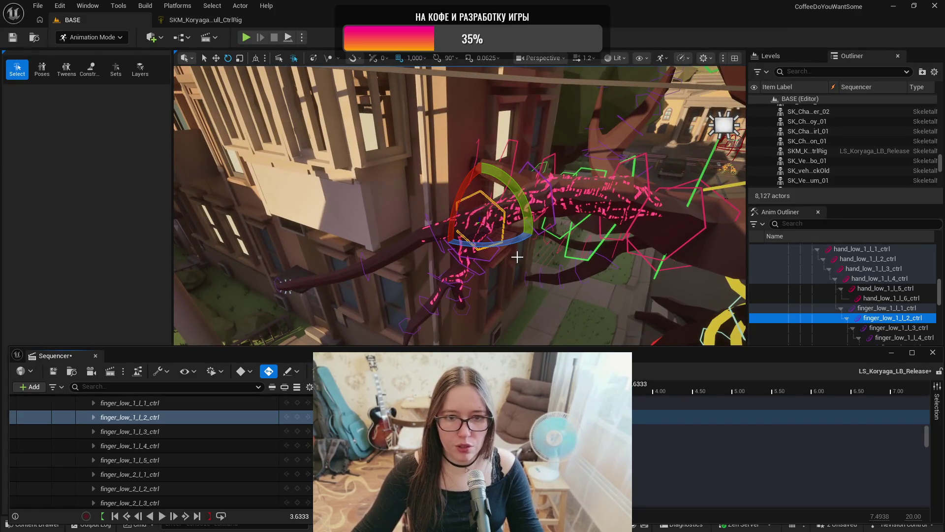
left_click_drag(504, 244, 285, 288)
mouse_move(529, 216)
left_mouse_down()
mouse_move(512, 224)
mouse_move(526, 217)
left_mouse_up()
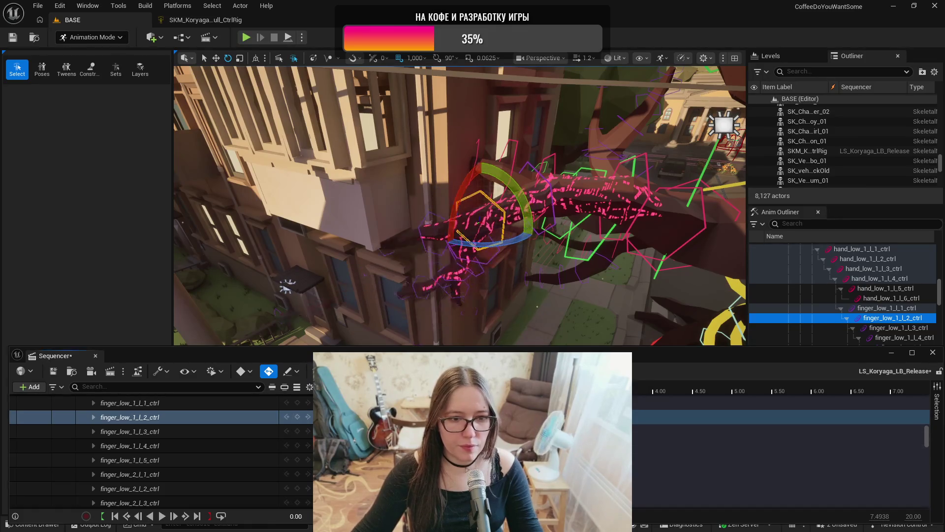
- Play the sequence from 2.00 to 3.6333 twice to check the finger motion
key("space")
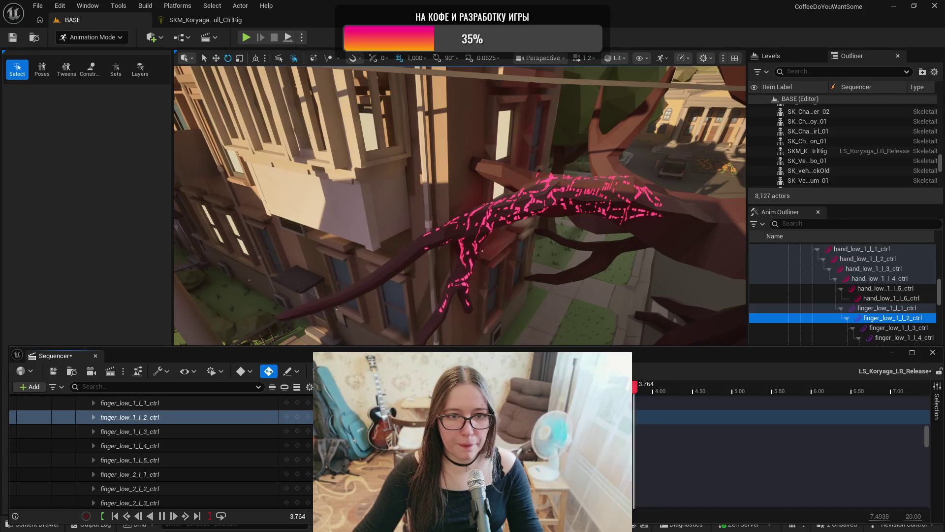
key("space")
key("comma")
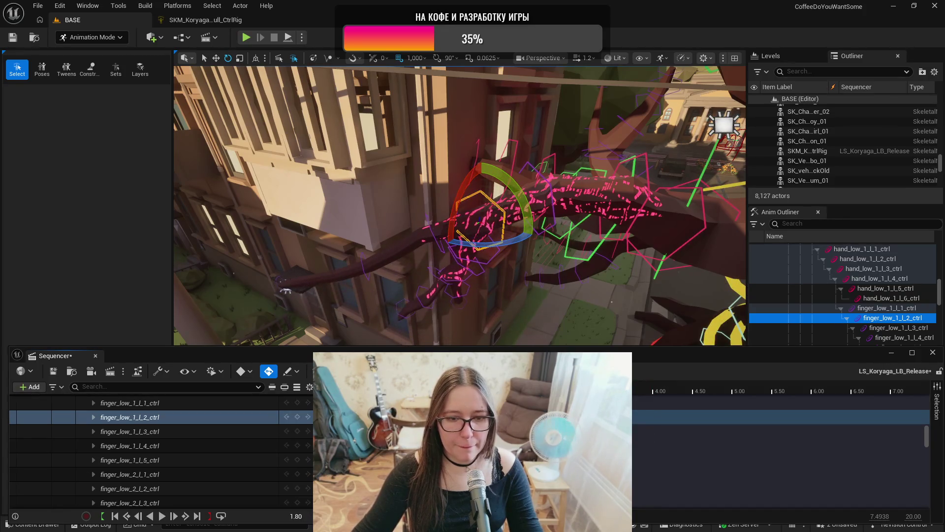
key("space")
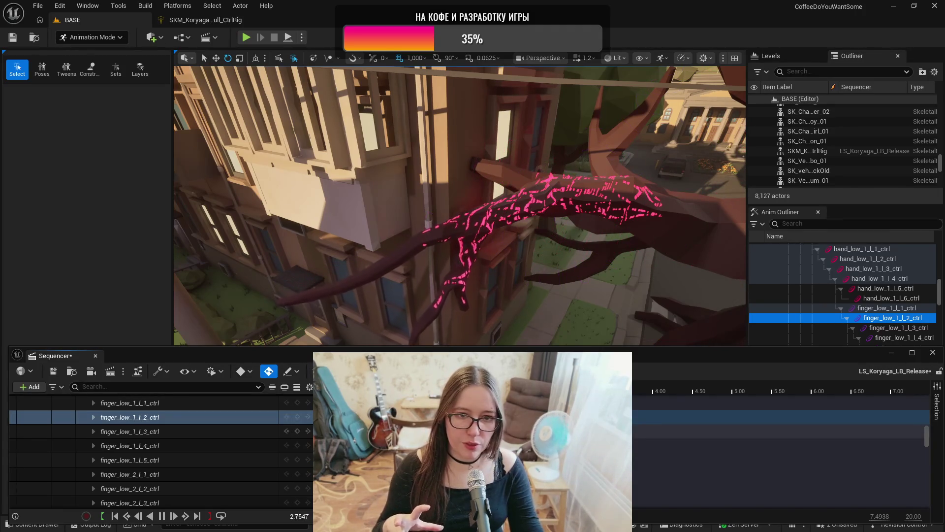
key("space")
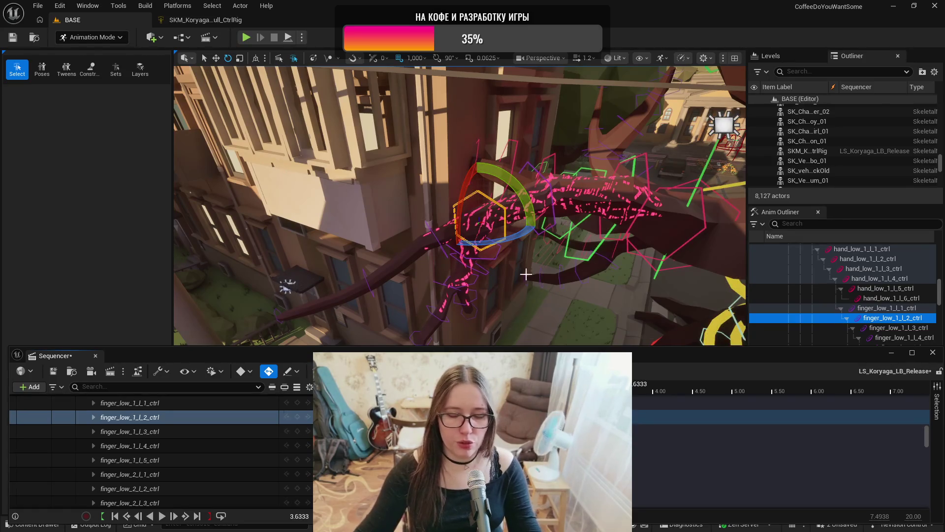
left_click_drag(521, 271, 530, 268)
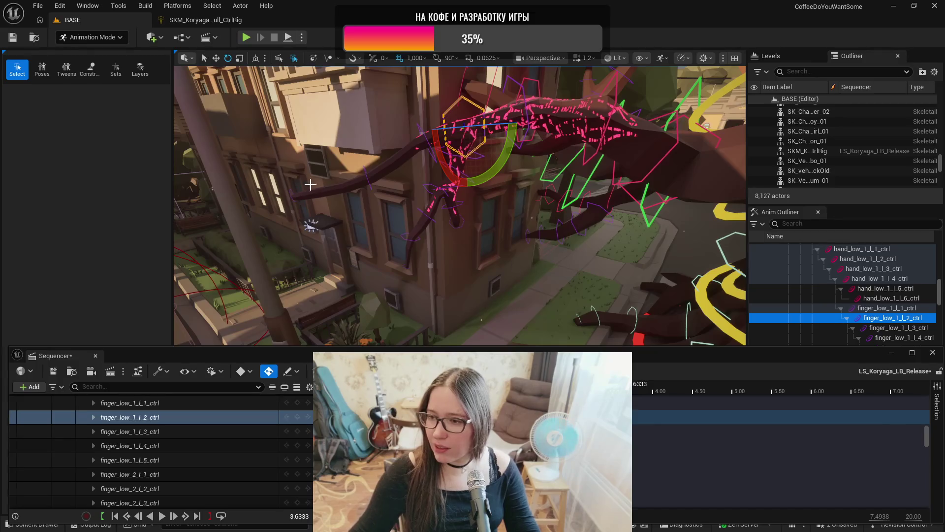
left_click_drag(518, 240, 410, 181)
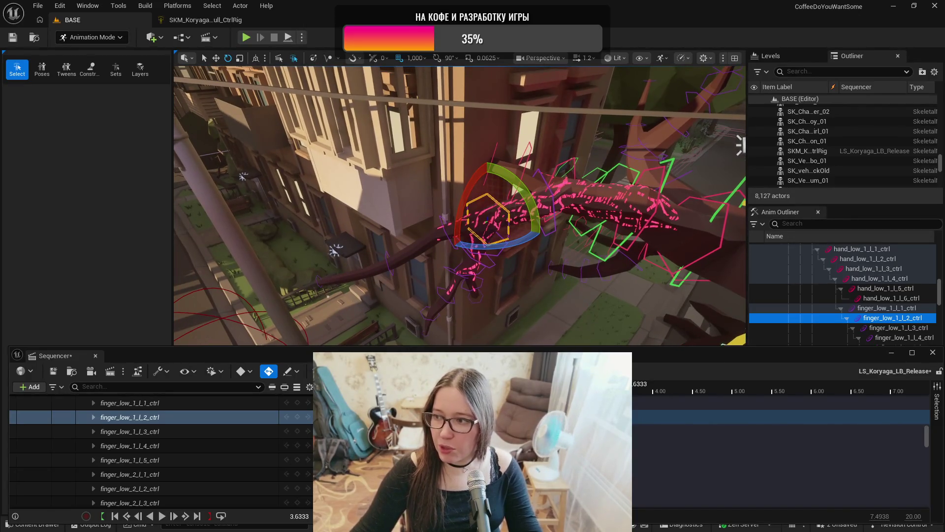
left_click_drag(458, 207, 428, 192)
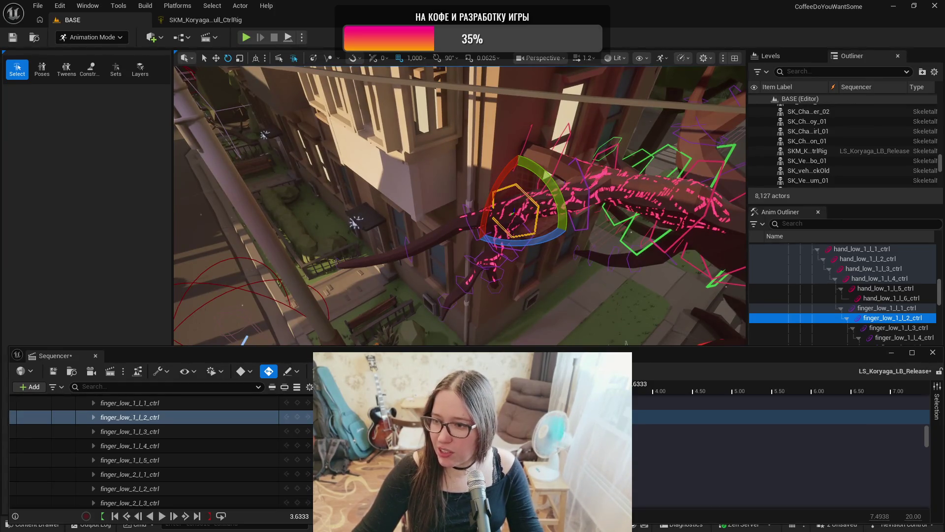
mouse_move(428, 192)
left_mouse_down()
mouse_move(423, 178)
mouse_move(422, 199)
left_mouse_up()
left_click_drag(516, 240, 320, 320)
left_click_drag(643, 258, 365, 283)
left_click_drag(532, 173, 532, 170)
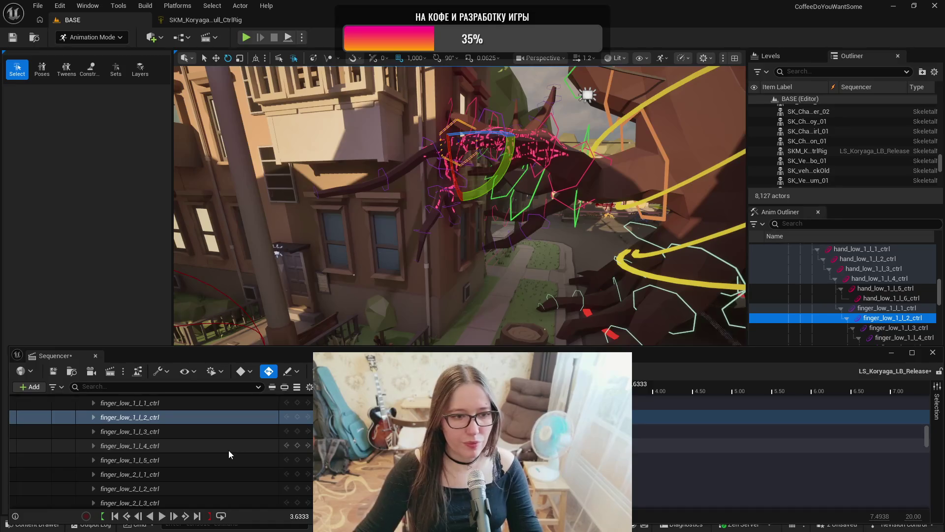
- Step the playhead to 2.4667, orbit to inspect the arm's reach toward the street, then close the sequence
scroll(229, 451, "up", 3)
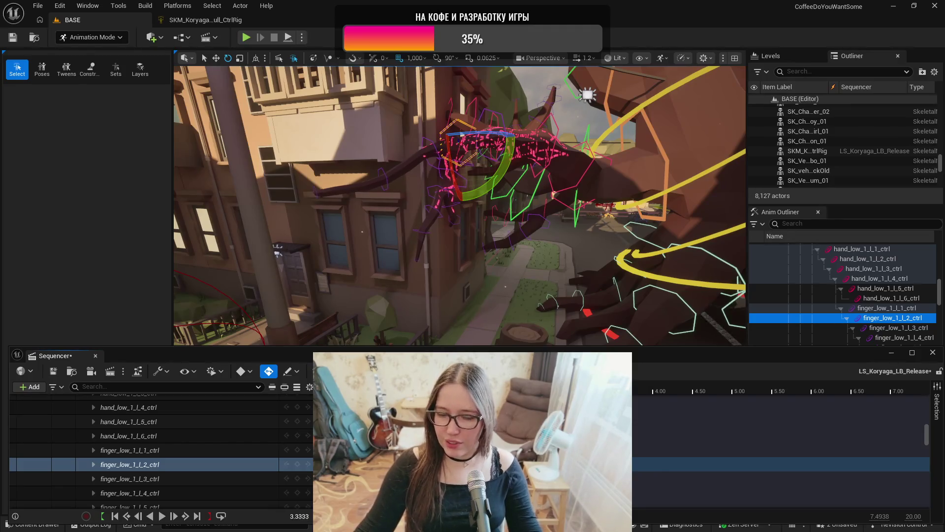
key("comma")
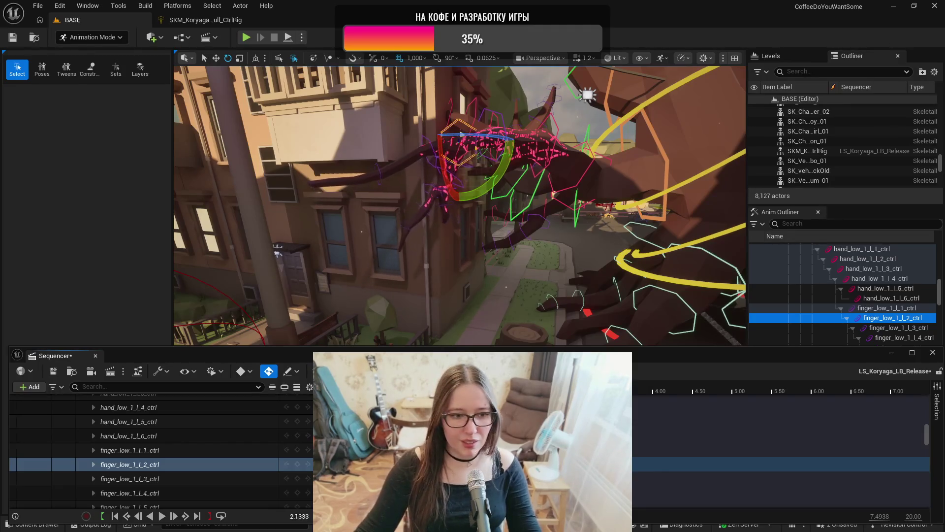
key("period")
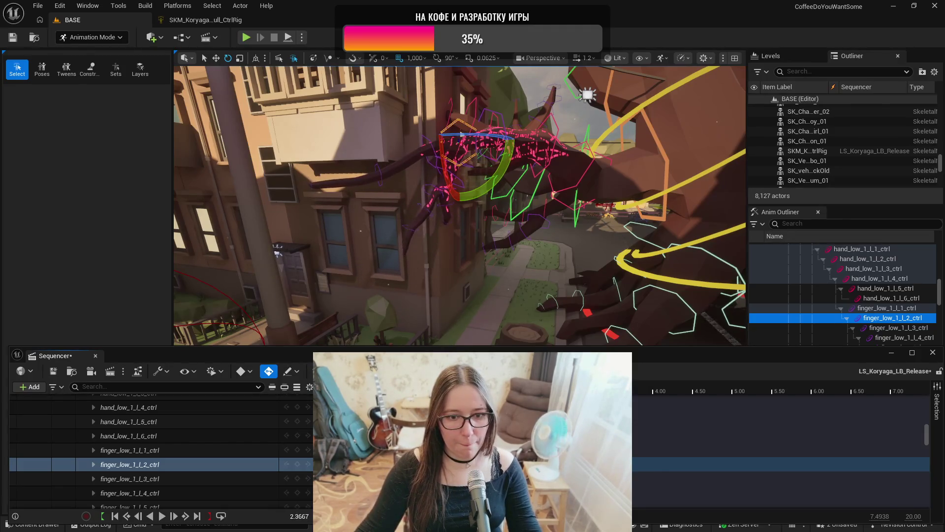
key("period")
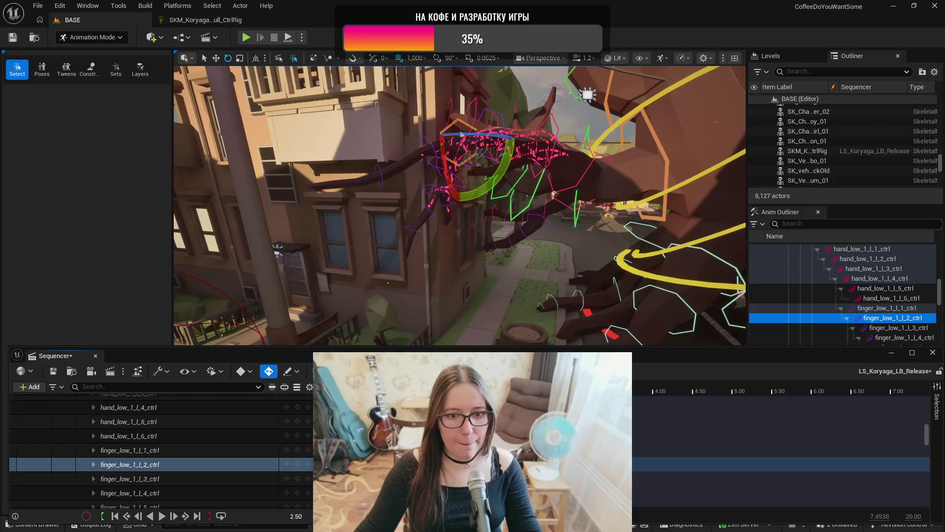
left_click_drag(524, 301, 472, 281)
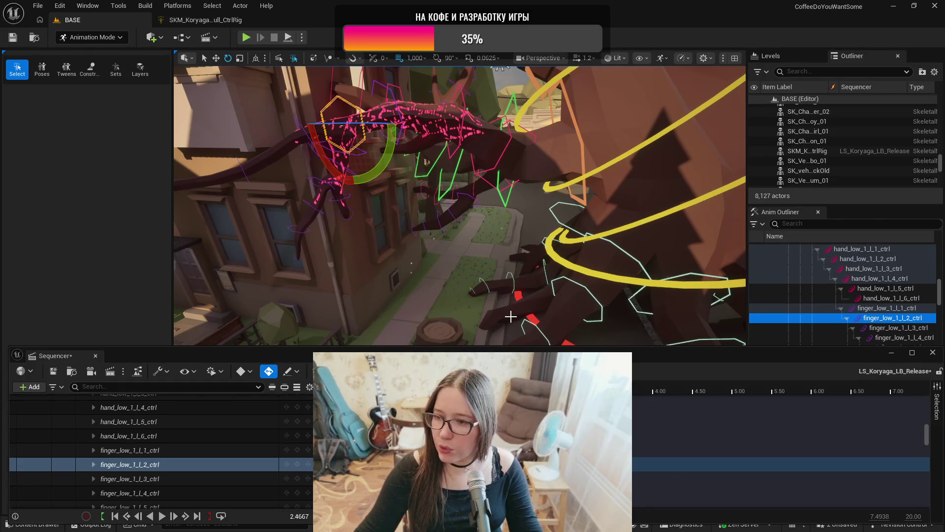
left_click_drag(460, 291, 465, 340)
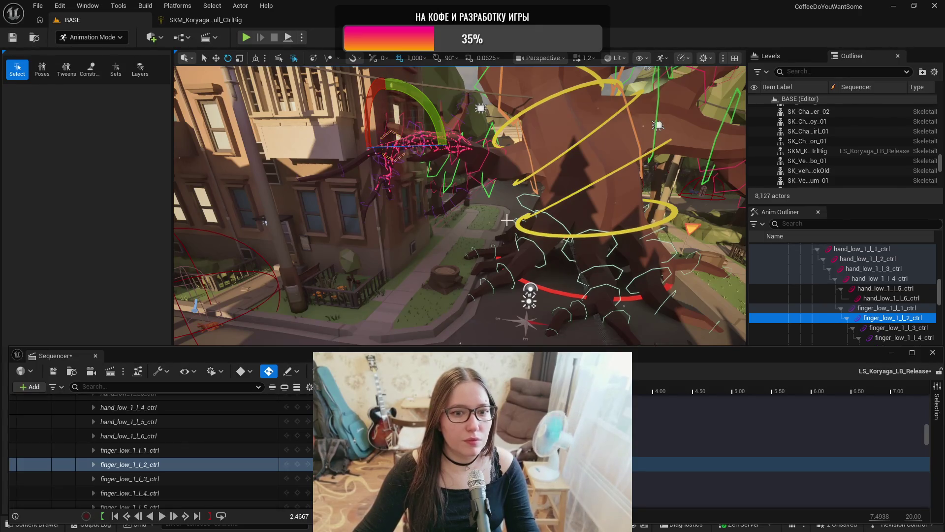
scroll(538, 218, "up", 2)
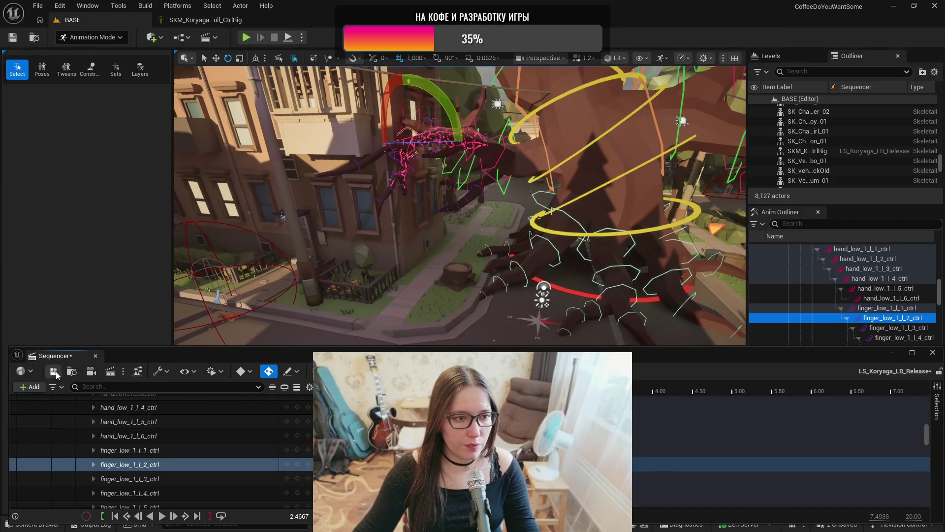
left_click(95, 355)
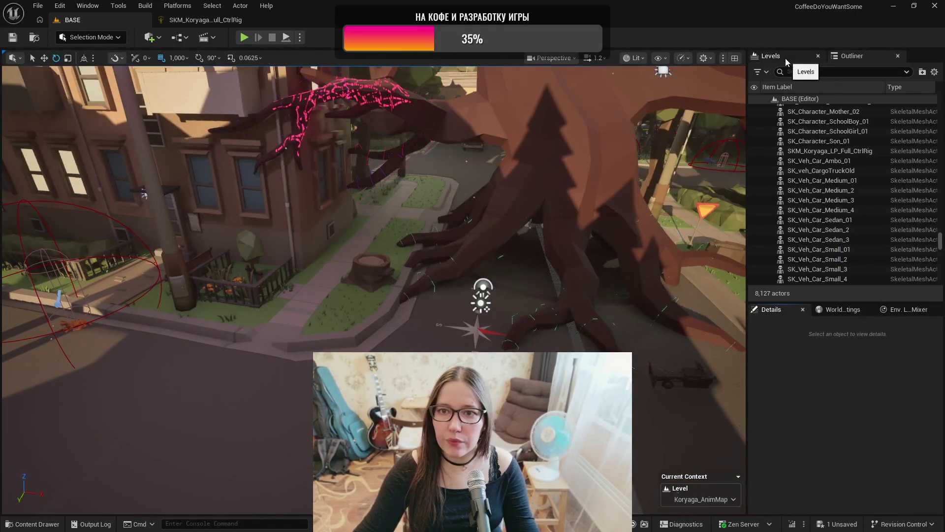
- In the Levels list, hide Koryaga_AnimMap and make KORYAGA_2 visible
left_click(784, 58)
left_click(759, 158)
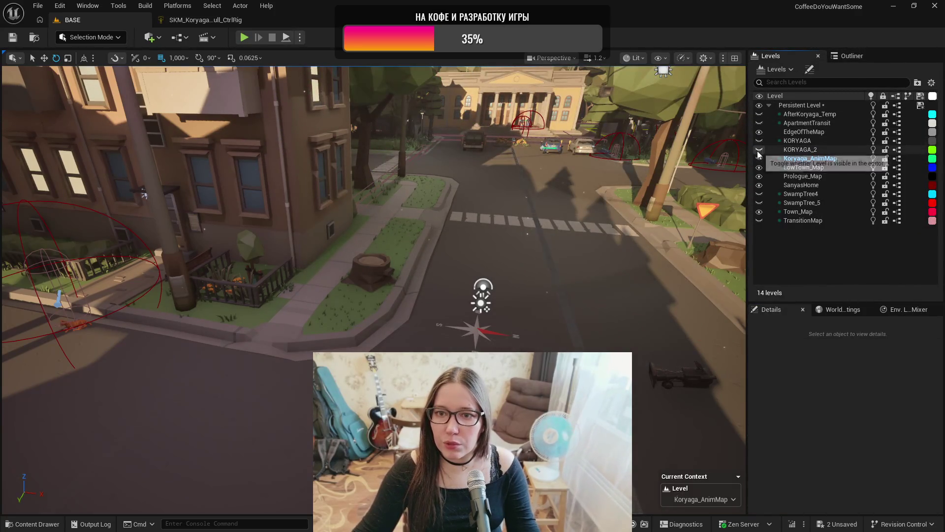
left_click(759, 149)
left_click_drag(542, 246, 584, 256)
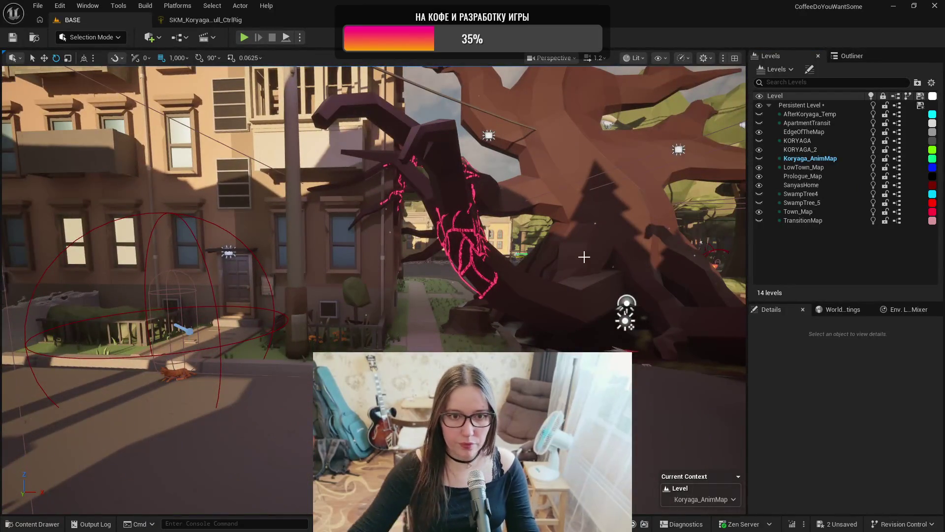
key("alt+p")
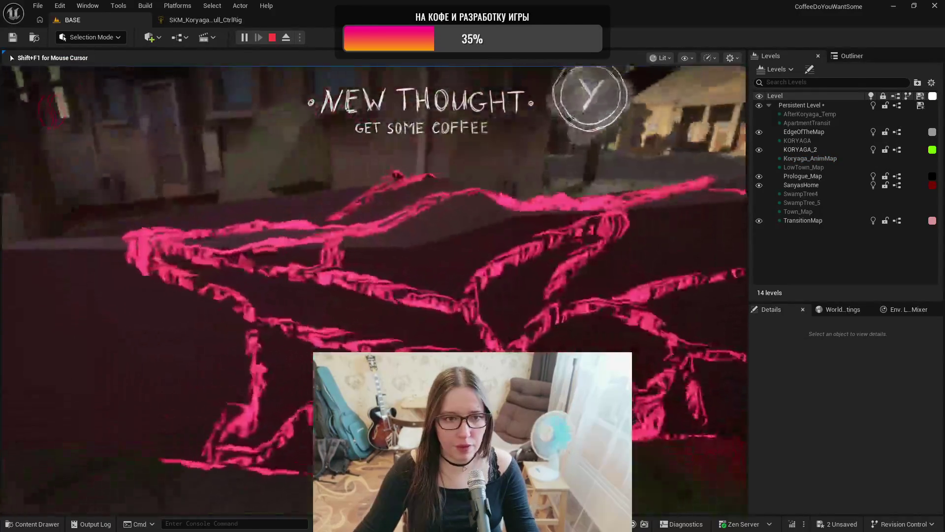
key("y")
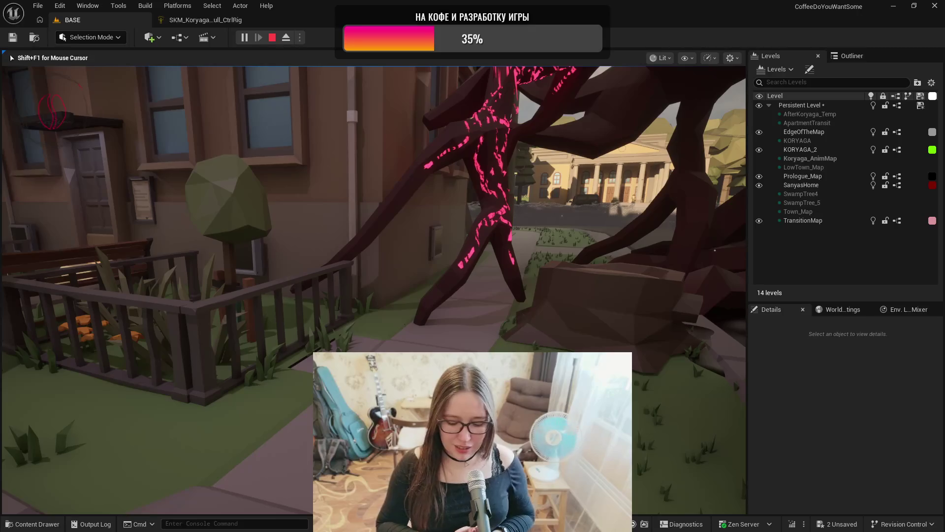
left_click(732, 379)
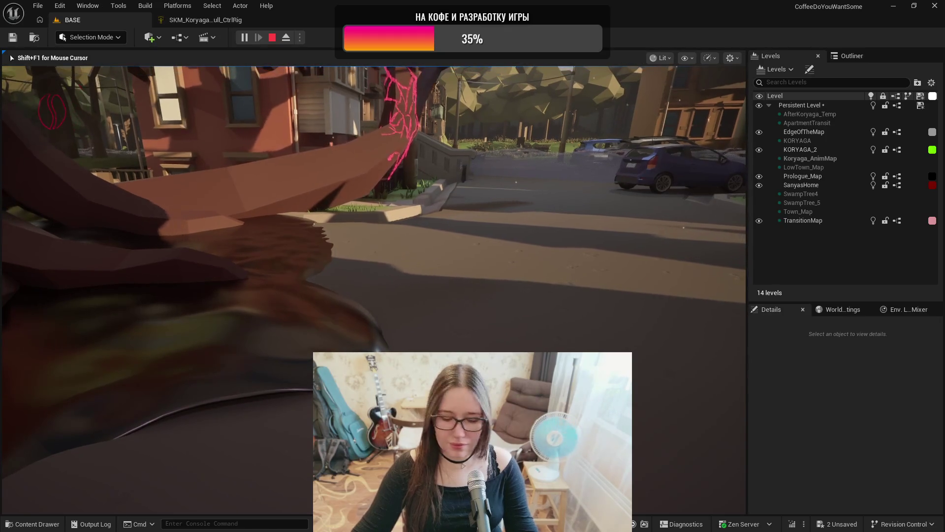
key("Escape")
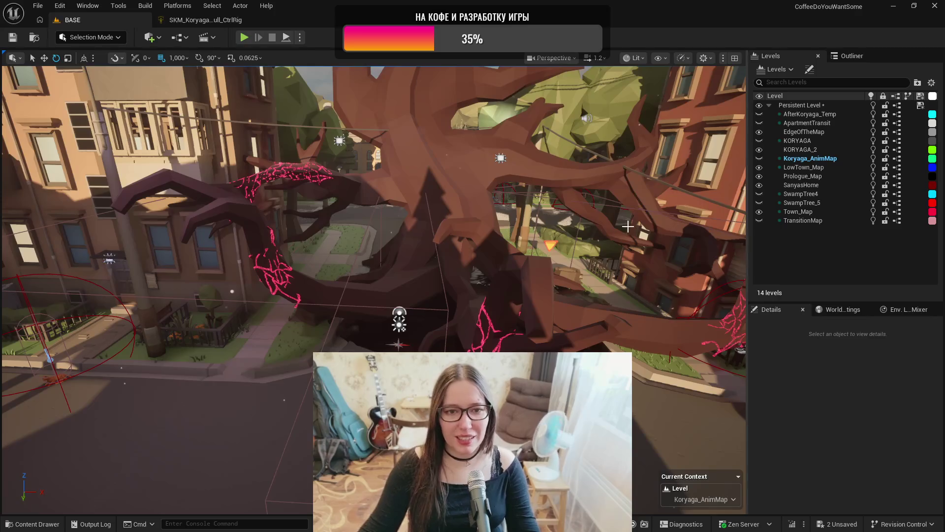
left_click(758, 158)
- Re-show Koryaga_AnimMap, open LS_Koryaga_LB_Release for the Koryaga rig, and play it to about 4.50 s
left_click(758, 158)
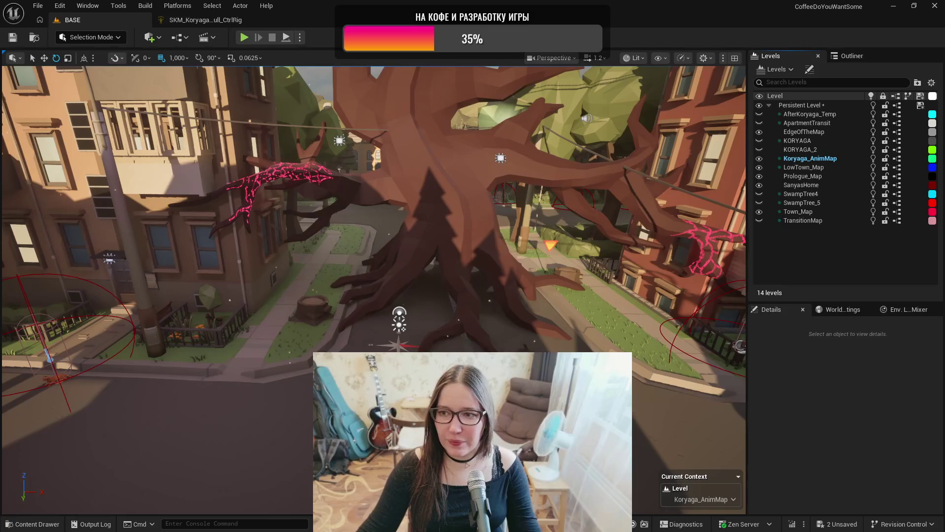
mouse_move(374, 207)
left_mouse_down()
mouse_move(355, 172)
mouse_move(364, 172)
left_mouse_up()
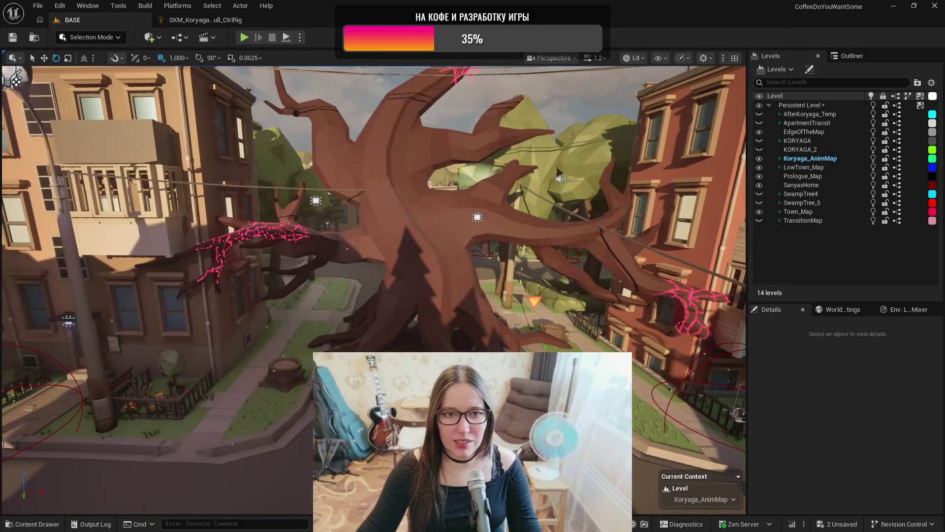
left_click(425, 268)
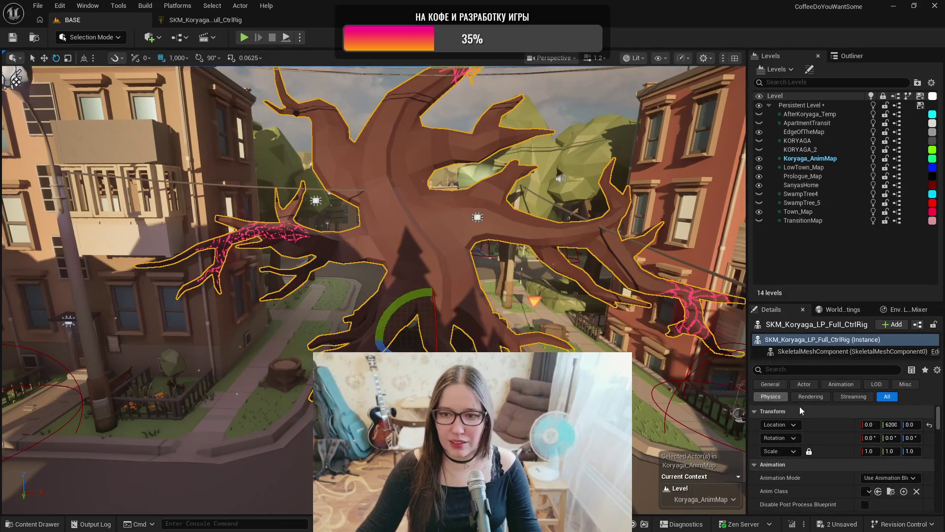
key("ctrl+space")
left_click(289, 412)
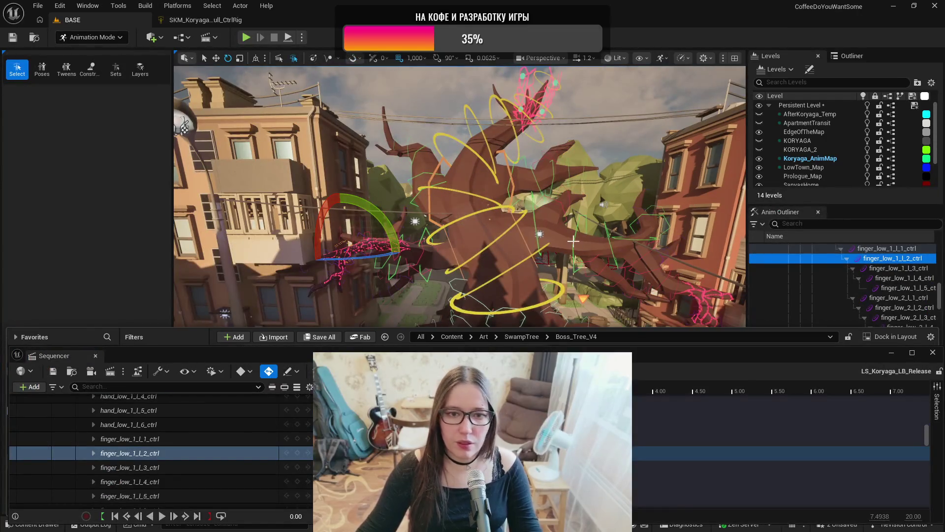
scroll(459, 205, "up", 5)
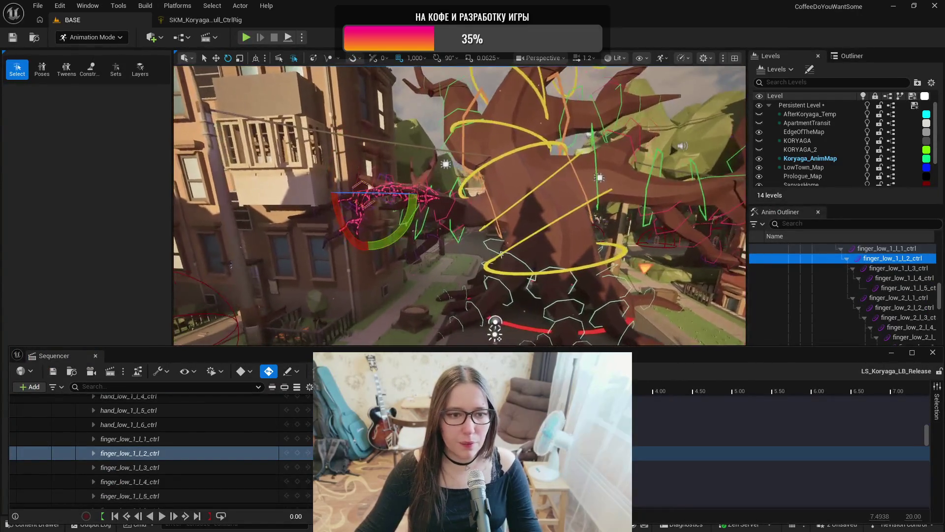
key("space")
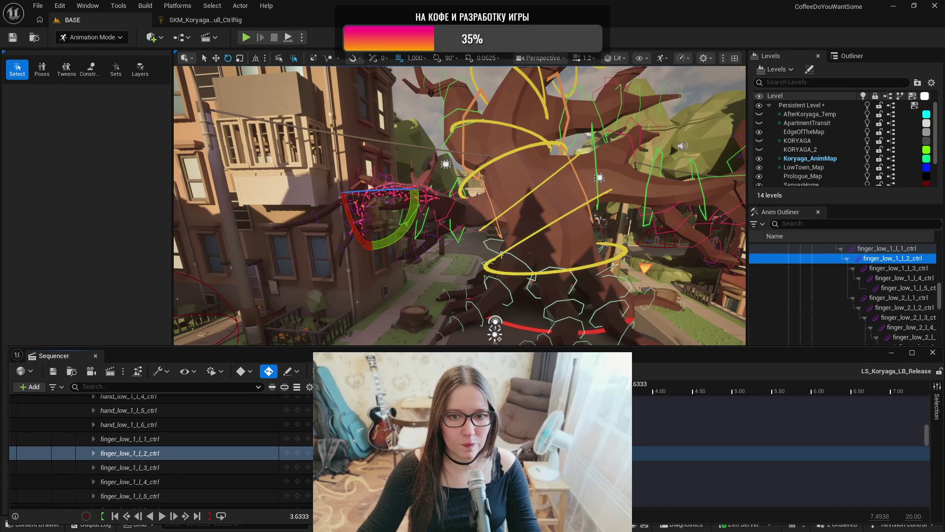
mouse_move(632, 404)
left_mouse_down()
mouse_move(695, 397)
mouse_move(702, 386)
mouse_move(692, 387)
left_mouse_up()
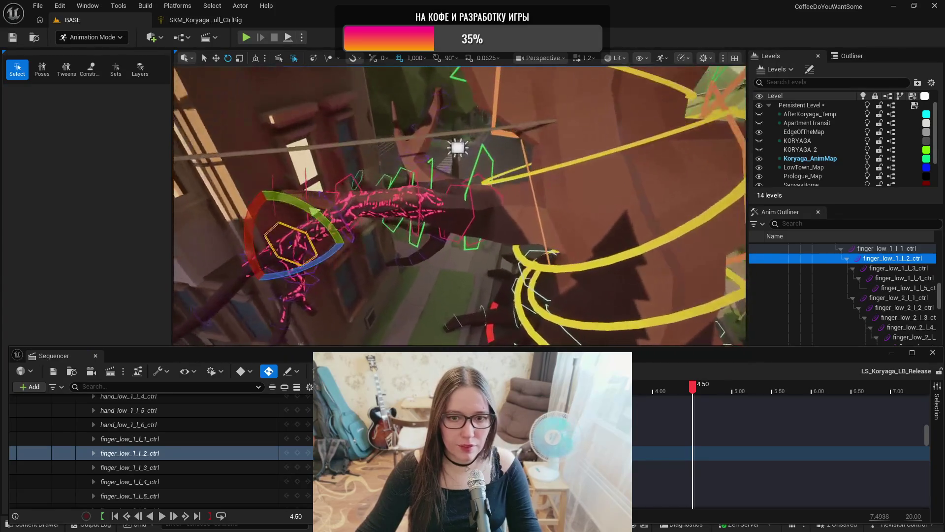
left_click(498, 192)
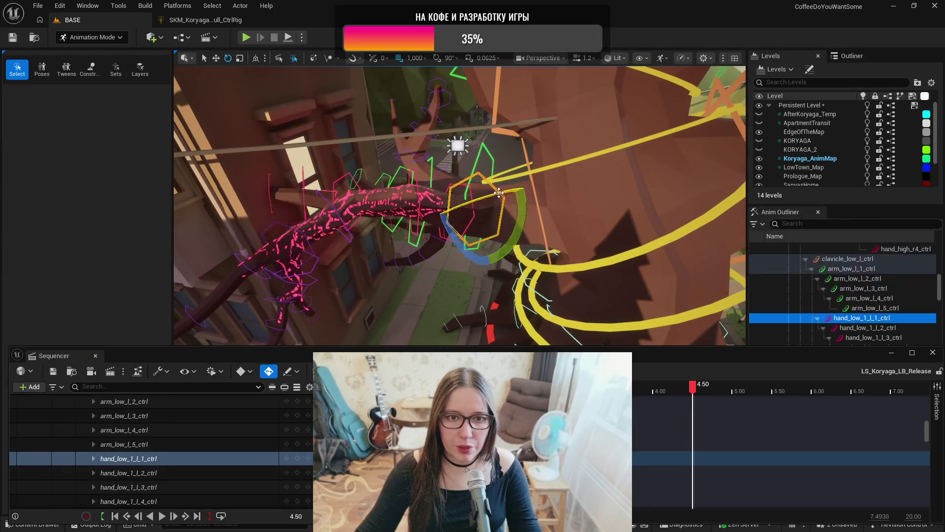
key("f")
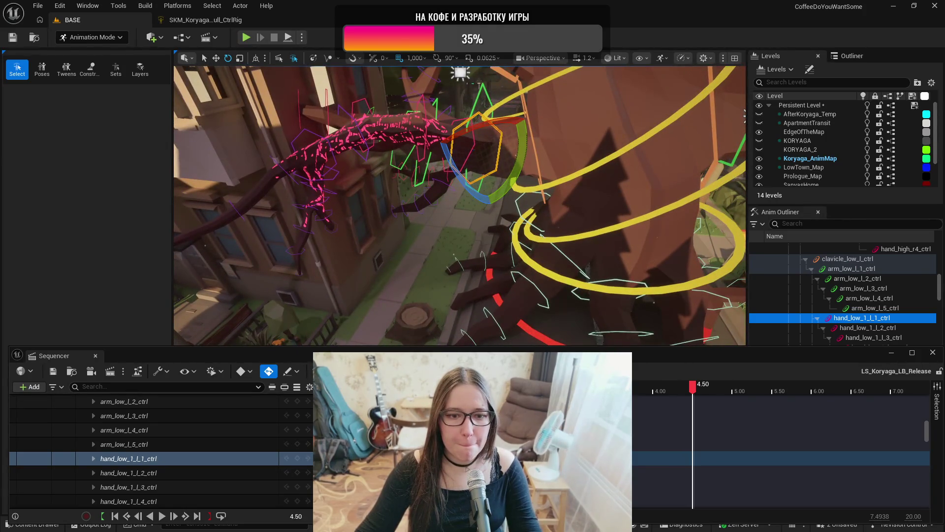
scroll(267, 435, "down", 3)
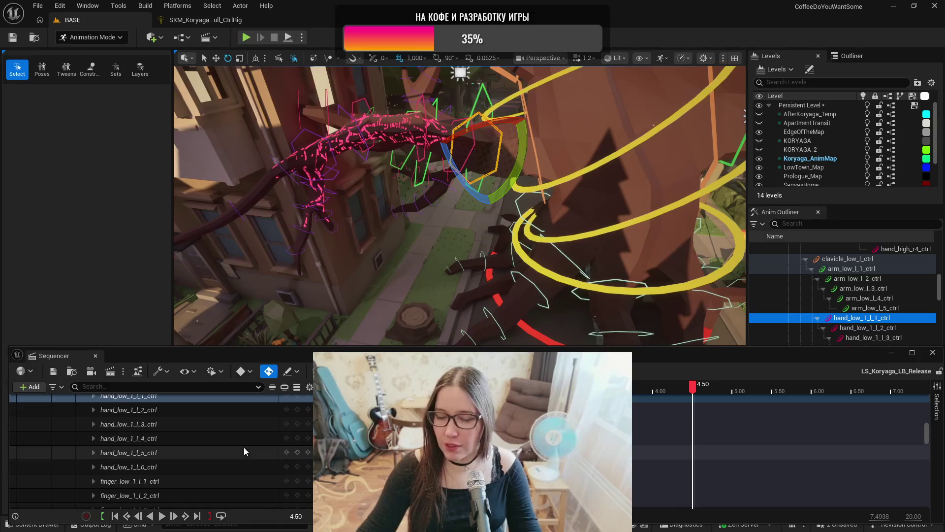
mouse_move(692, 391)
left_mouse_down()
mouse_move(432, 393)
mouse_move(440, 393)
left_mouse_up()
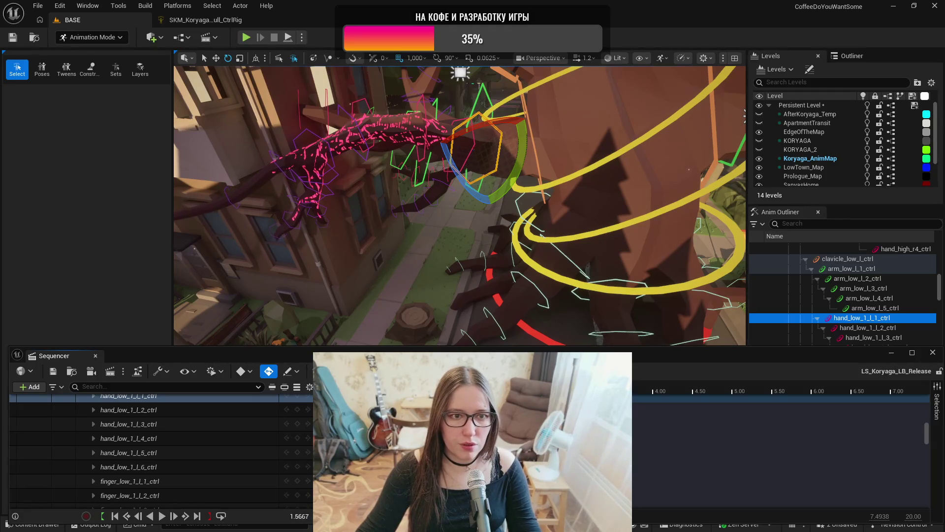
left_click_drag(473, 392, 487, 393)
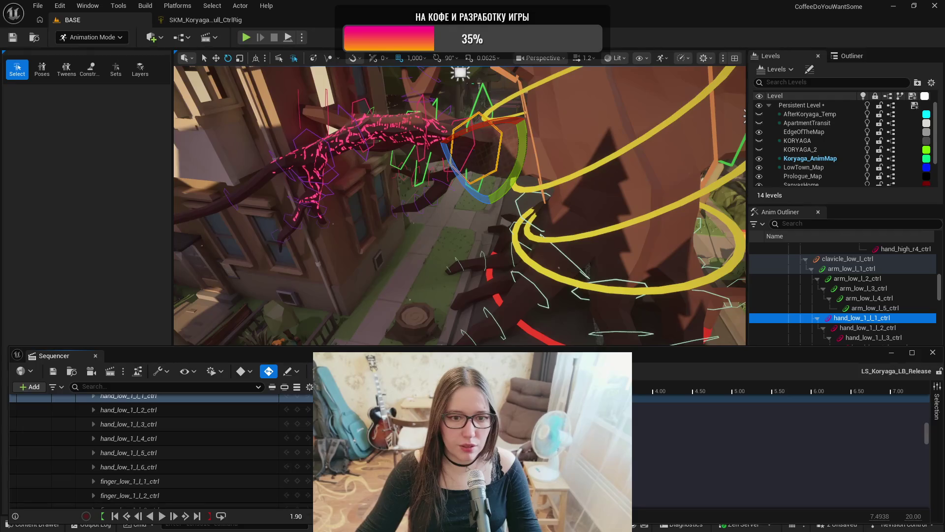
mouse_move(422, 228)
left_mouse_down()
mouse_move(188, 274)
mouse_move(182, 284)
mouse_move(321, 208)
mouse_move(256, 236)
mouse_move(204, 271)
mouse_move(221, 315)
left_mouse_up()
mouse_move(444, 184)
left_mouse_down()
mouse_move(423, 197)
mouse_move(444, 184)
left_mouse_up()
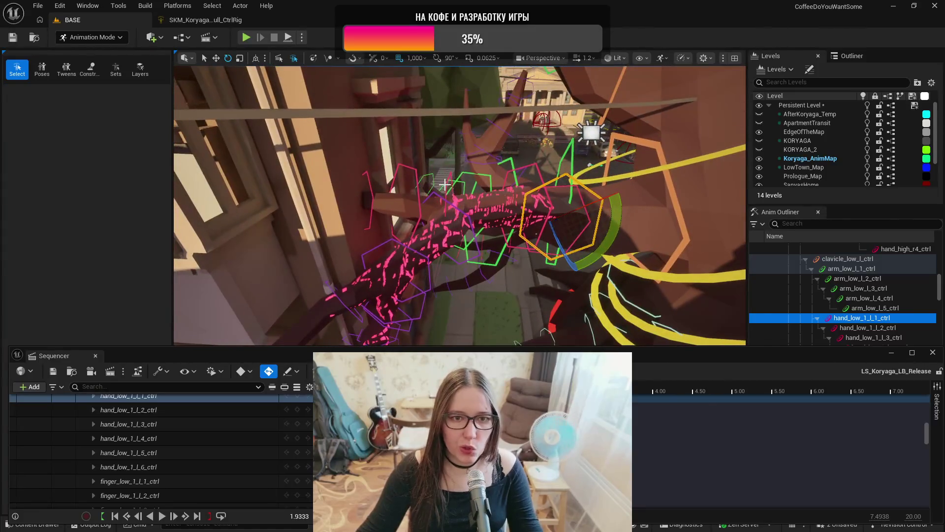
left_click(446, 184)
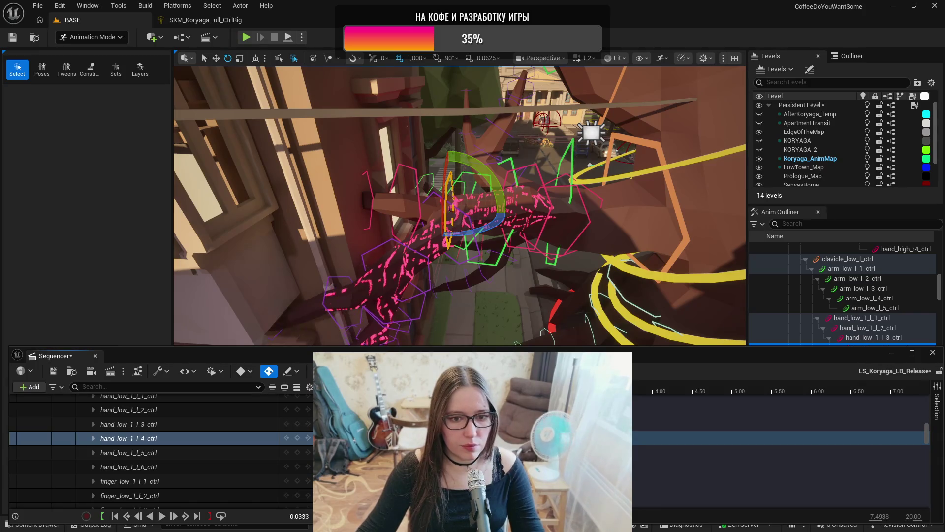
- Key hand_low_1_l_4_ctrl bent further down at about 3.3 s
key("period")
key("period")
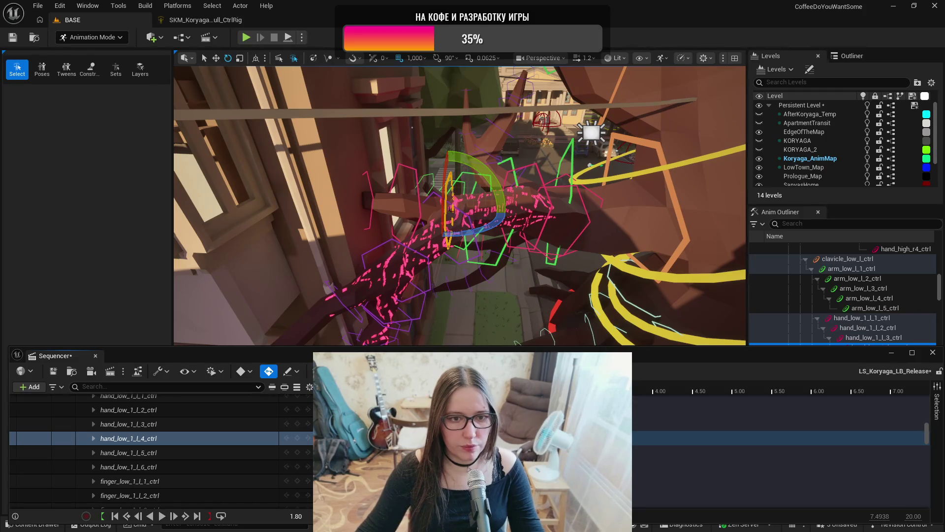
key("period")
key("period")
key("period")
key("period")
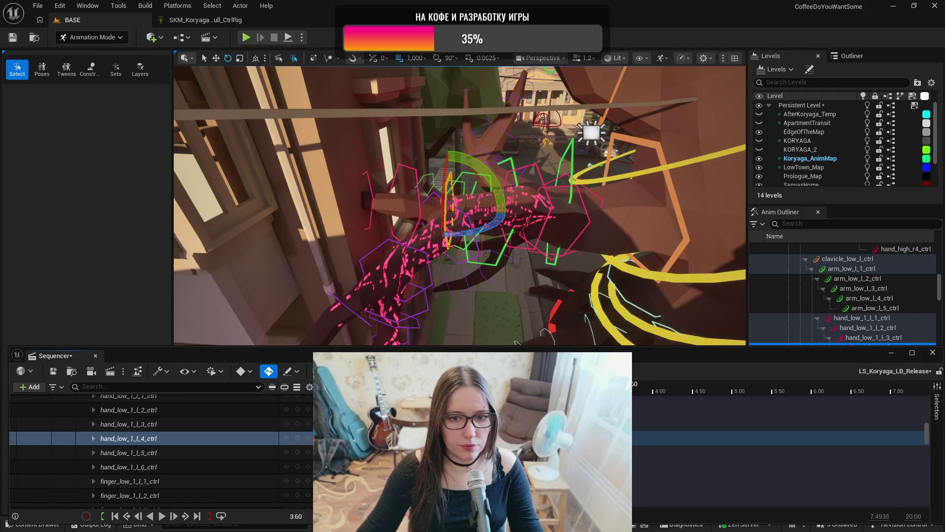
left_click_drag(511, 291, 539, 207)
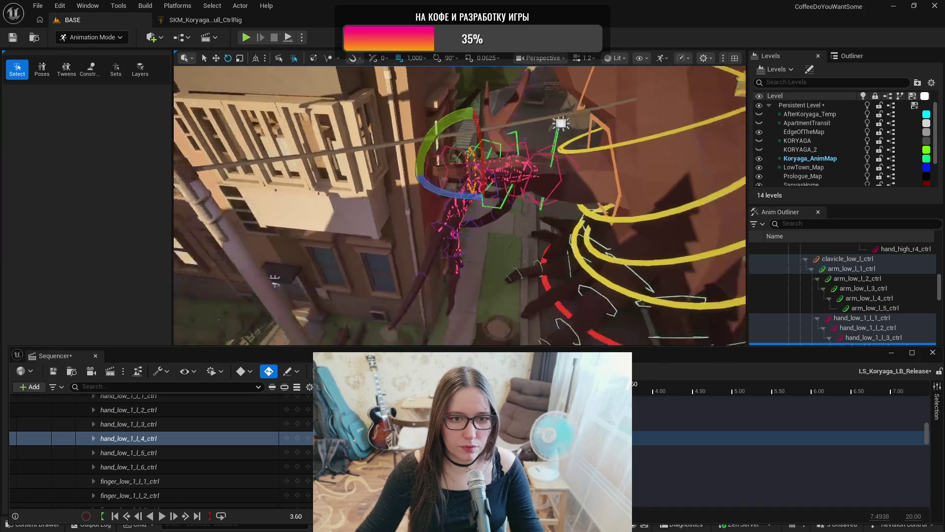
- Play the sequence back to check the new branch-tip bend, stopping at about 3.47 s
key("Up")
key("space")
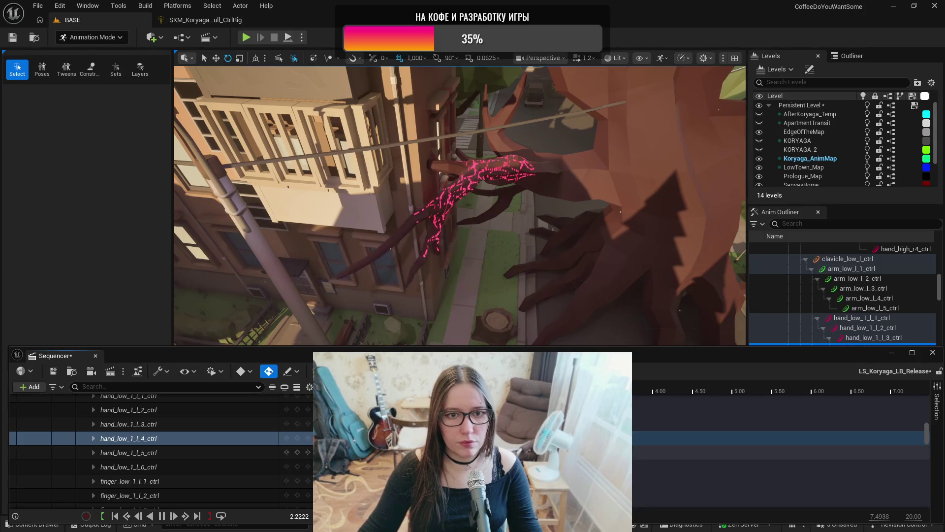
key("space")
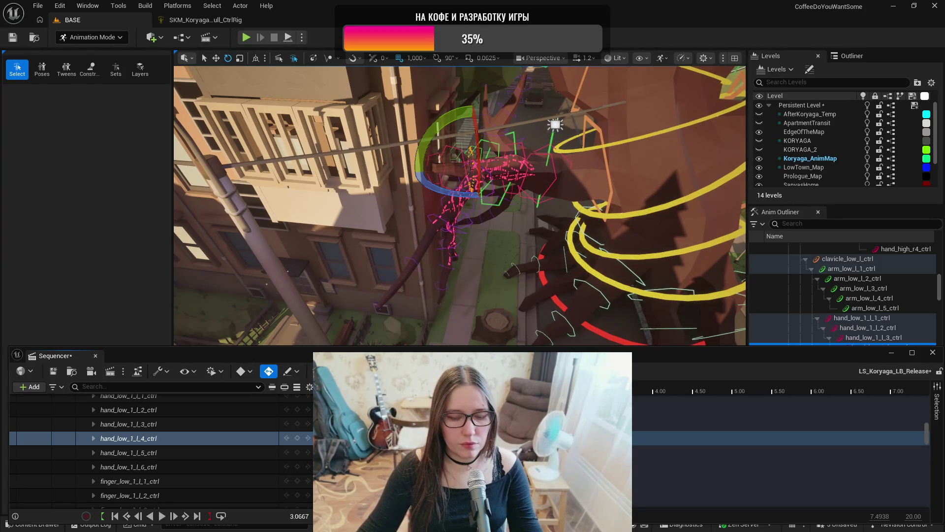
key("comma")
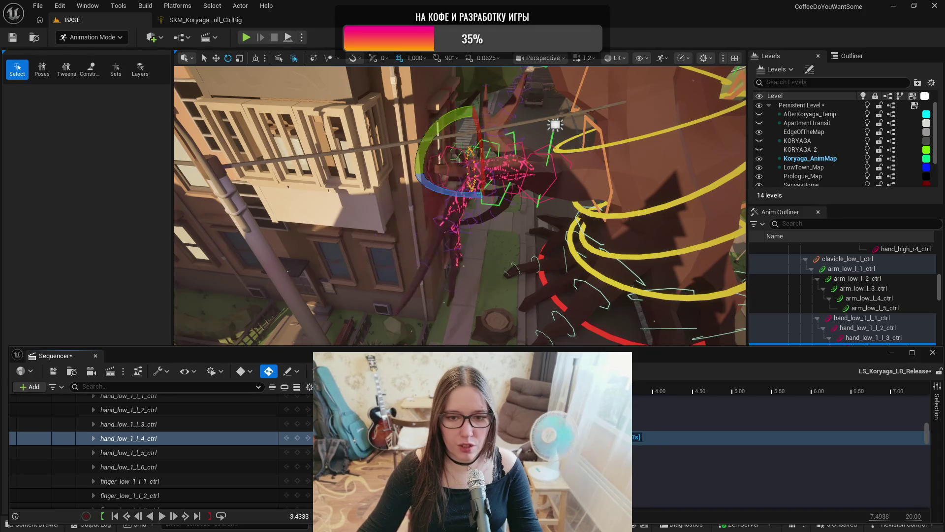
key("space")
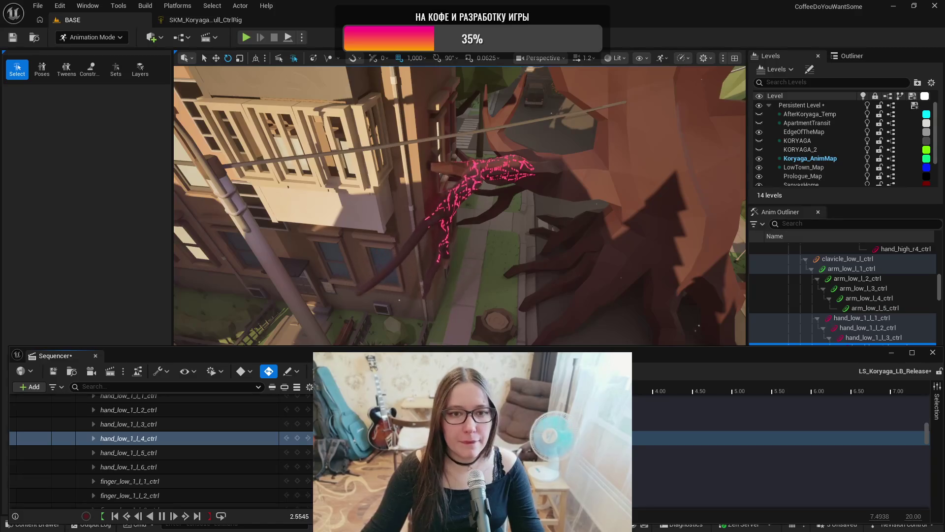
key("space")
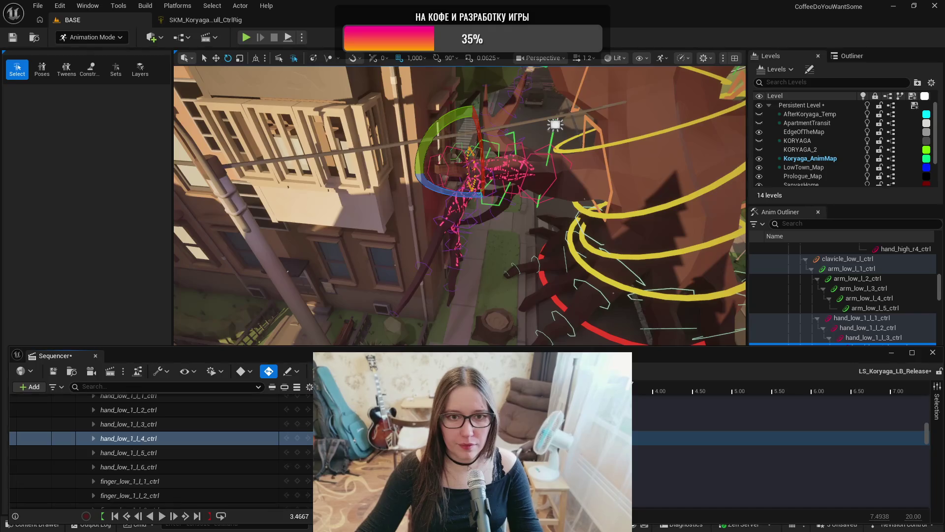
- Orbit in around the arm and select the first lower-left arm control
scroll(459, 206, "up", 5)
left_click_drag(519, 162, 578, 236)
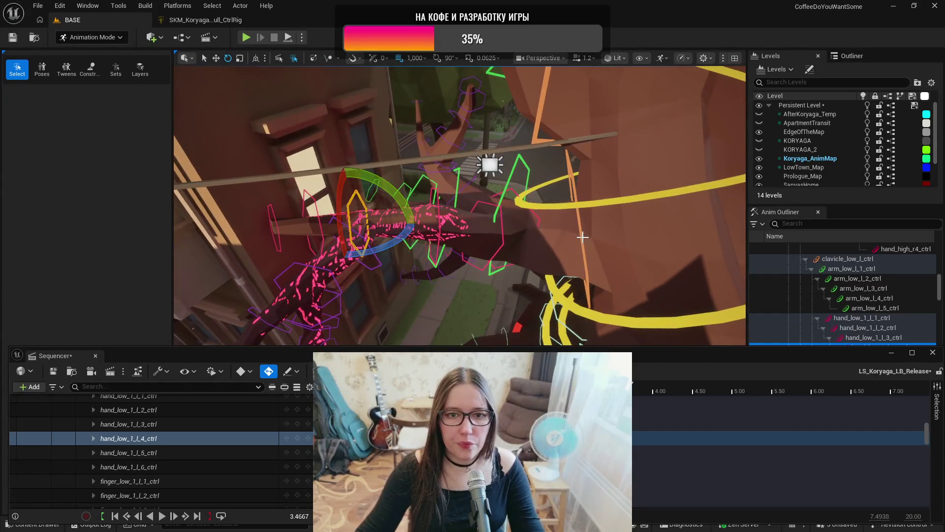
left_click_drag(581, 238, 552, 217)
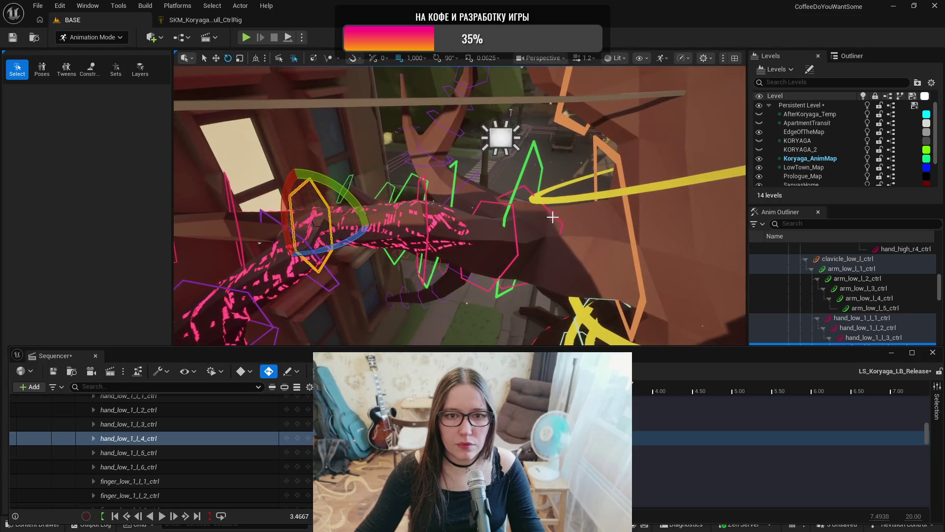
left_click(533, 144)
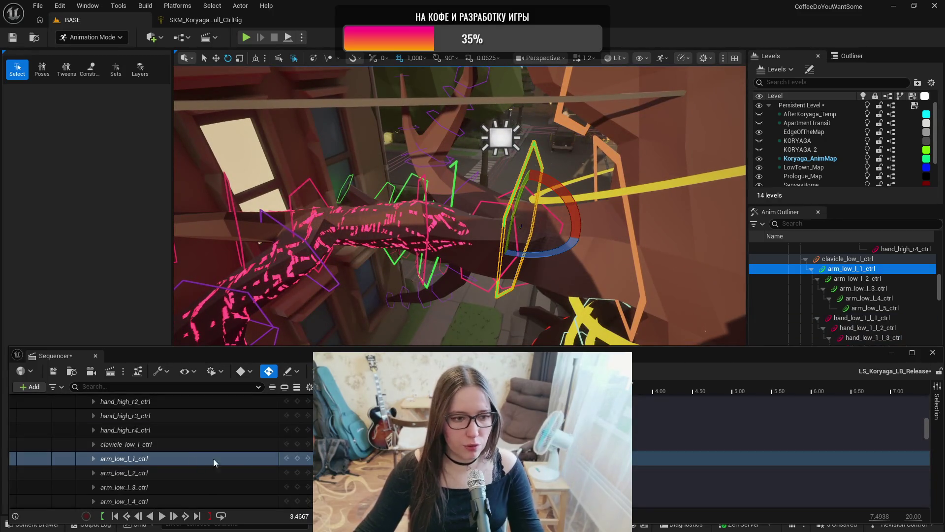
- Key arm_low_l_1_ctrl rotated down toward the street at 3.00 s
key("Left")
key("Left")
key("Left")
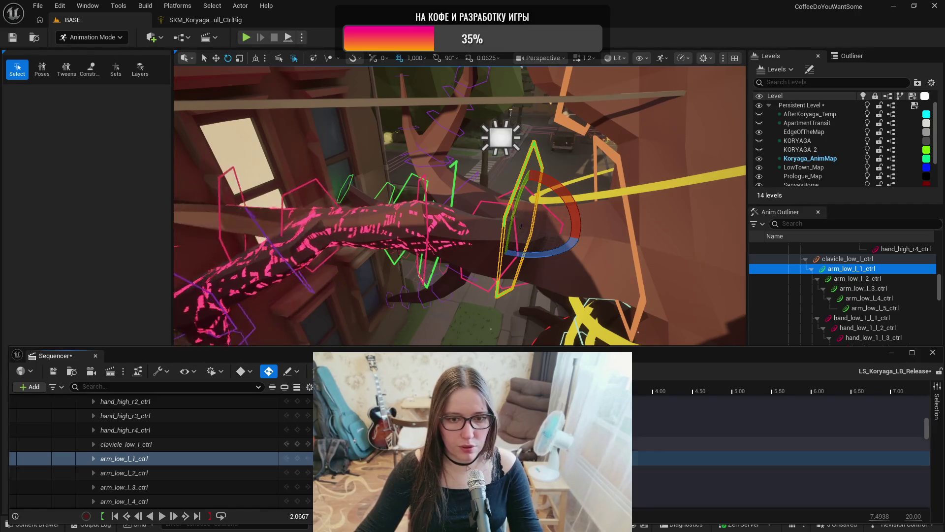
key("Right")
key("Right")
key("Right")
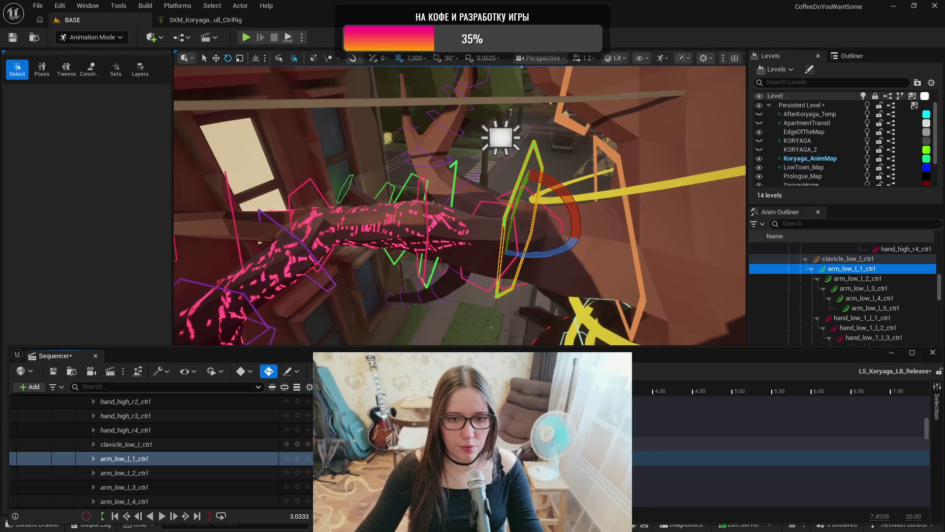
mouse_move(520, 225)
left_mouse_down()
mouse_move(504, 185)
mouse_move(509, 197)
mouse_move(594, 210)
mouse_move(517, 132)
mouse_move(568, 162)
mouse_move(562, 173)
mouse_move(576, 180)
mouse_move(597, 151)
mouse_move(603, 200)
left_mouse_up()
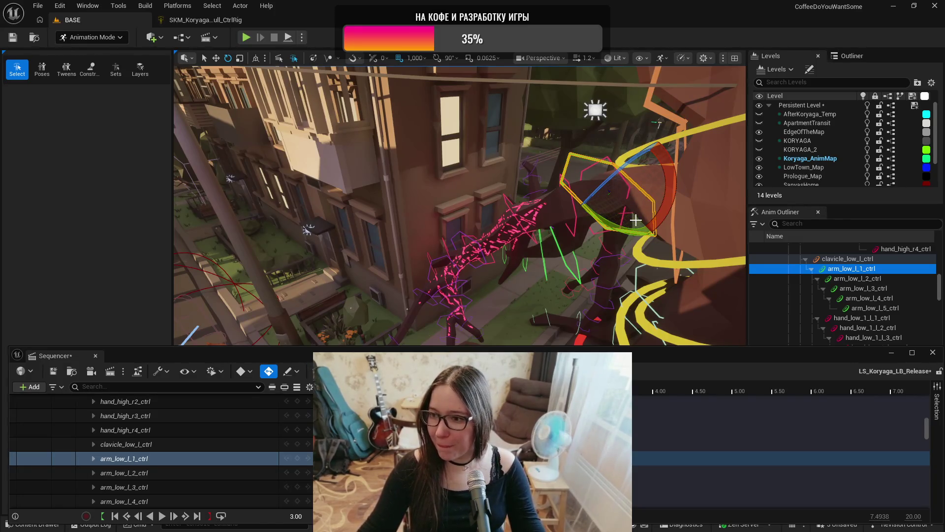
mouse_move(608, 192)
left_mouse_down()
mouse_move(551, 246)
mouse_move(561, 266)
left_mouse_up()
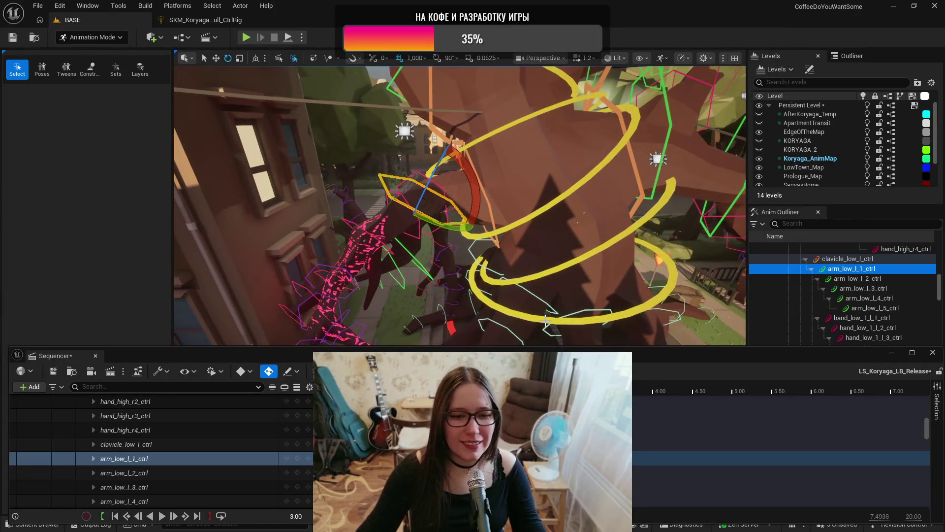
- Scrub and play from the start to review the arm's downward reach
mouse_move(573, 390)
left_mouse_down()
mouse_move(325, 391)
mouse_move(444, 391)
left_mouse_up()
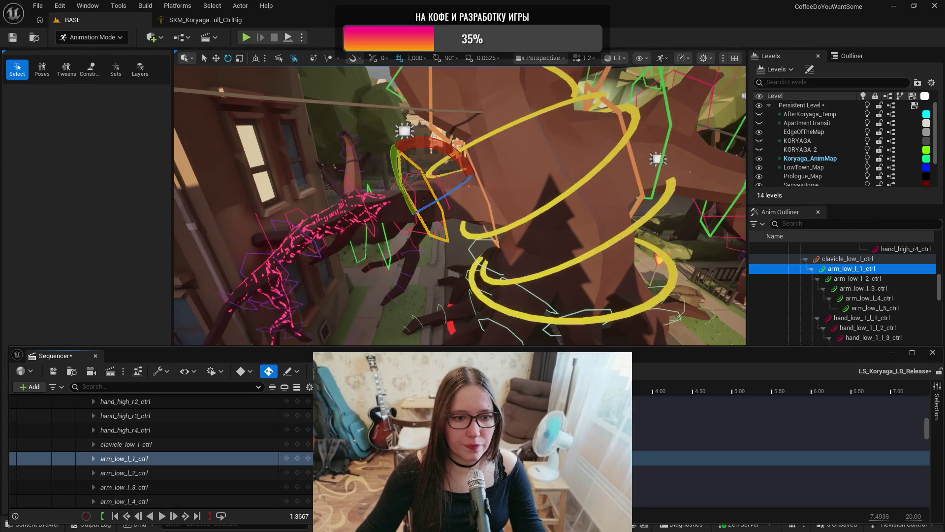
key("Up")
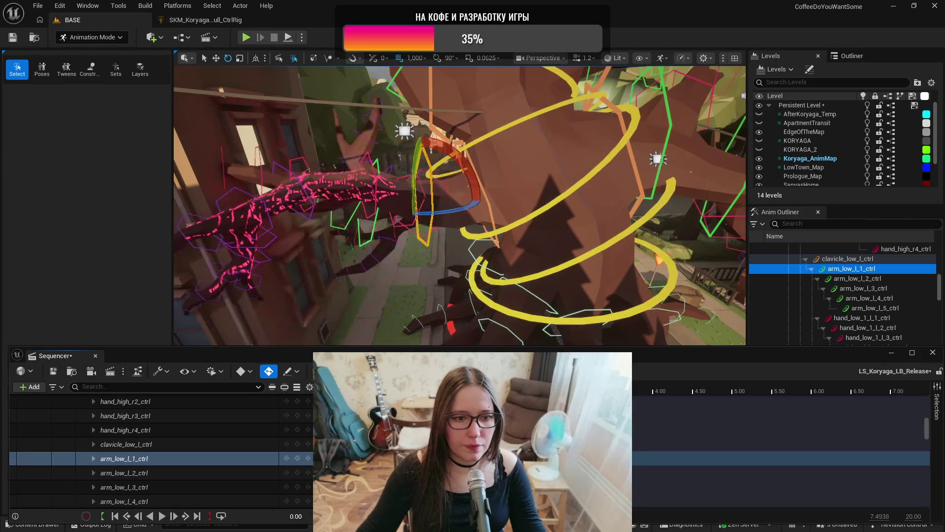
left_click_drag(348, 391, 516, 391)
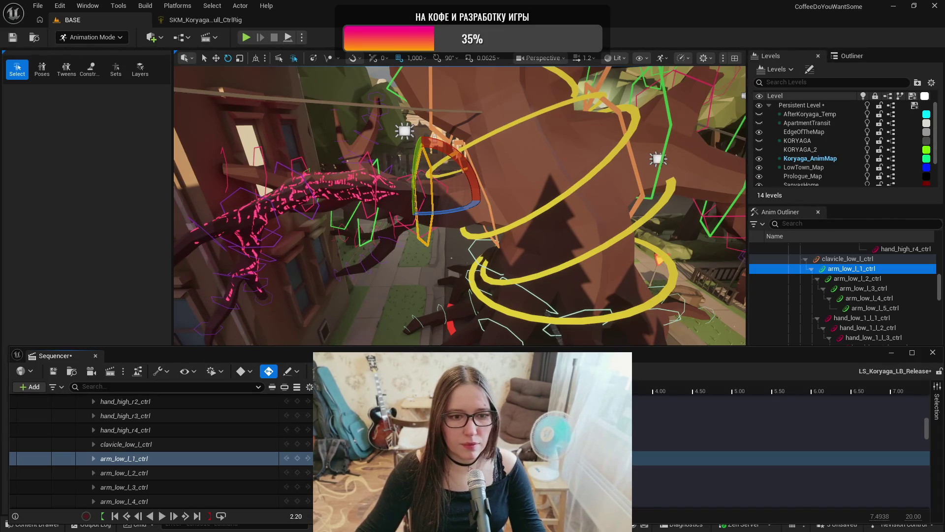
key("space")
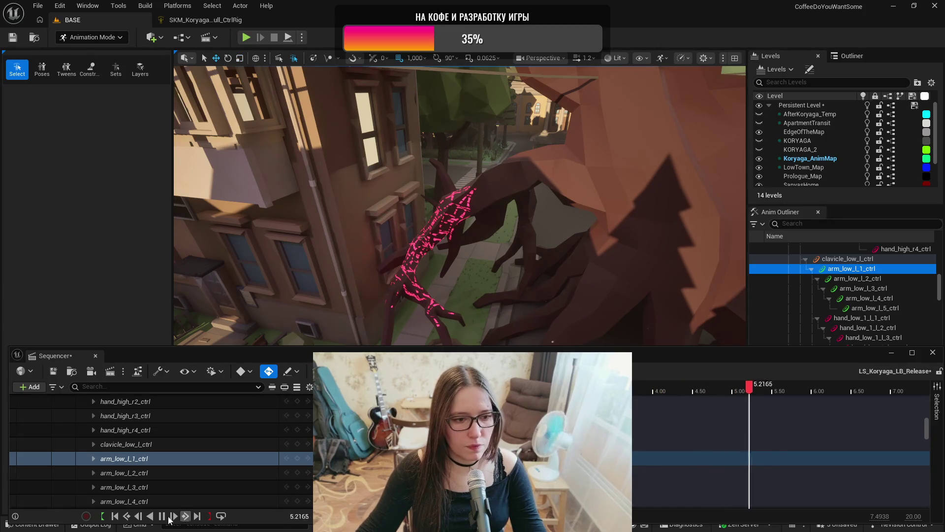
- Retime the arm_low_l_1_ctrl key to 4.50 s and replay the sequence from the start
left_click(162, 515)
mouse_move(576, 457)
left_mouse_down()
mouse_move(698, 452)
mouse_move(692, 458)
left_mouse_up()
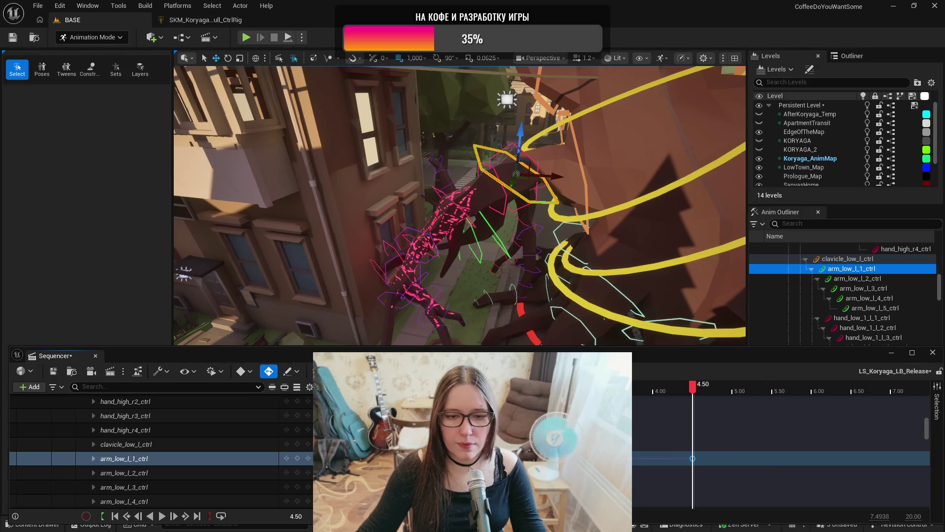
key("Up")
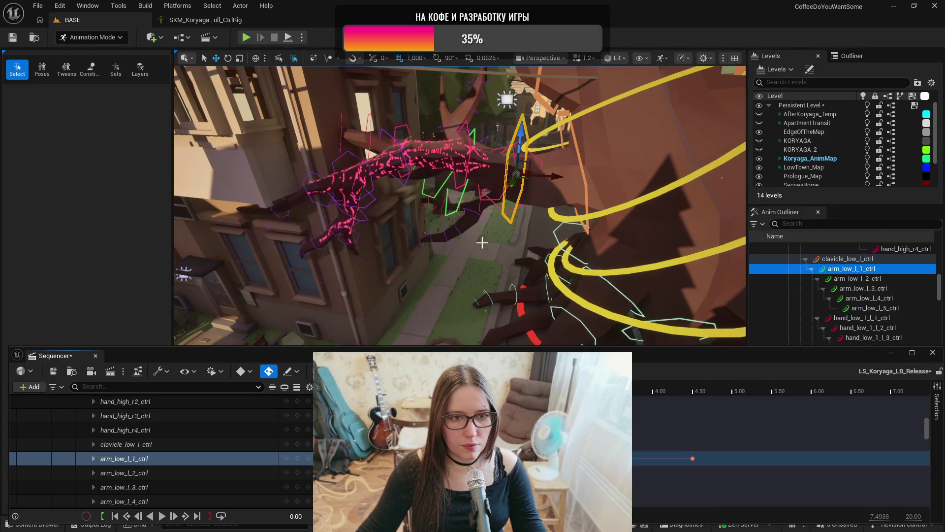
key("Up")
key("e")
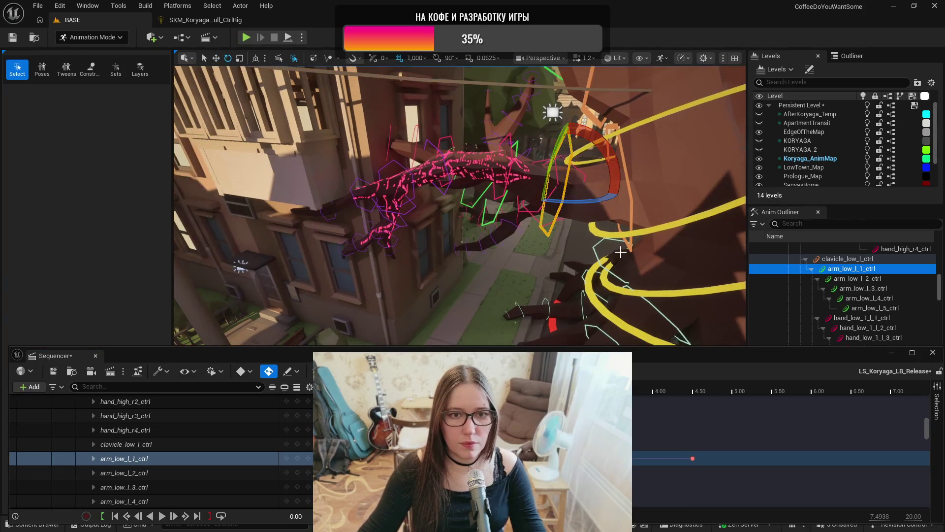
left_click(163, 516)
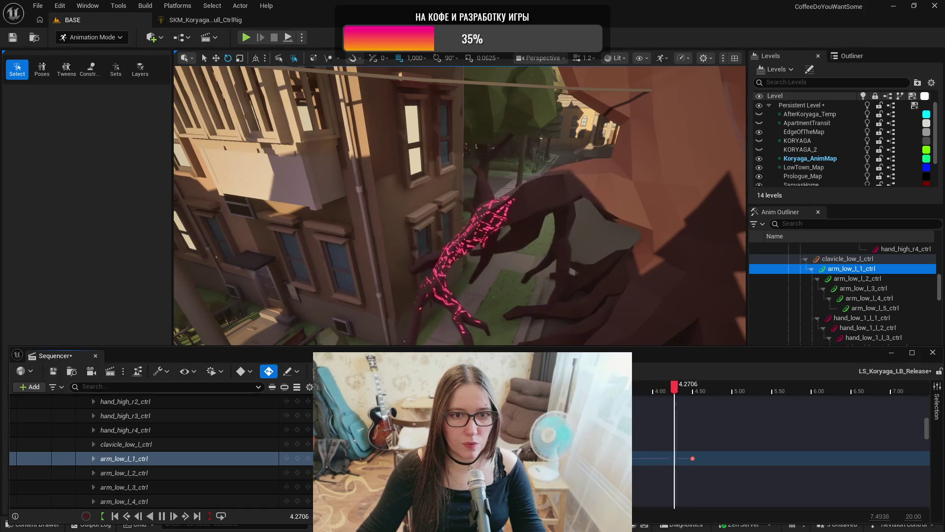
key("space")
left_click(693, 458)
- Orbit closer to the creature, clear the control selection, and close the level sequence
mouse_move(629, 225)
left_mouse_down()
mouse_move(629, 207)
mouse_move(630, 224)
left_mouse_up()
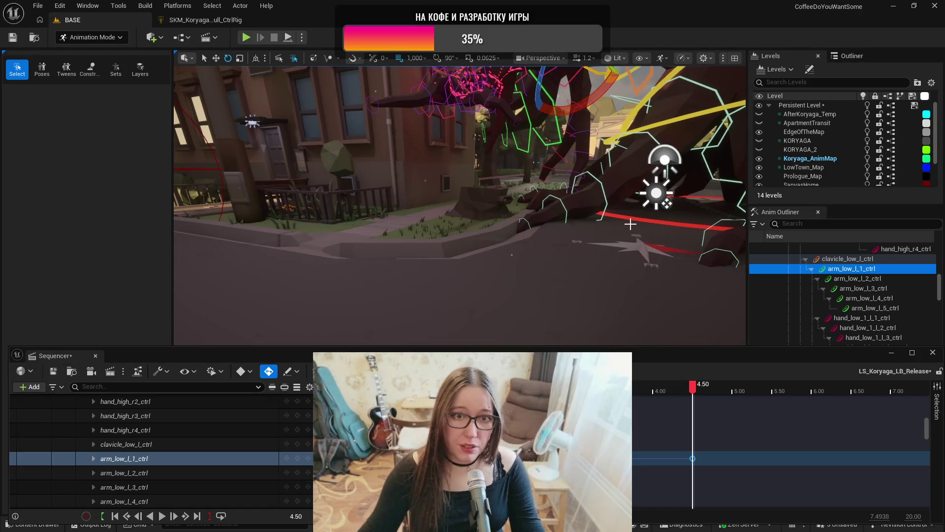
left_click_drag(625, 195, 625, 211)
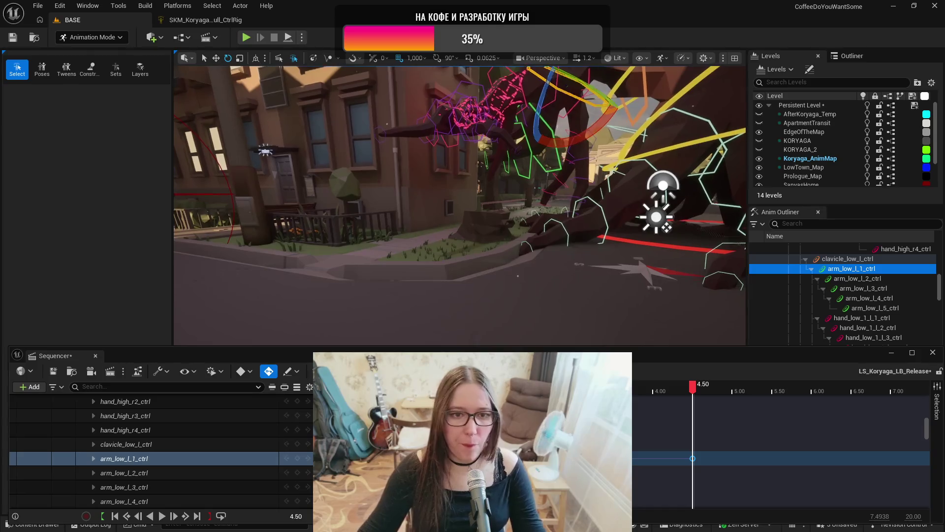
left_click_drag(612, 255, 611, 255)
left_click(611, 255)
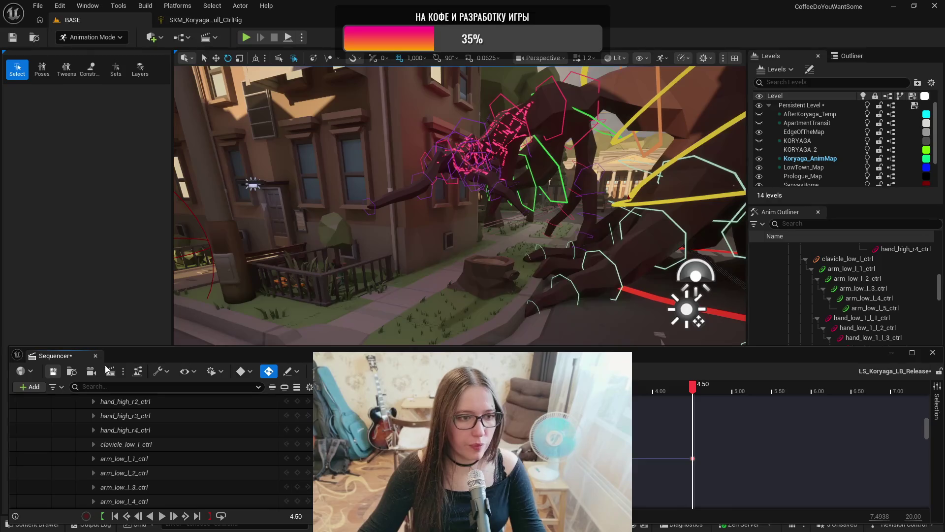
left_click(96, 355)
- Return to Selection Mode and browse to Content > Art > PolygonTown > Meshes > Characters
key("shift+1")
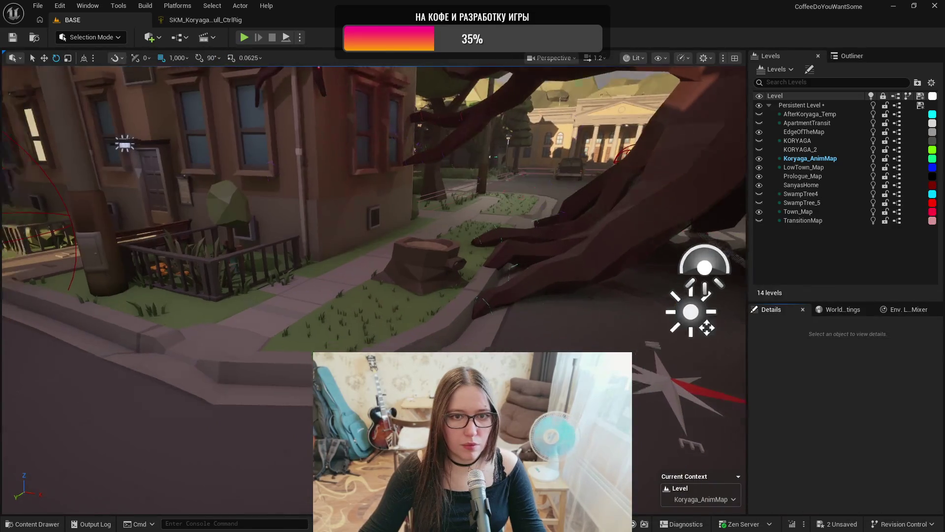
key("ctrl+space")
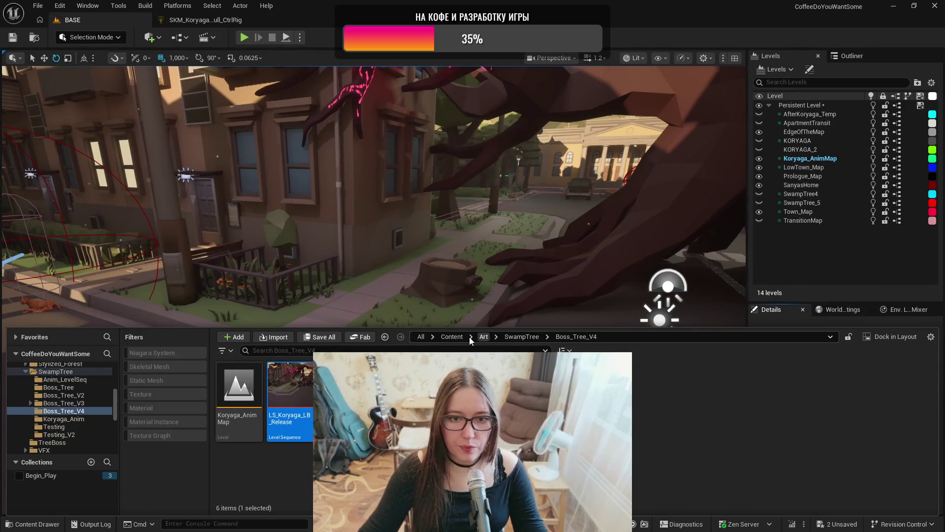
left_click(453, 337)
left_click(37, 407)
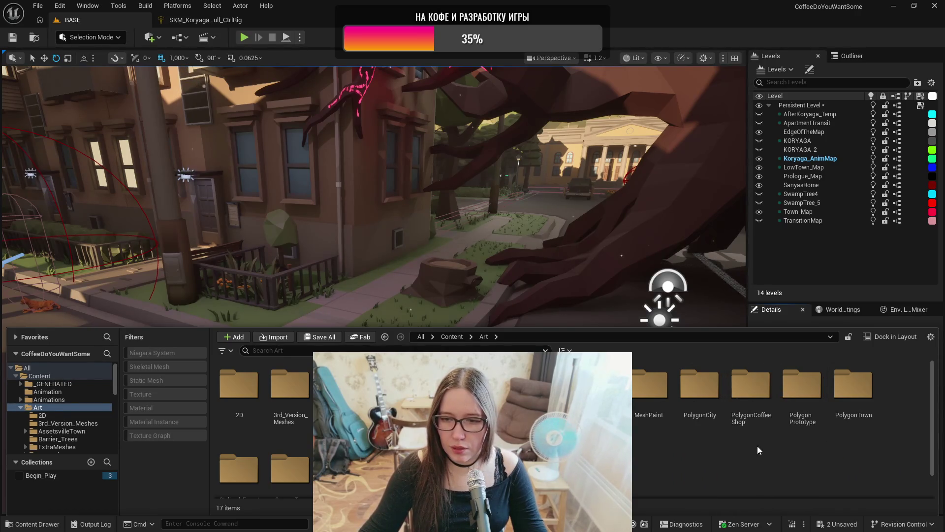
double_click(853, 386)
double_click(341, 386)
double_click(290, 386)
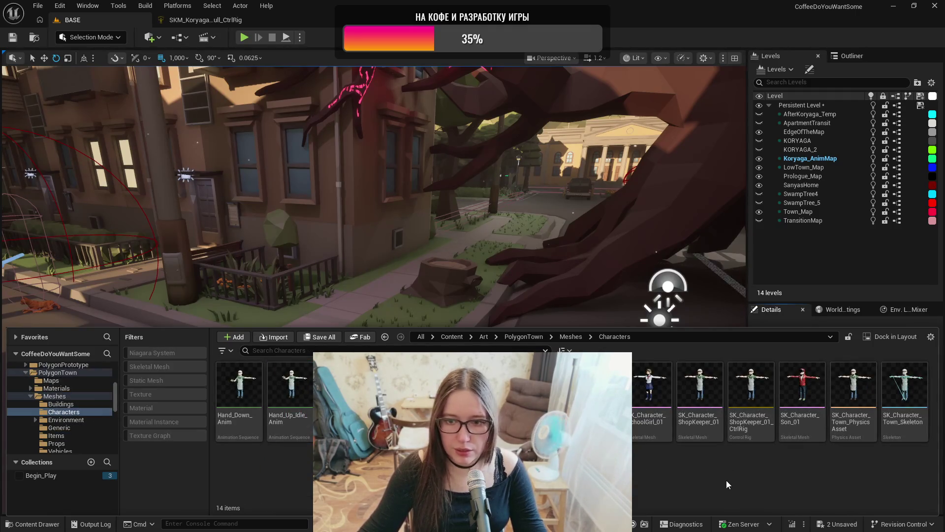
- Place SK_Character_Father_02 on the sidewalk and turn it around to face the tree
mouse_move(426, 342)
left_mouse_down()
mouse_move(367, 295)
mouse_move(391, 296)
left_mouse_up()
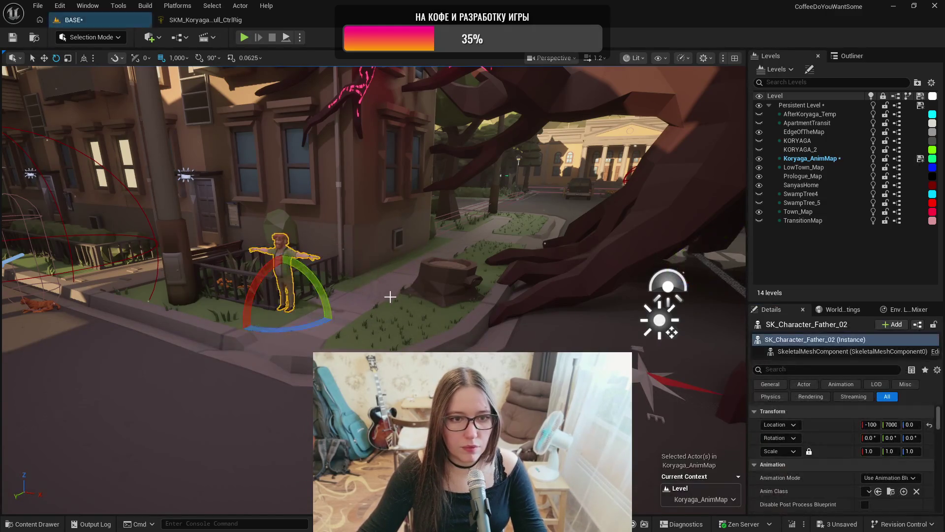
key("w")
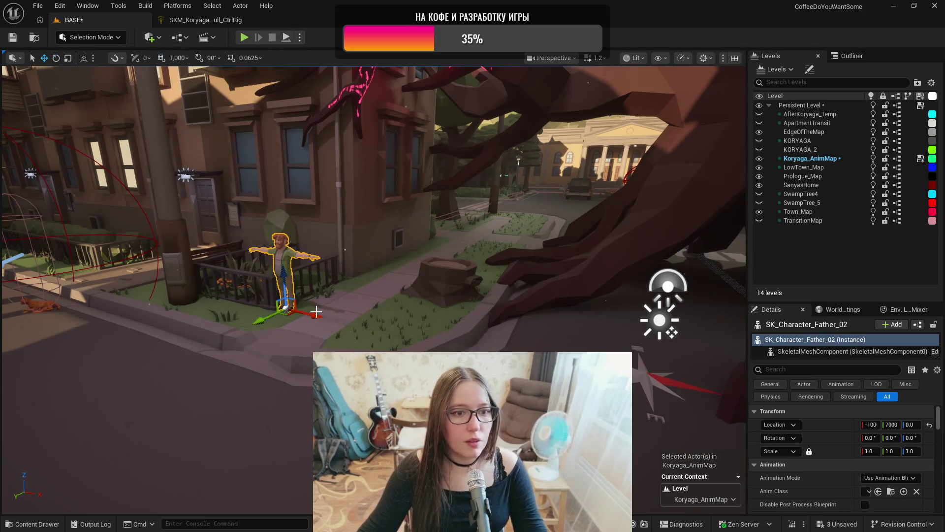
mouse_move(286, 316)
left_mouse_down()
mouse_move(367, 303)
mouse_move(366, 271)
left_mouse_up()
key("e")
left_click_drag(355, 374, 307, 366)
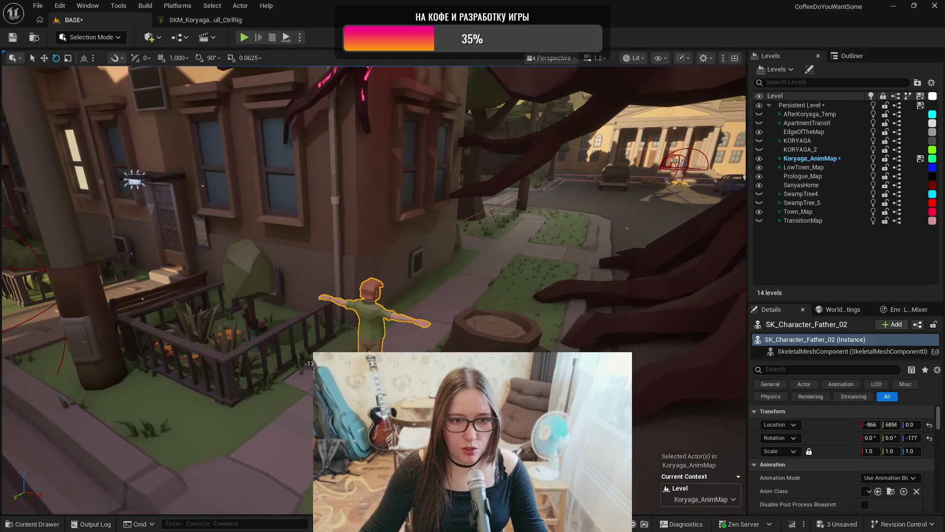
- Frame the building and tree, save Koryaga_AnimMap, and select the Koryaga tree creature
mouse_move(375, 295)
left_mouse_down()
mouse_move(374, 286)
mouse_move(404, 281)
mouse_move(384, 276)
mouse_move(201, 96)
mouse_move(219, 101)
left_mouse_up()
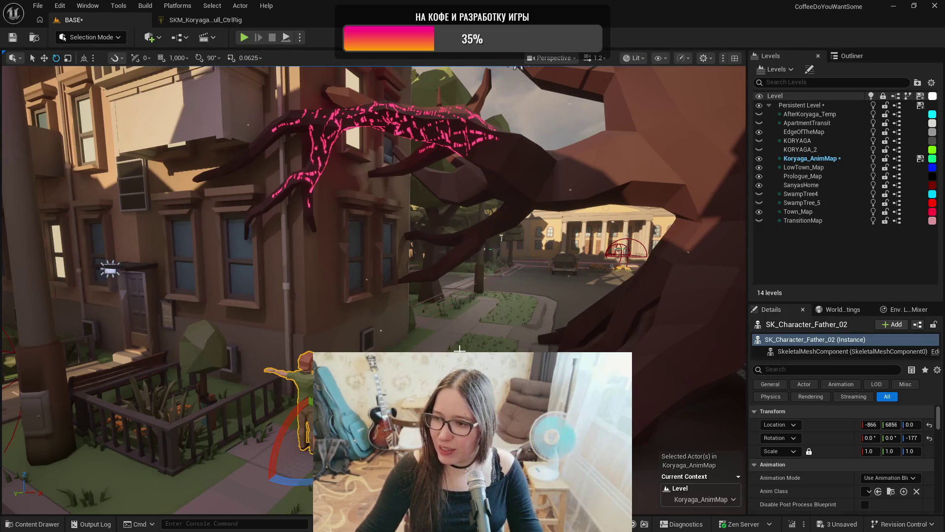
left_click_drag(361, 322, 320, 313)
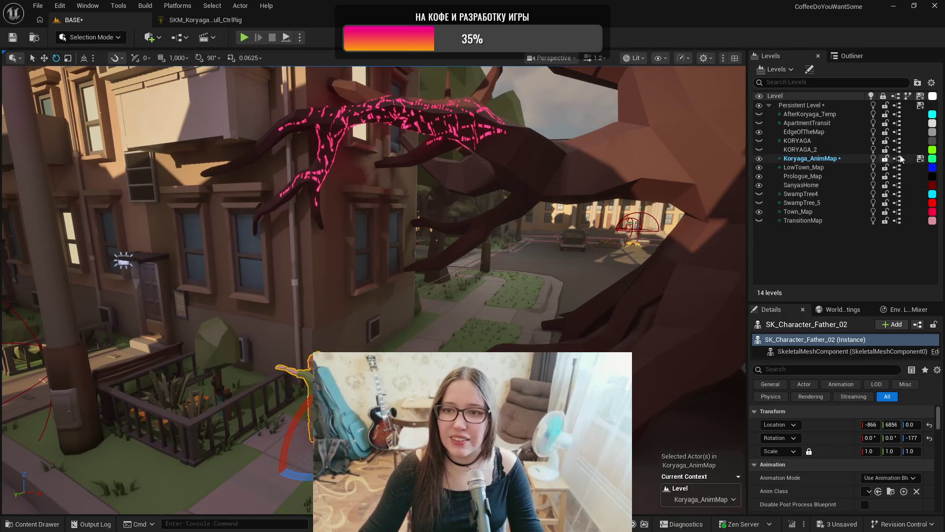
left_click(924, 159)
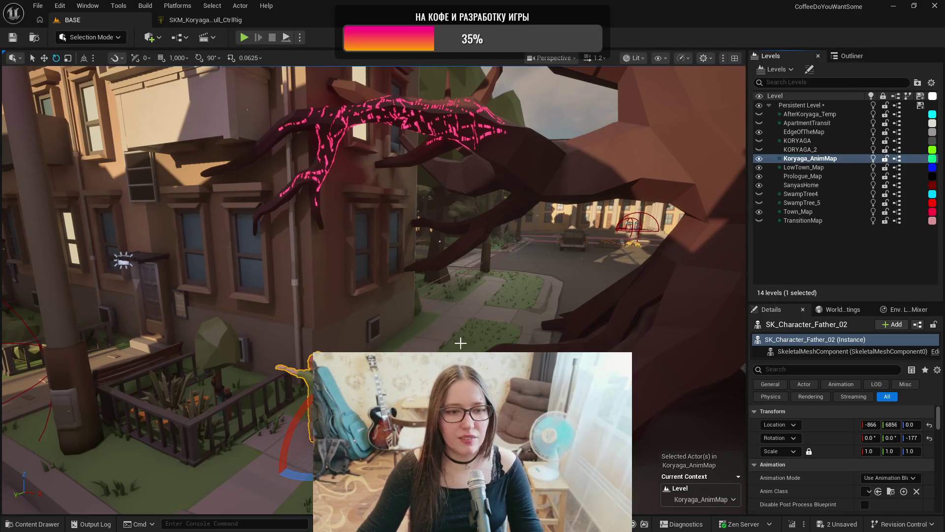
left_click(647, 197)
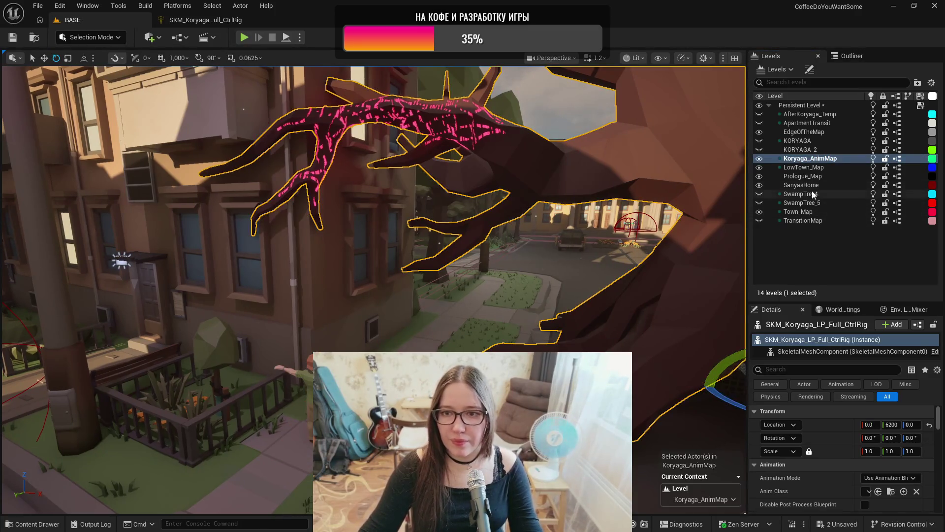
- Open the LS_Koryaga_LB_Release sequence from Art > SwampTree > Boss_Tree_V4
key("ctrl+space")
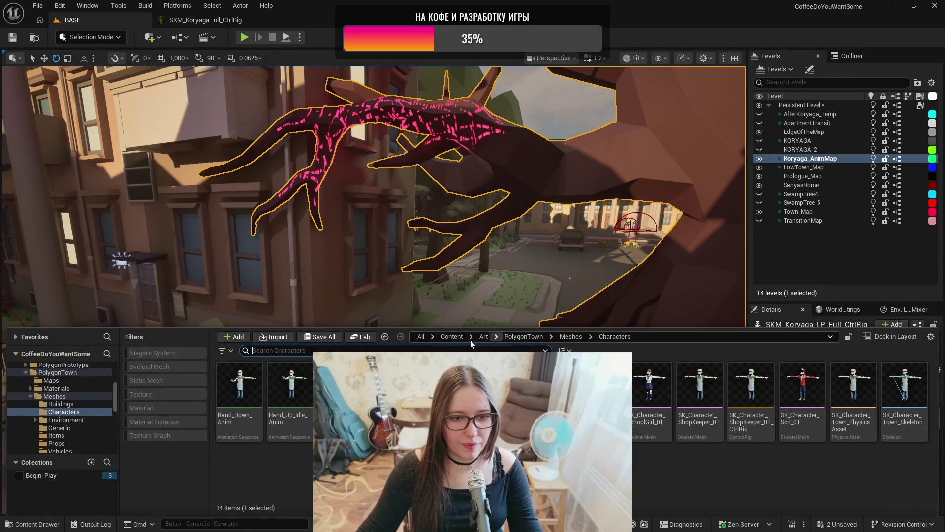
left_click(451, 337)
double_click(393, 384)
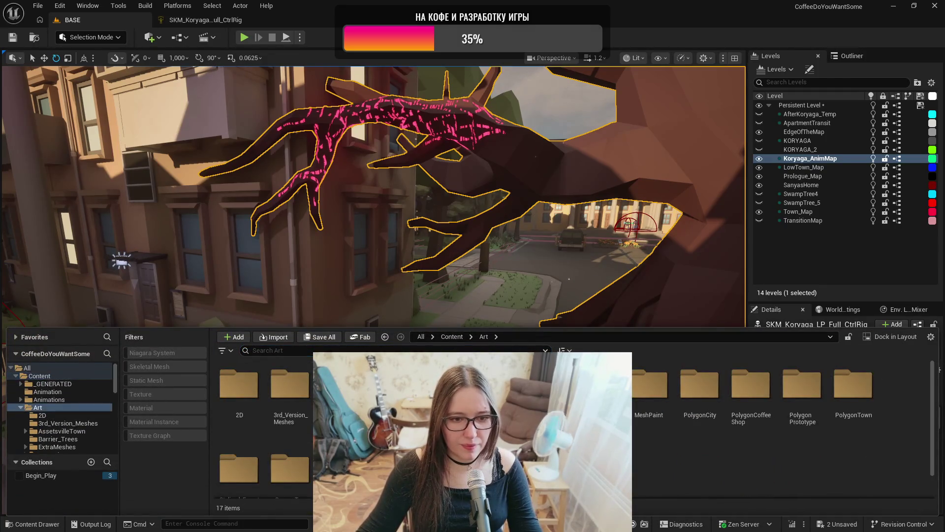
scroll(278, 459, "down", 1)
double_click(290, 456)
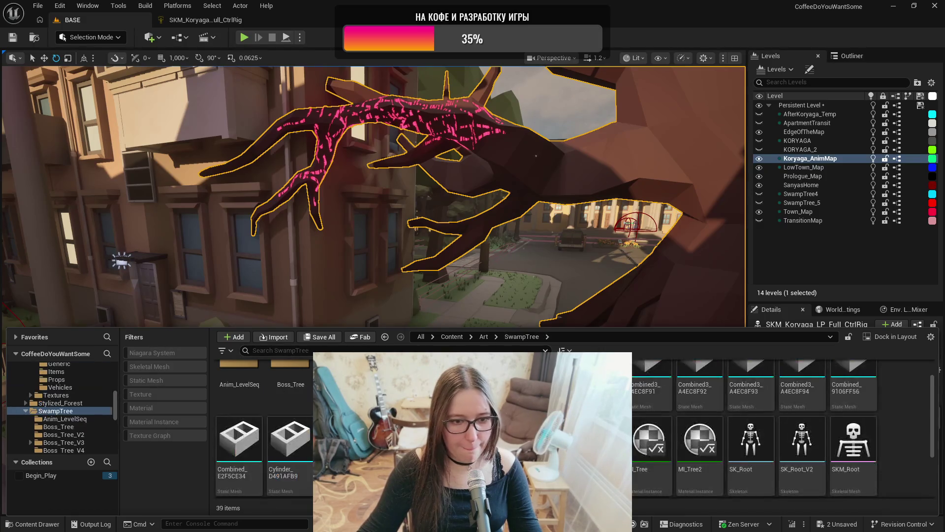
left_click(64, 412)
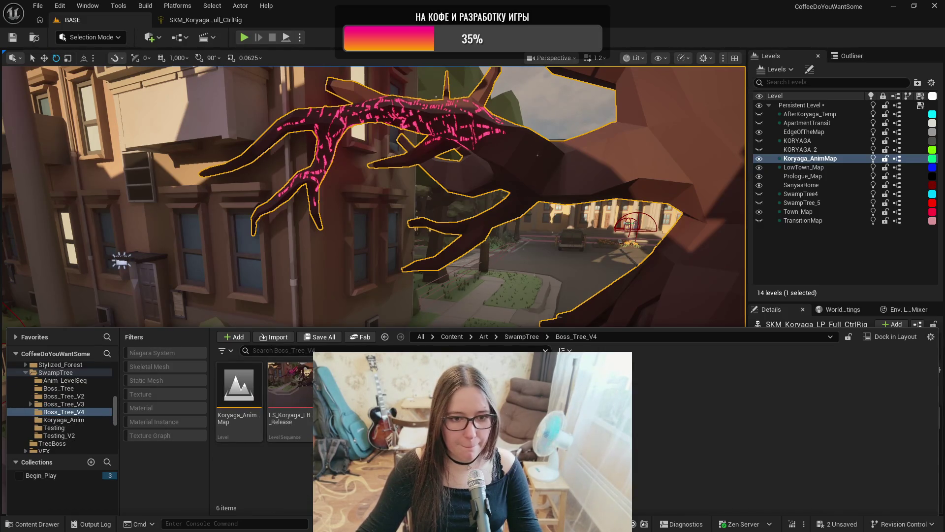
double_click(284, 433)
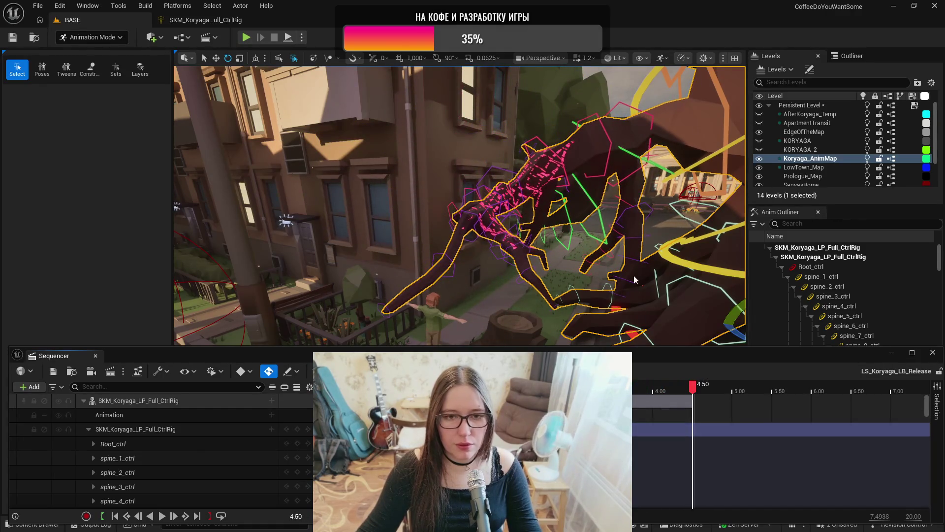
- Key hand_low_1_l_1_ctrl rotated down toward the townsperson at 4.50 s
mouse_move(458, 205)
left_mouse_down()
mouse_move(409, 202)
mouse_move(430, 201)
left_mouse_up()
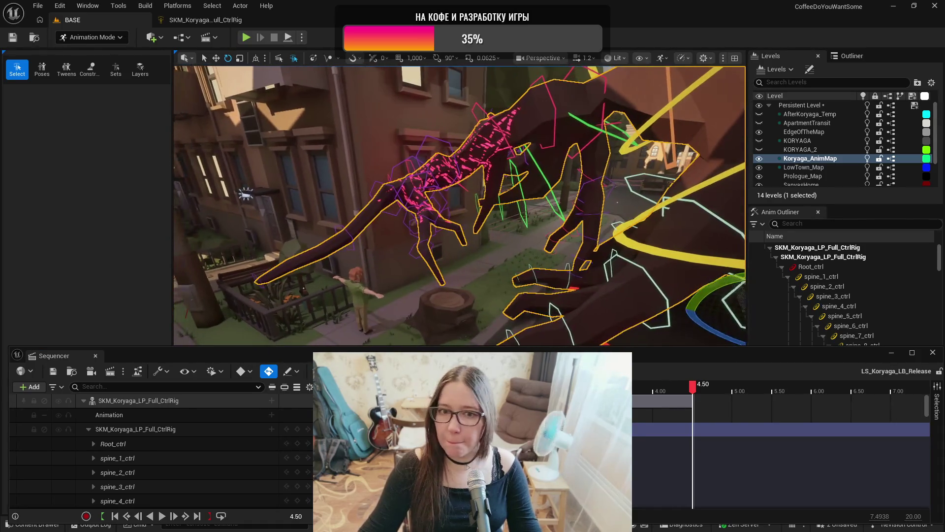
left_click_drag(632, 258, 631, 258)
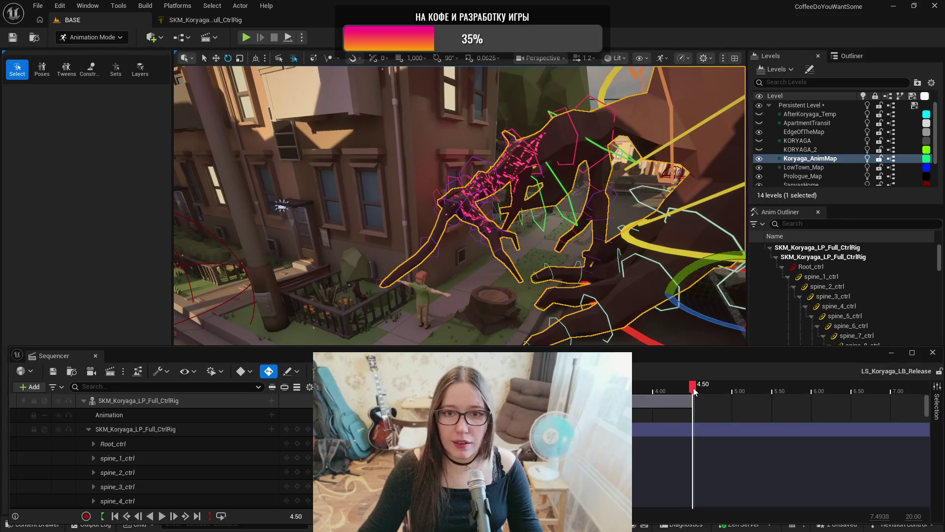
mouse_move(695, 391)
left_mouse_down()
mouse_move(613, 390)
mouse_move(693, 401)
left_mouse_up()
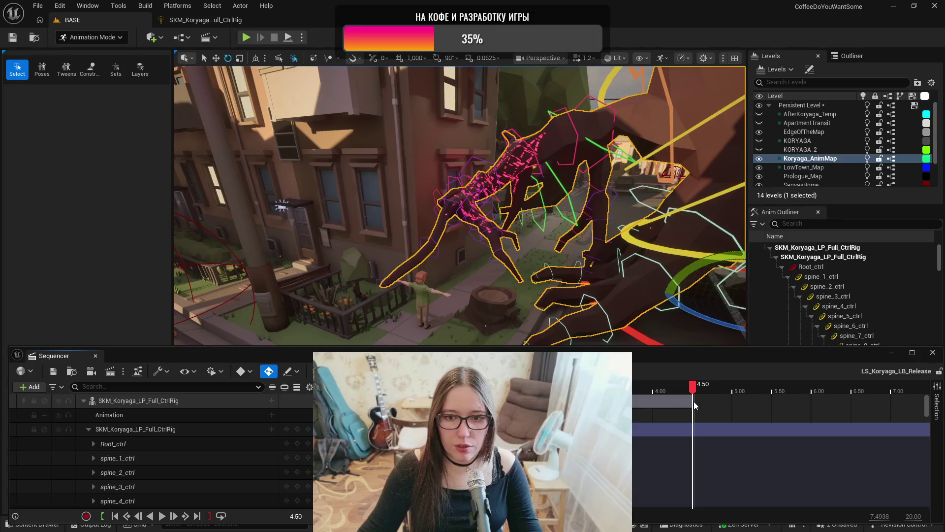
mouse_move(591, 264)
left_mouse_down()
mouse_move(602, 325)
mouse_move(591, 140)
mouse_move(583, 222)
left_mouse_up()
left_click(595, 130)
left_click_drag(492, 221, 438, 202)
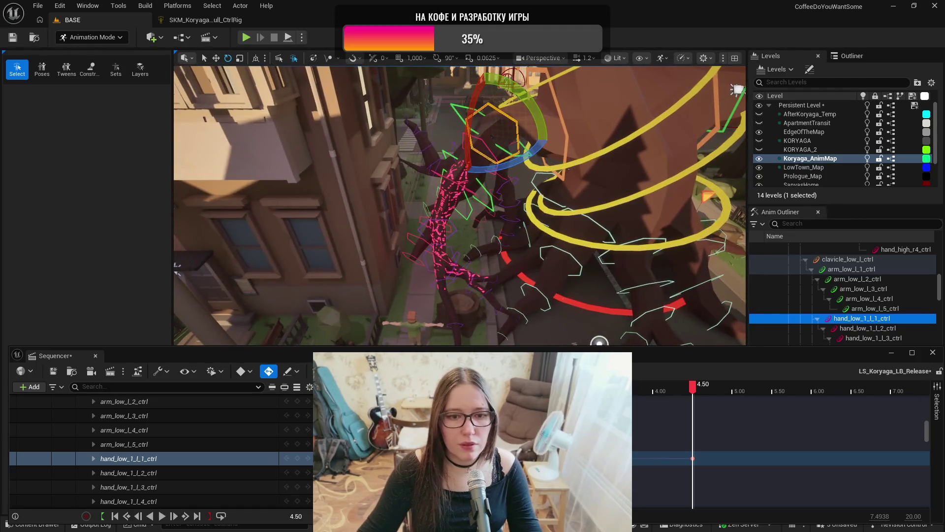
mouse_move(529, 101)
left_mouse_down()
mouse_move(507, 80)
mouse_move(479, 83)
left_mouse_up()
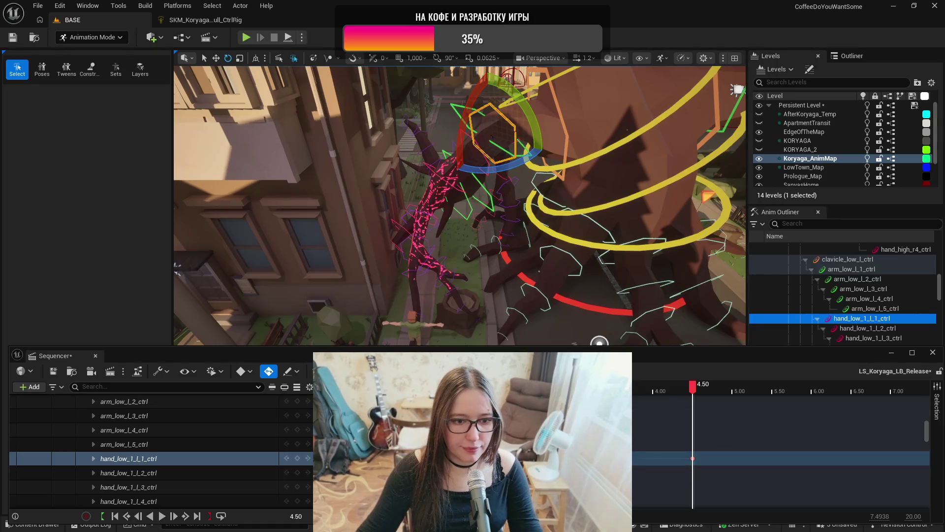
- Undo the last key move, replay the sequence, and return to the 4.50 s key
key("comma")
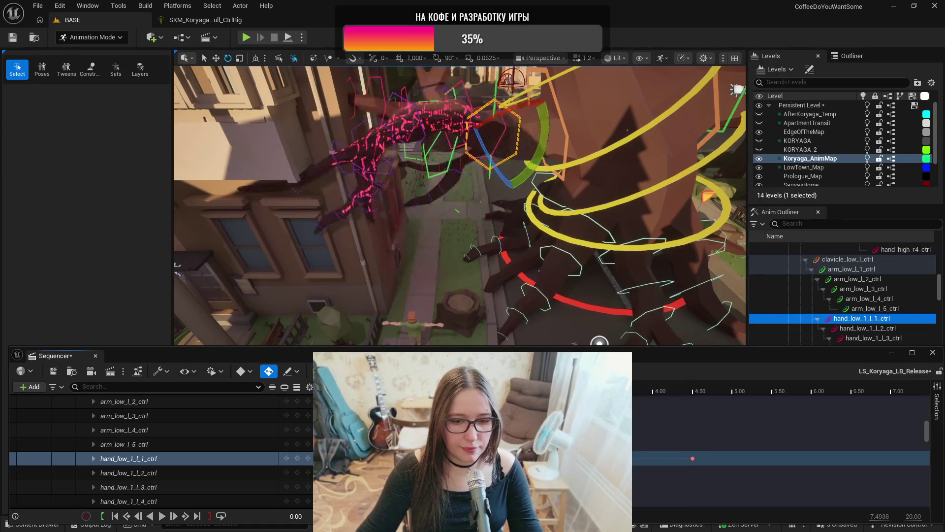
key("Left")
key("ctrl+z")
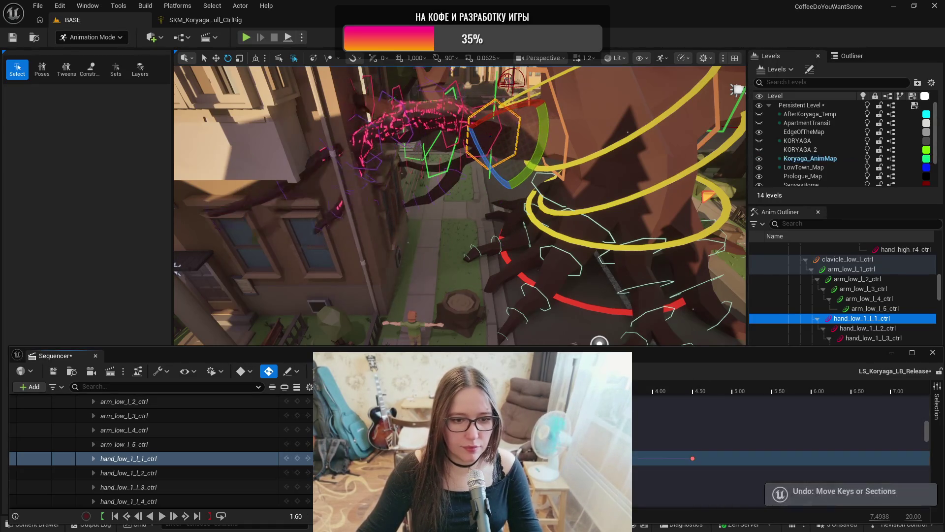
key("Home")
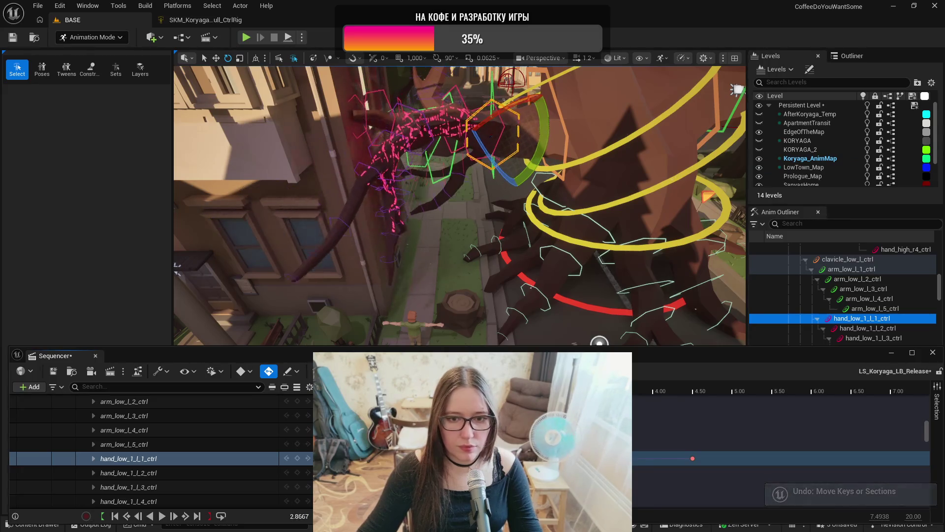
key("space")
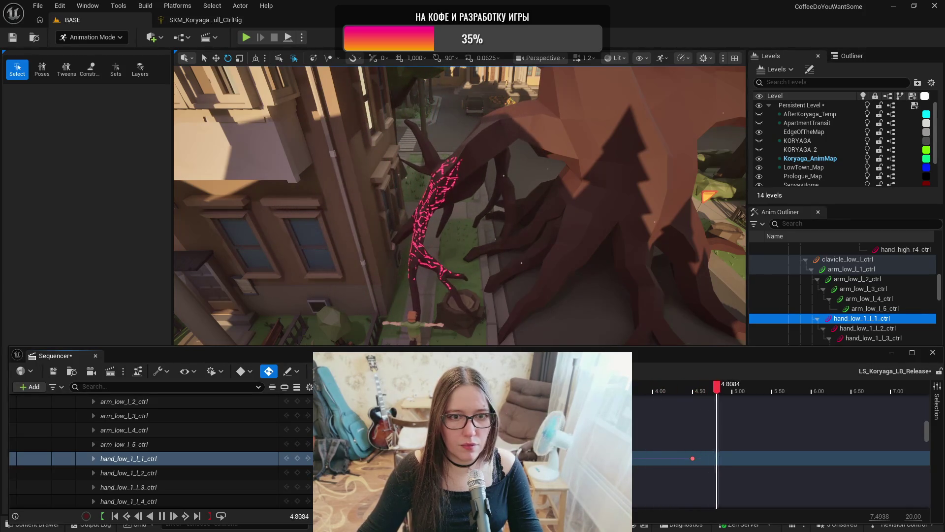
key("space")
left_click(690, 458)
- Rotate the clavicle_low_l_ctrl at 4.50 s to swing the arm, then preview it
left_click_drag(513, 165, 513, 166)
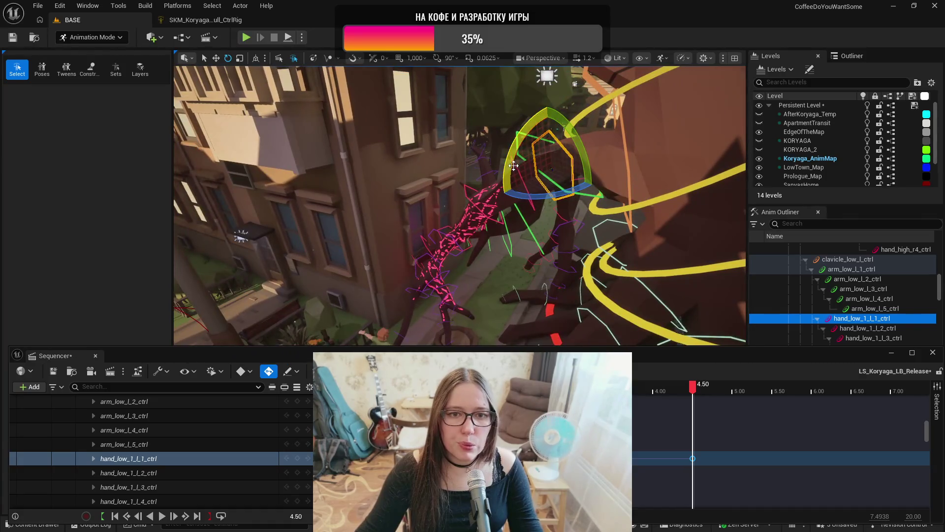
left_click(623, 136)
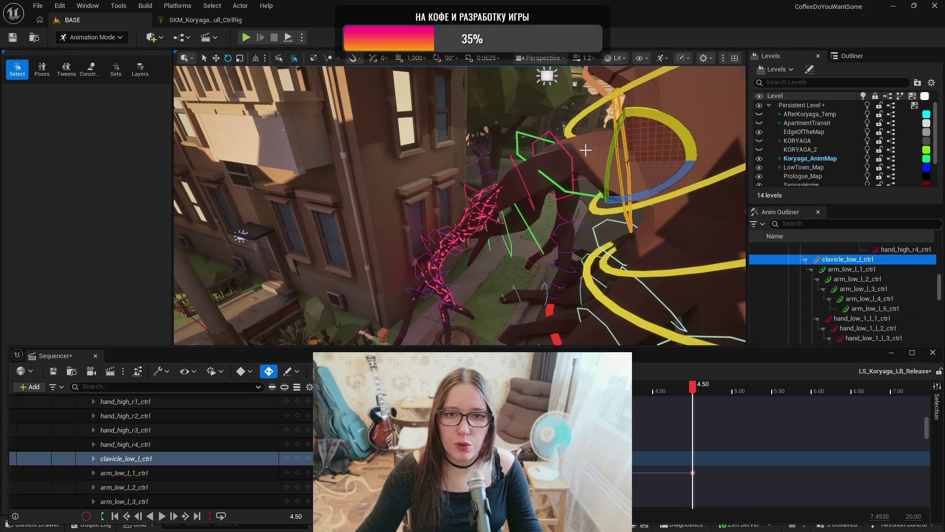
left_click_drag(656, 123, 636, 222)
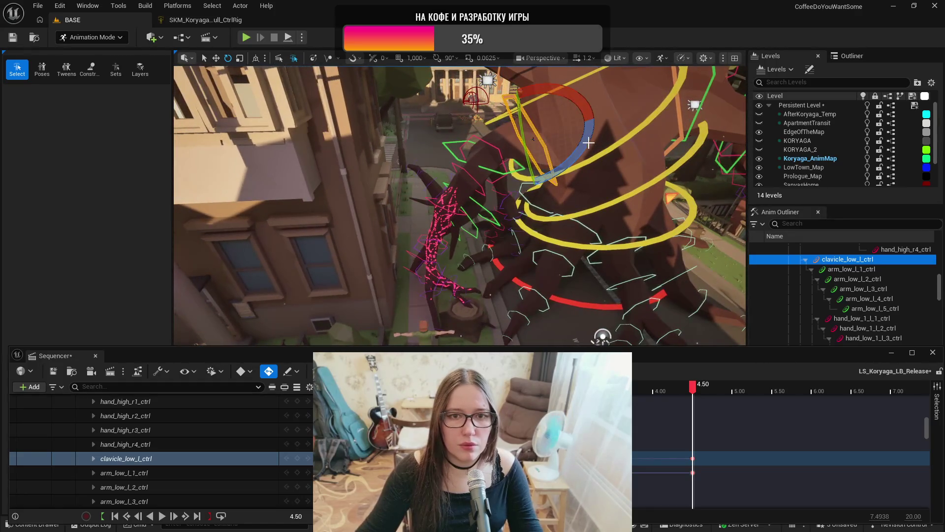
left_click_drag(588, 138, 572, 129)
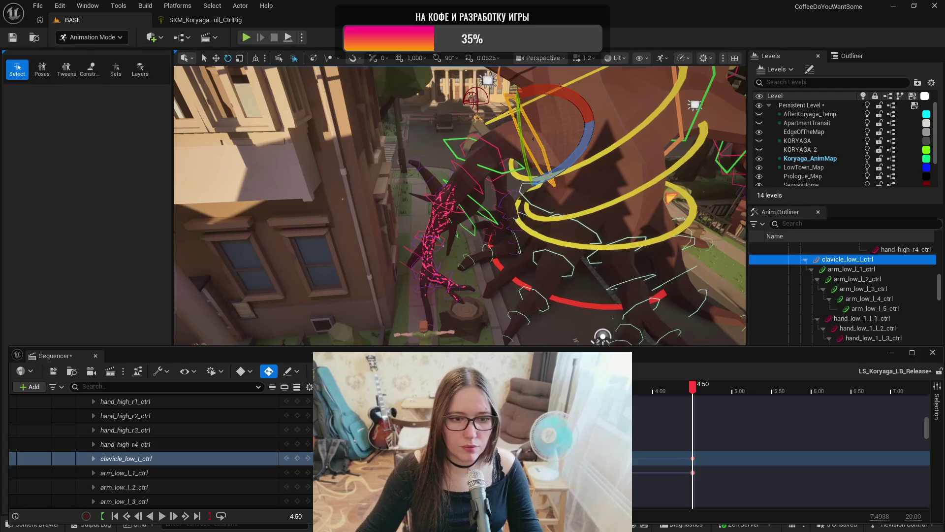
key("space")
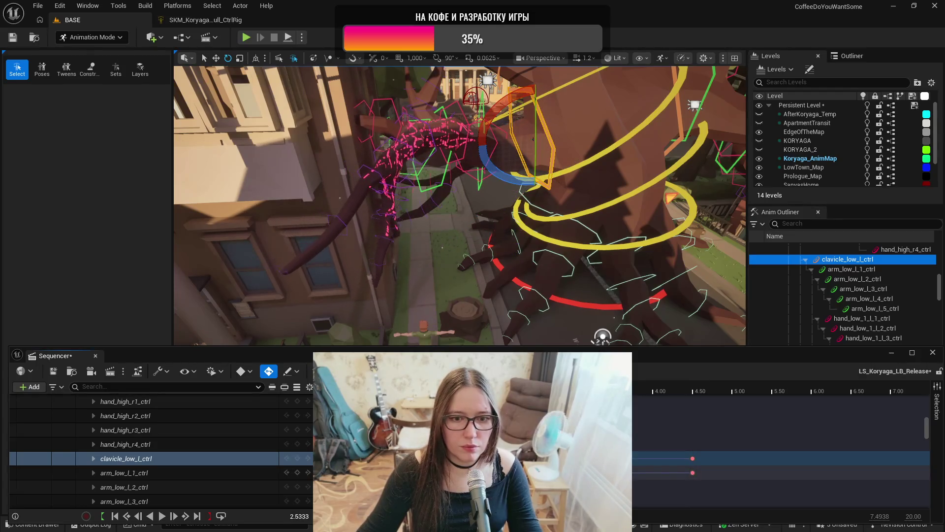
key("space")
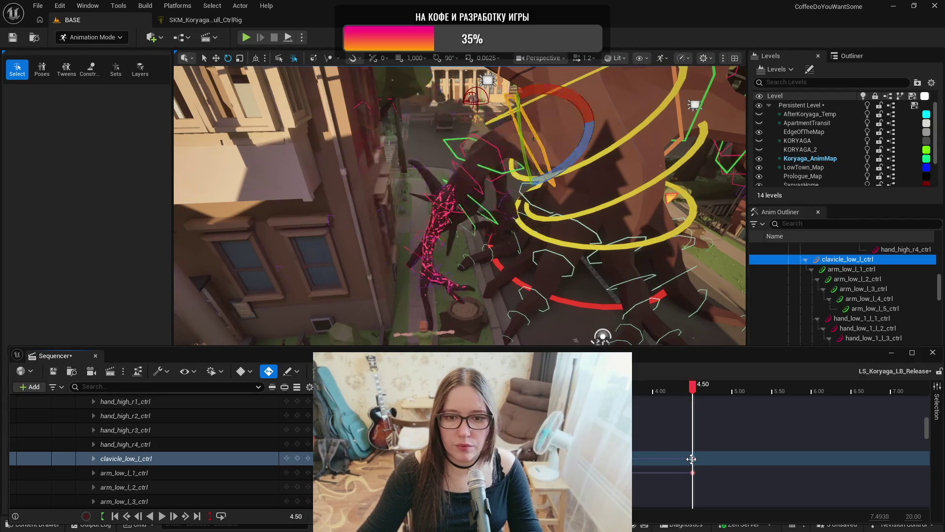
- Rotate arm_low_l_1_ctrl down toward the townsperson at 4.50 s
left_click(444, 141)
key("f")
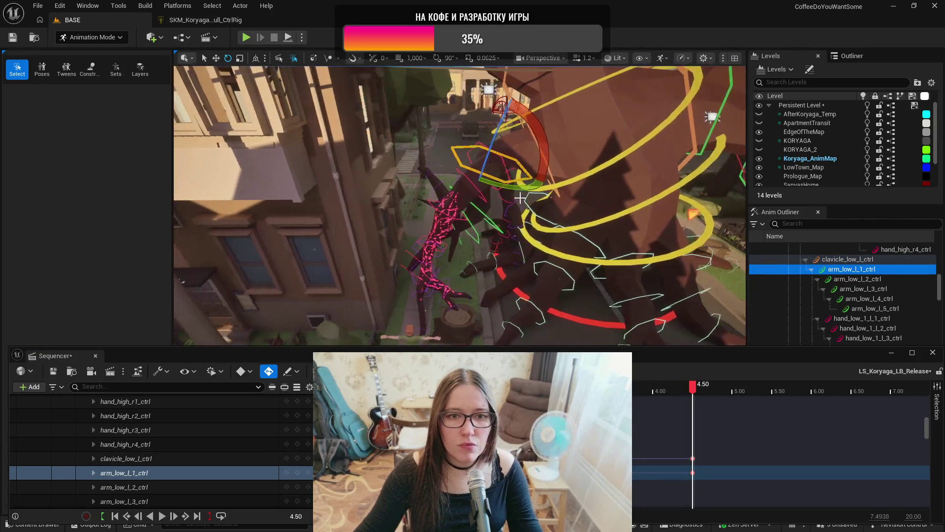
left_click_drag(512, 186, 560, 196)
key("ctrl+z")
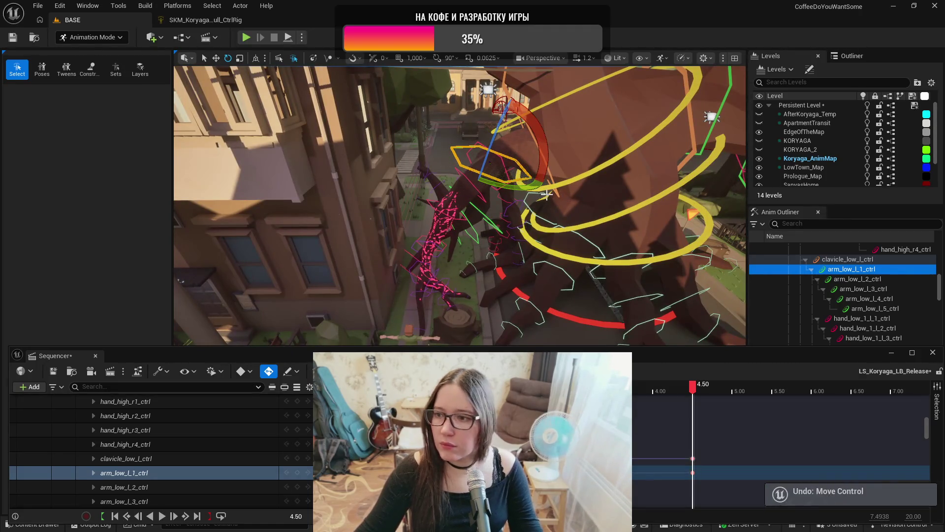
left_click_drag(489, 302, 489, 302)
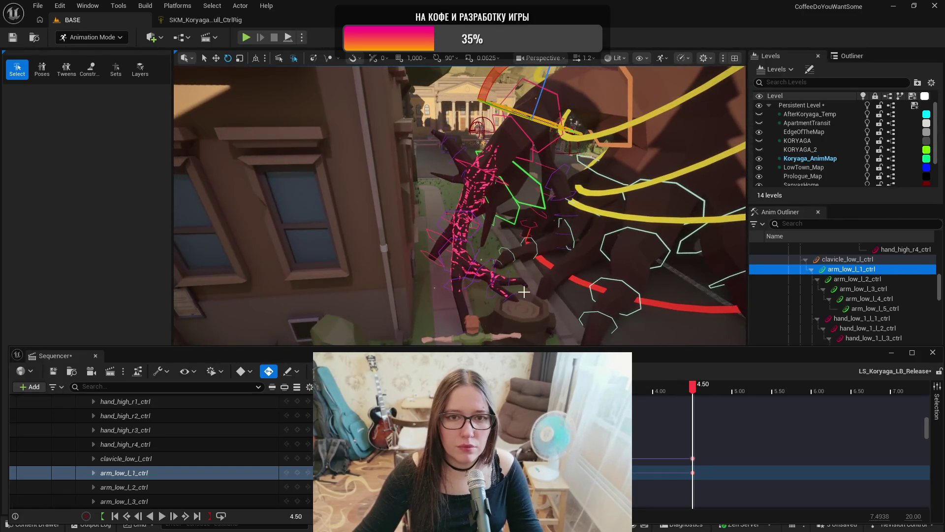
left_click_drag(549, 208, 727, 338)
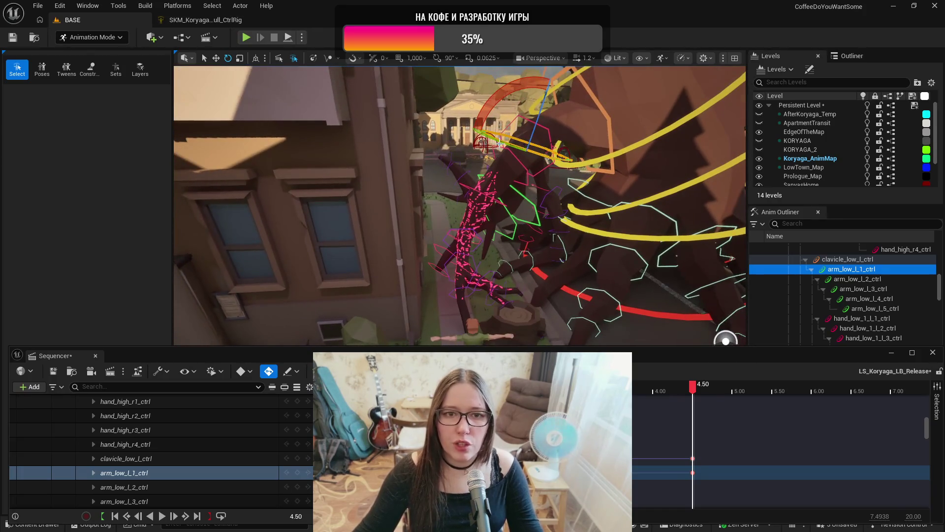
mouse_move(501, 100)
left_mouse_down()
mouse_move(472, 108)
mouse_move(501, 94)
left_mouse_up()
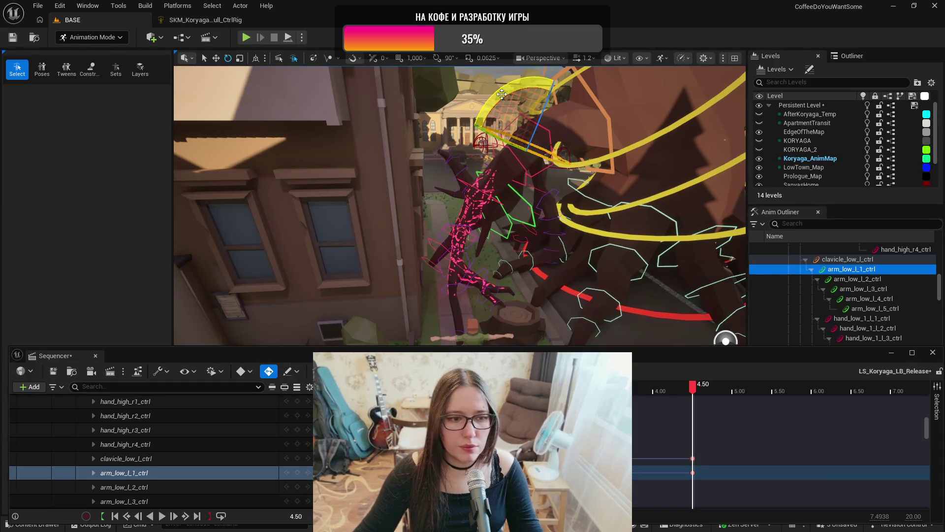
scroll(604, 266, "up", 5)
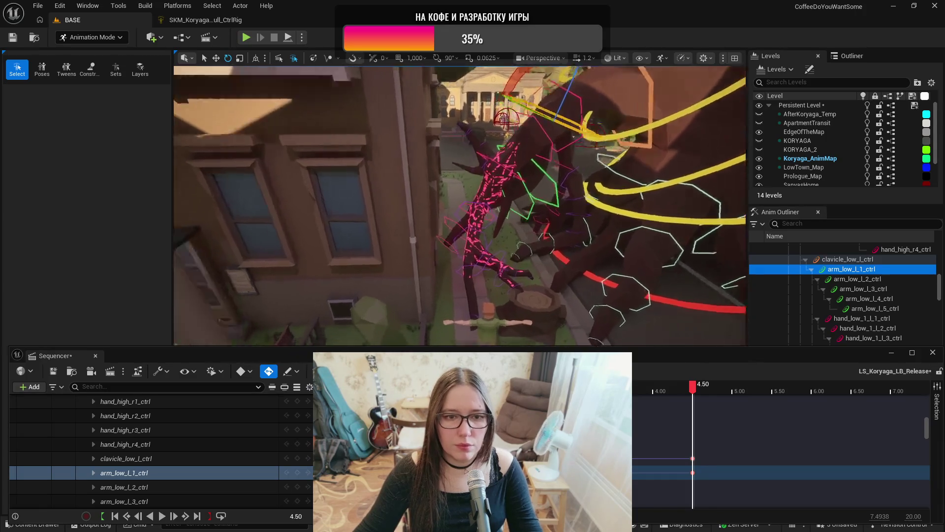
- Bend finger_low_1_l_3_ctrl and key its pose at 4.50 s
left_click(471, 258)
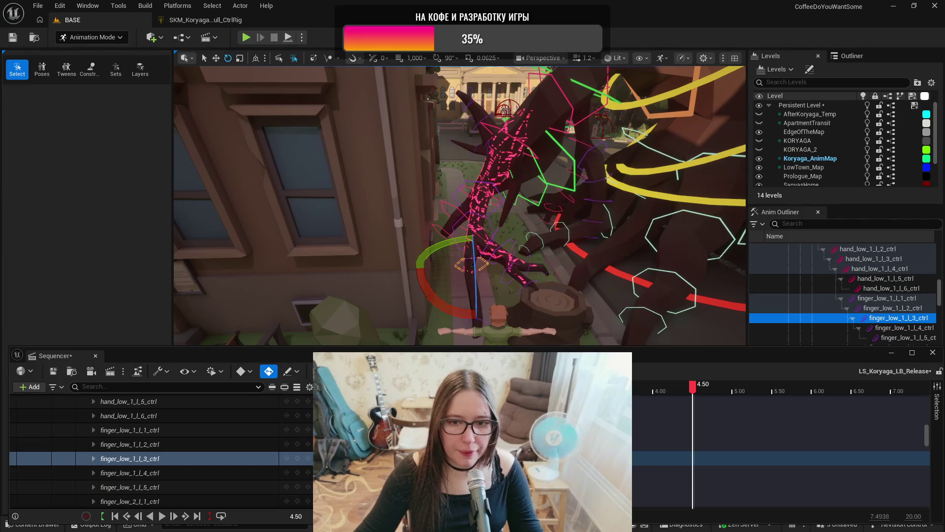
mouse_move(473, 313)
left_mouse_down()
mouse_move(526, 302)
mouse_move(529, 288)
left_mouse_up()
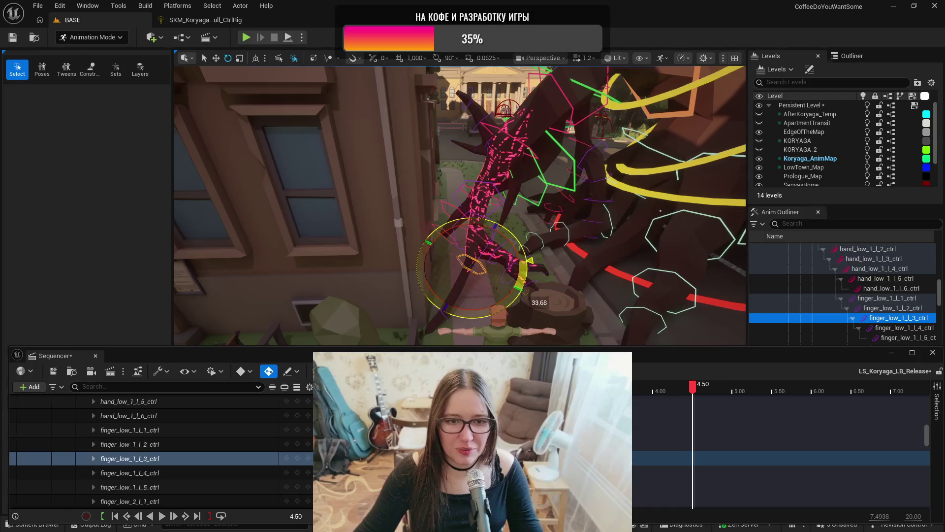
left_click_drag(527, 292, 528, 289)
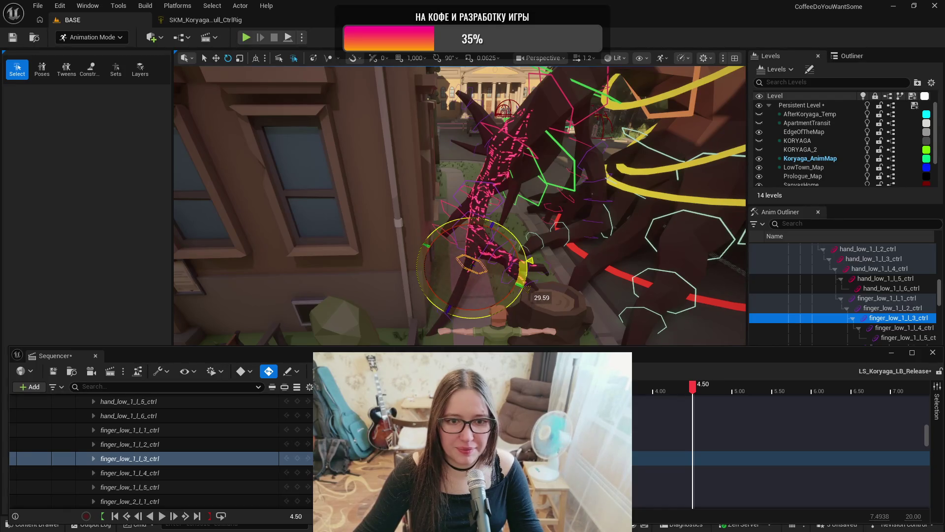
key("s")
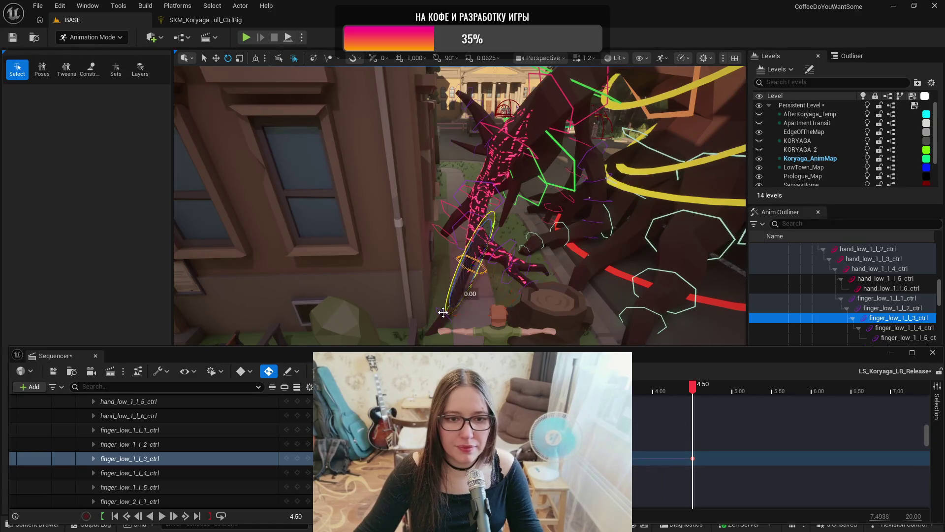
- Play and scrub the sequence to check the finger bend above the townsperson
key("Up")
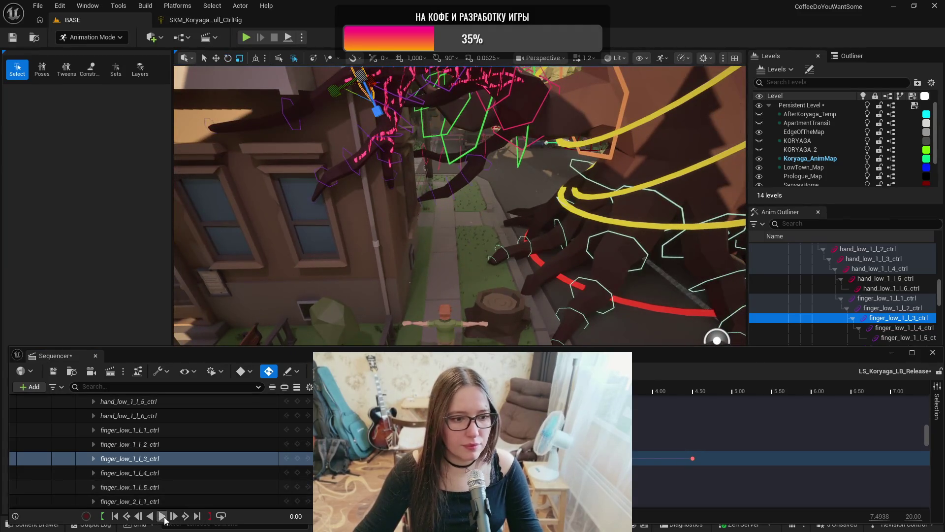
left_click(164, 517)
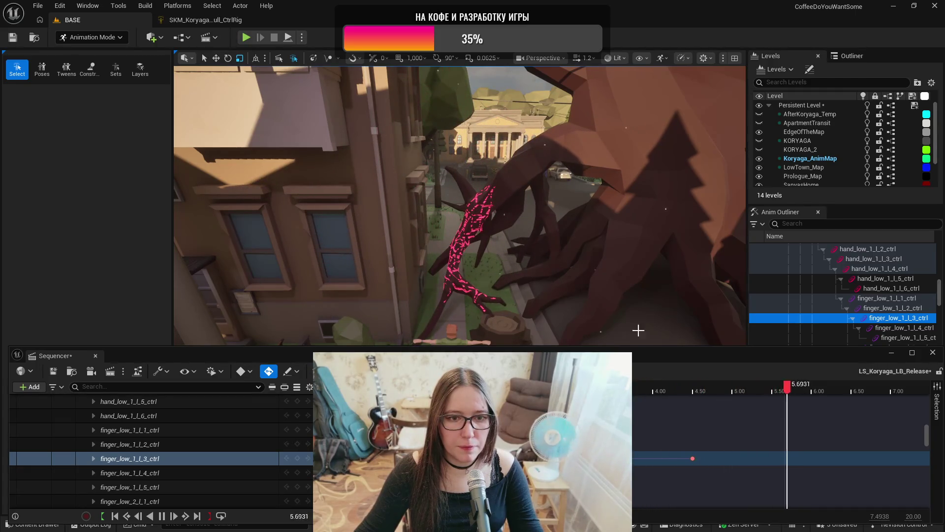
key("w")
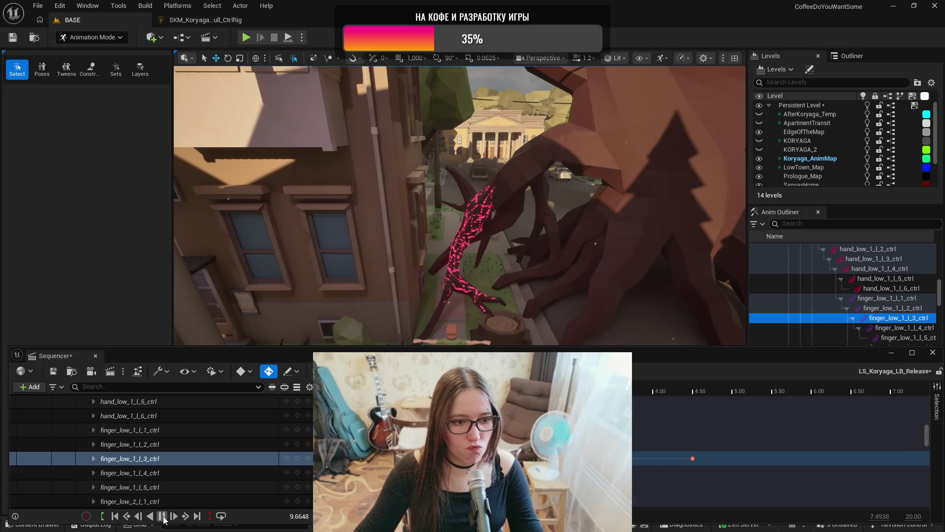
left_click(162, 515)
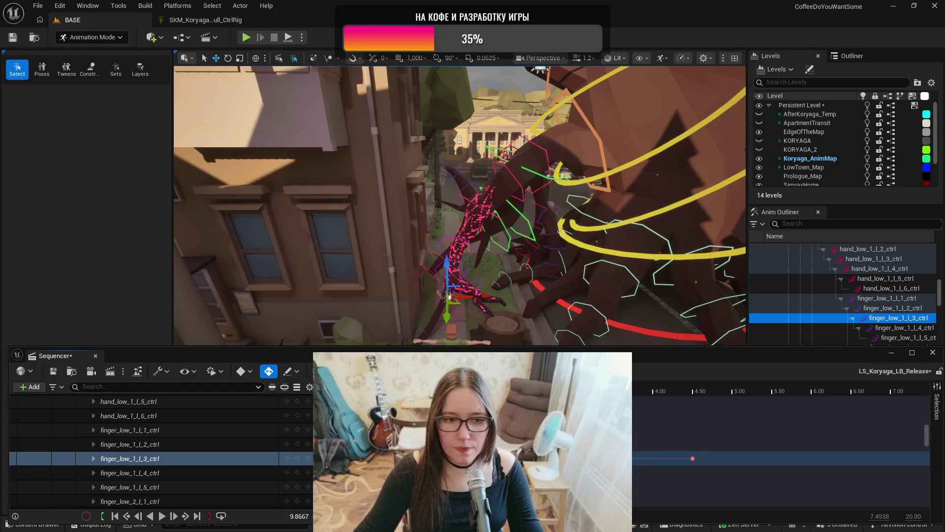
left_click(531, 391)
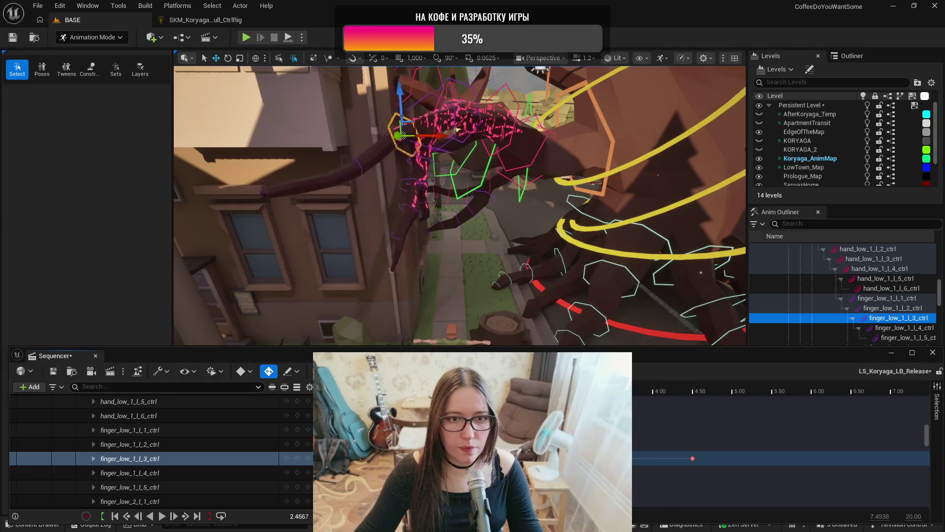
left_click_drag(530, 394, 692, 417)
key("f")
left_click_drag(461, 205, 391, 210)
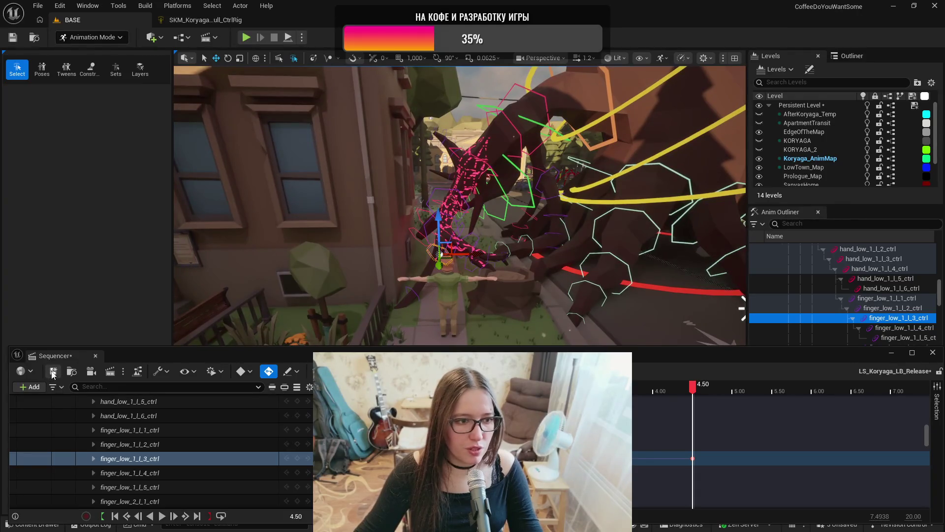
- Save LS_Koryaga_LB_Release and scrub back through the arm reaching down
key("ctrl+s")
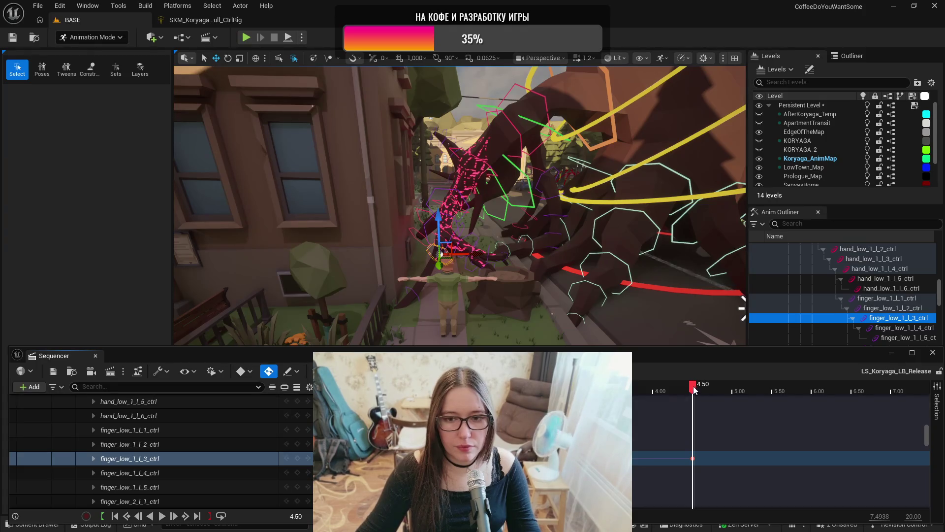
left_click(463, 391)
mouse_move(467, 391)
left_mouse_down()
mouse_move(635, 418)
mouse_move(379, 416)
left_mouse_up()
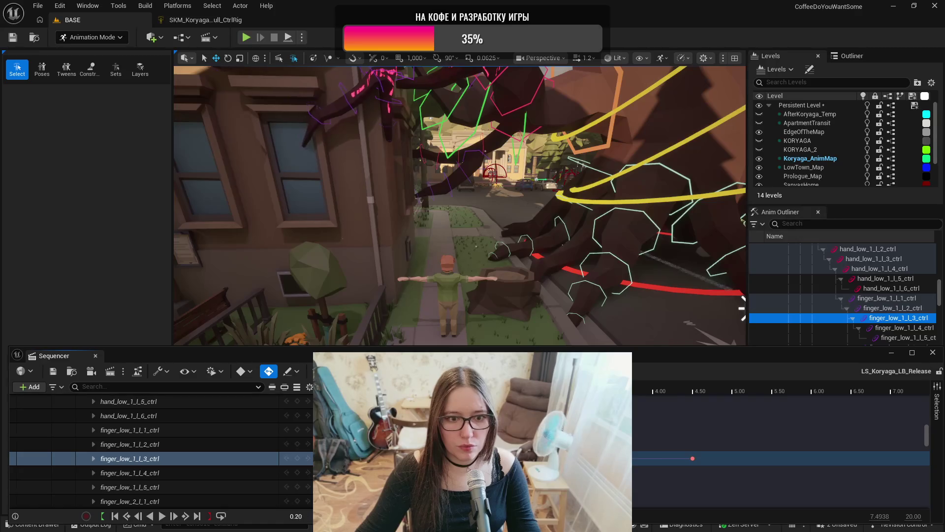
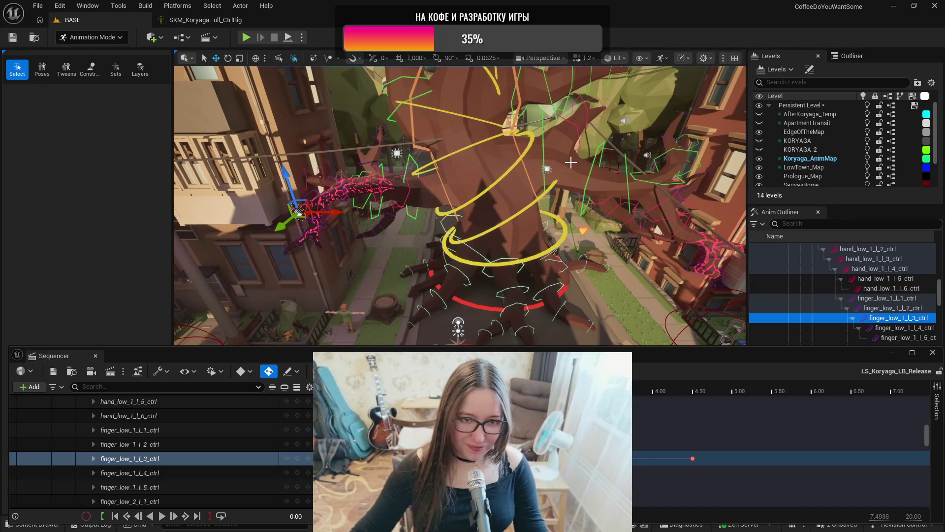
- Fly the viewport camera toward the tree and close in on the creature
left_click_drag(516, 194, 480, 192)
key("w")
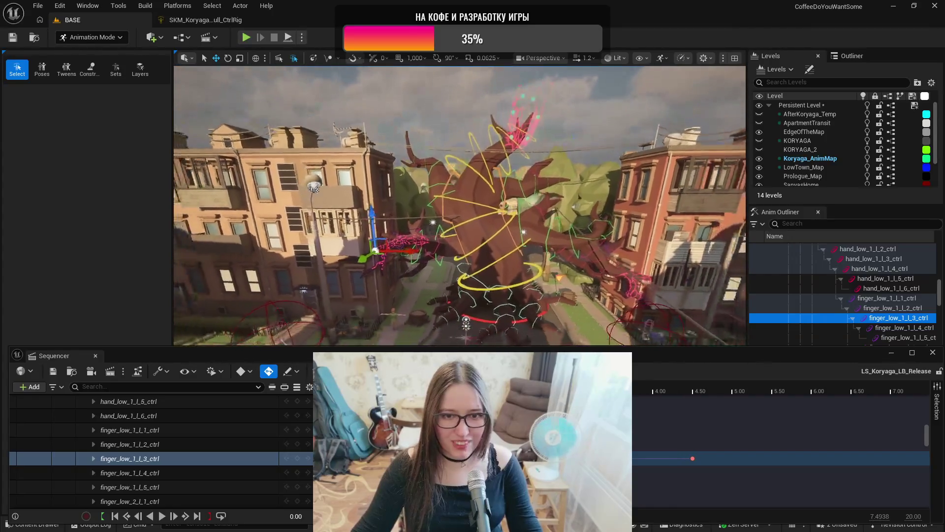
key("e")
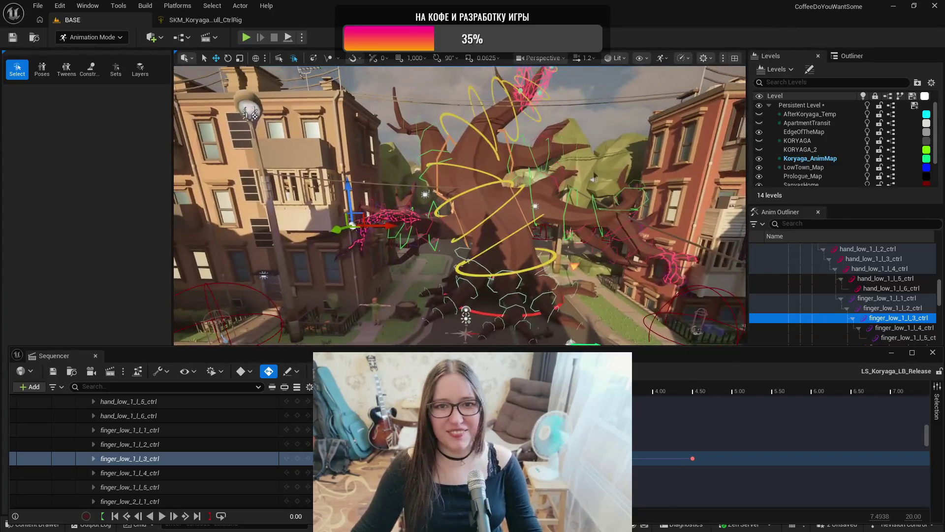
key("w")
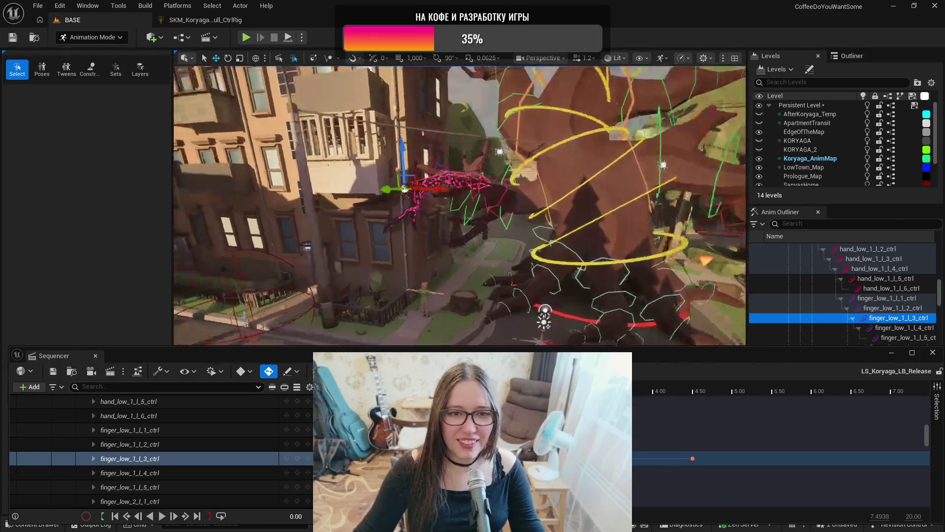
key("s")
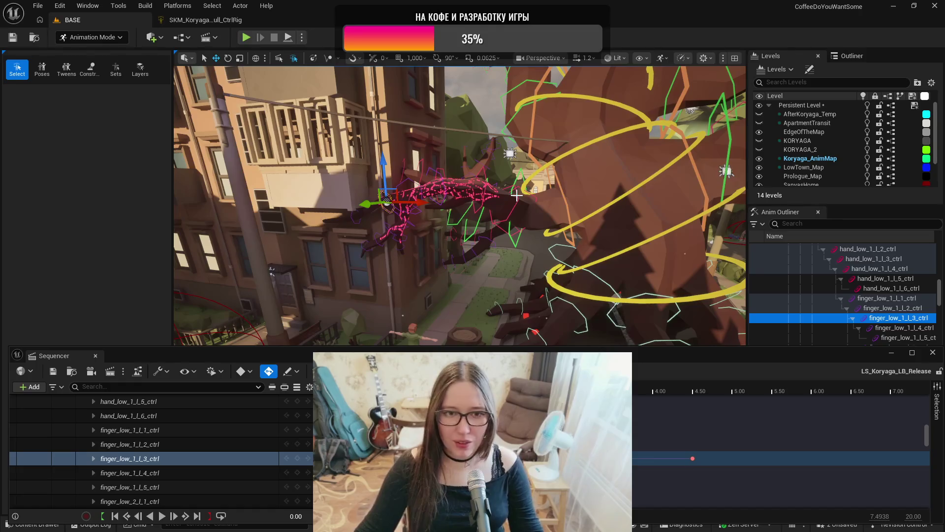
left_click_drag(458, 206, 492, 204)
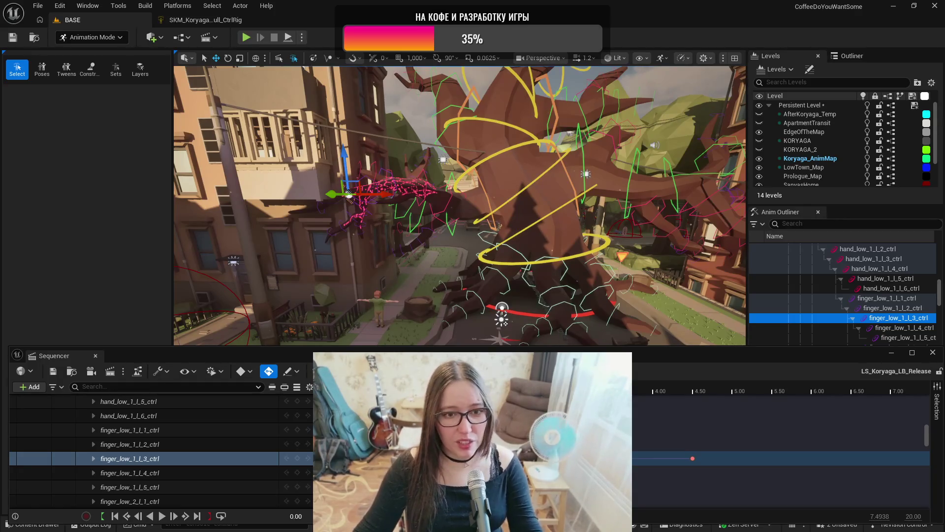
left_click_drag(492, 204, 507, 192)
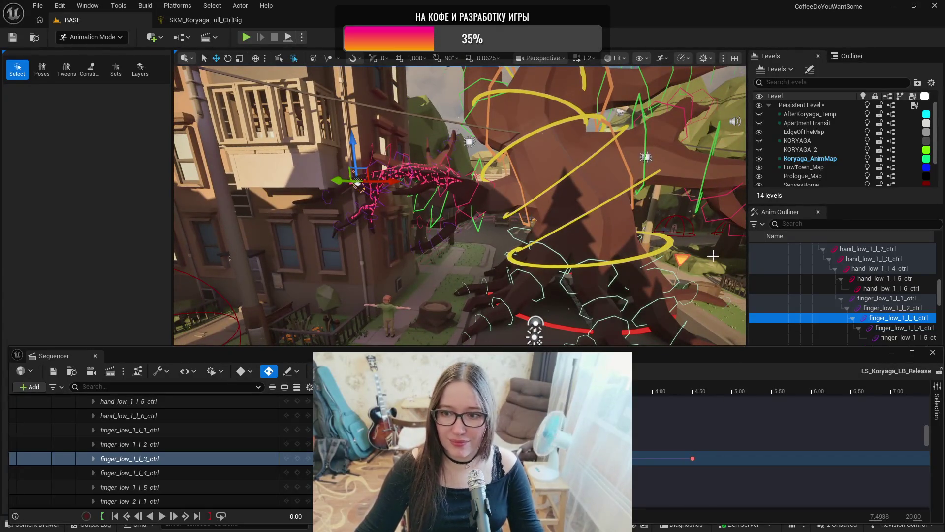
- Pull back and fly along the street to frame the buildings and the whole creature
scroll(886, 307, "down", 8)
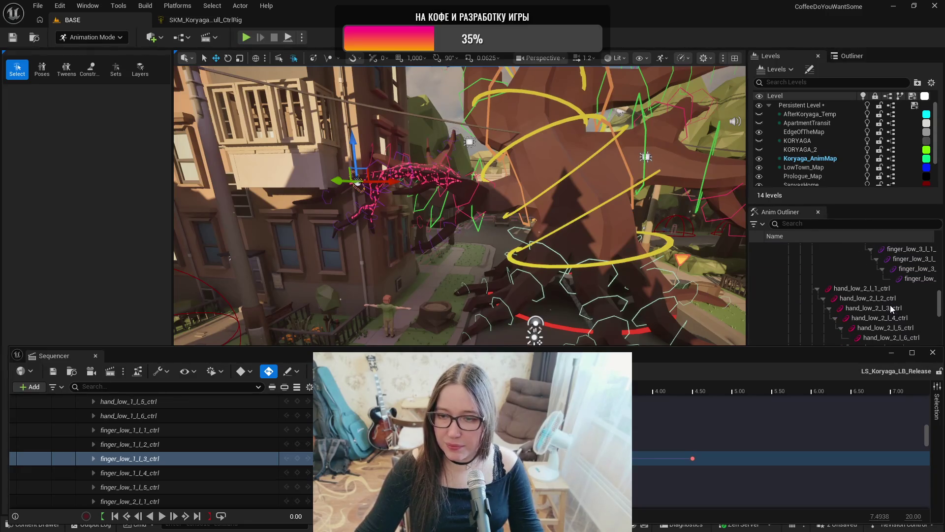
scroll(891, 308, "down", 10)
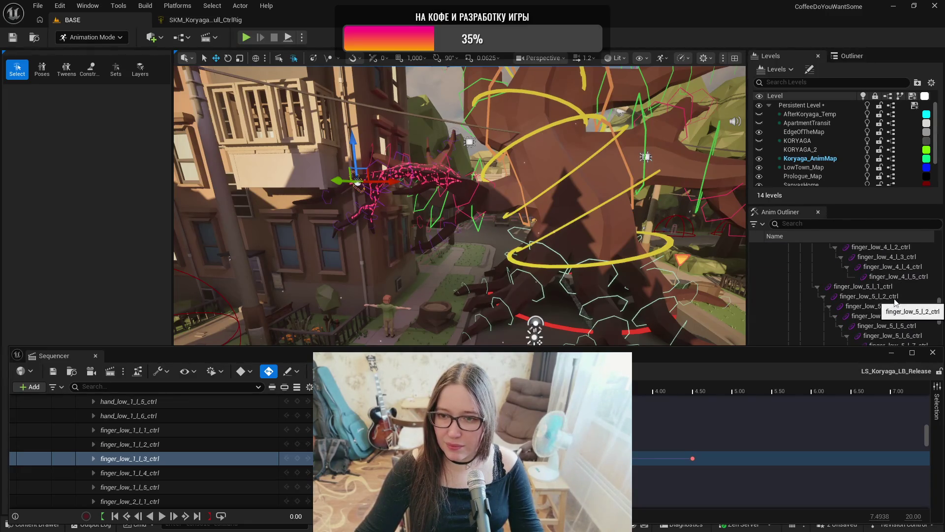
scroll(897, 298, "down", 3)
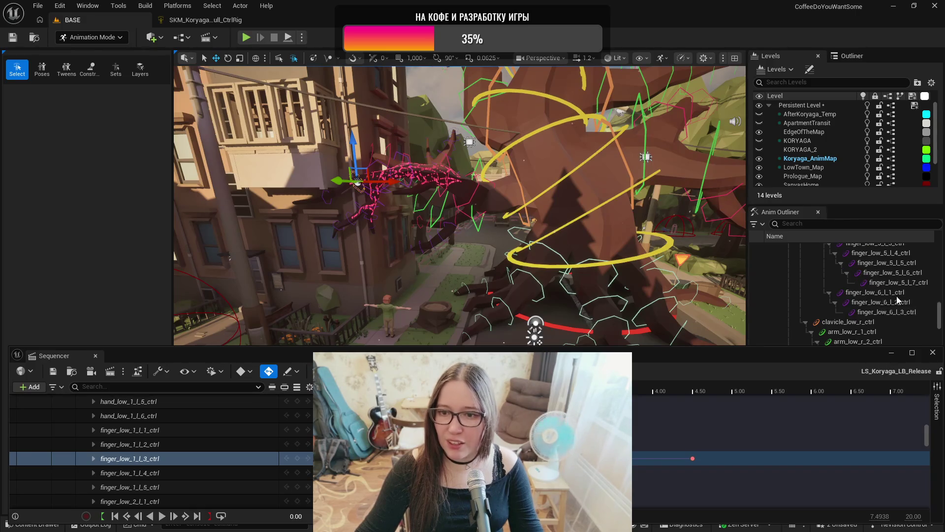
scroll(897, 299, "down", 2)
scroll(890, 293, "down", 2)
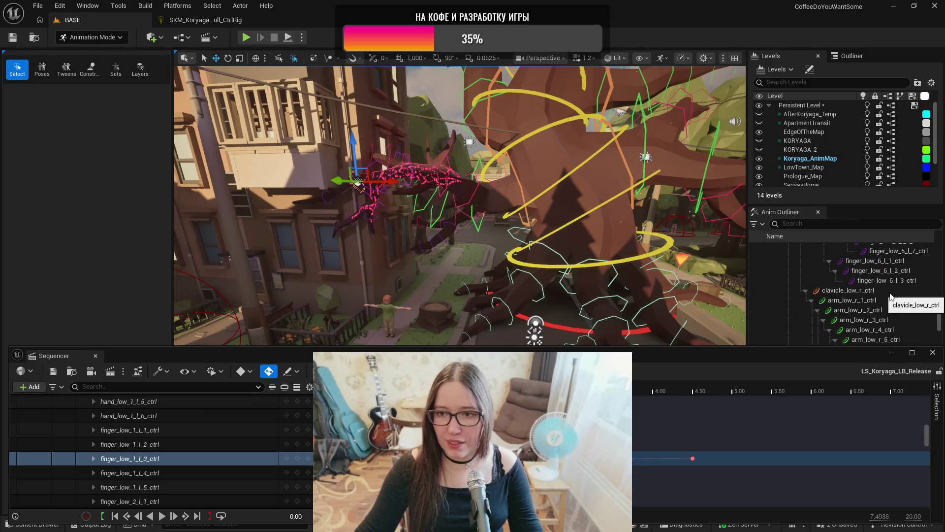
scroll(874, 284, "down", 5)
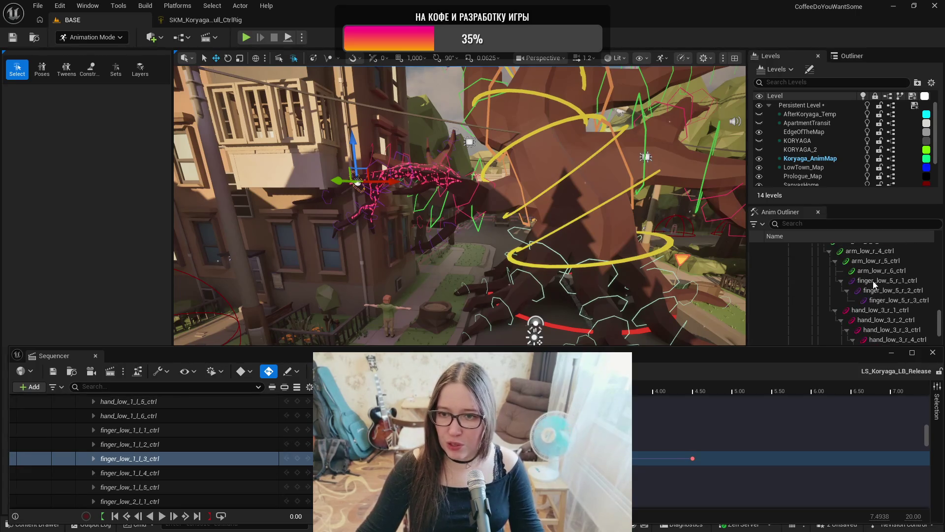
scroll(879, 281, "down", 8)
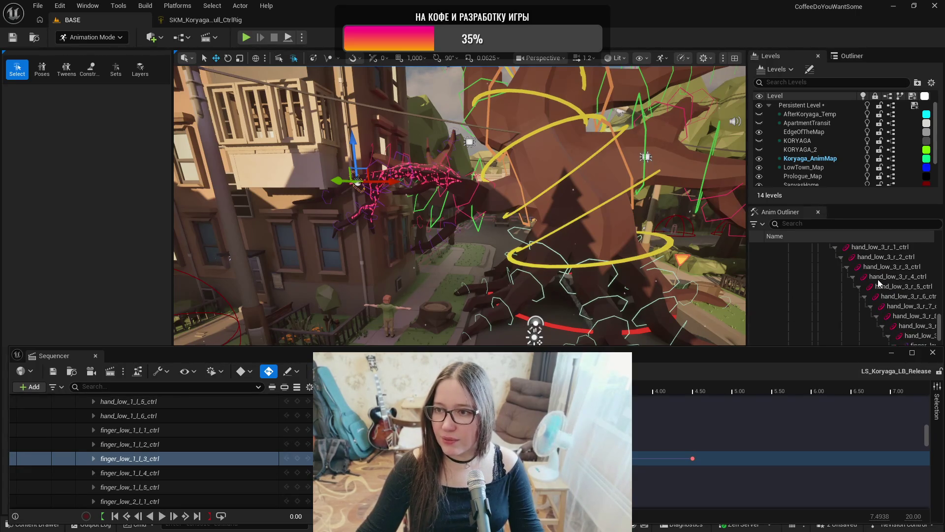
scroll(884, 276, "down", 8)
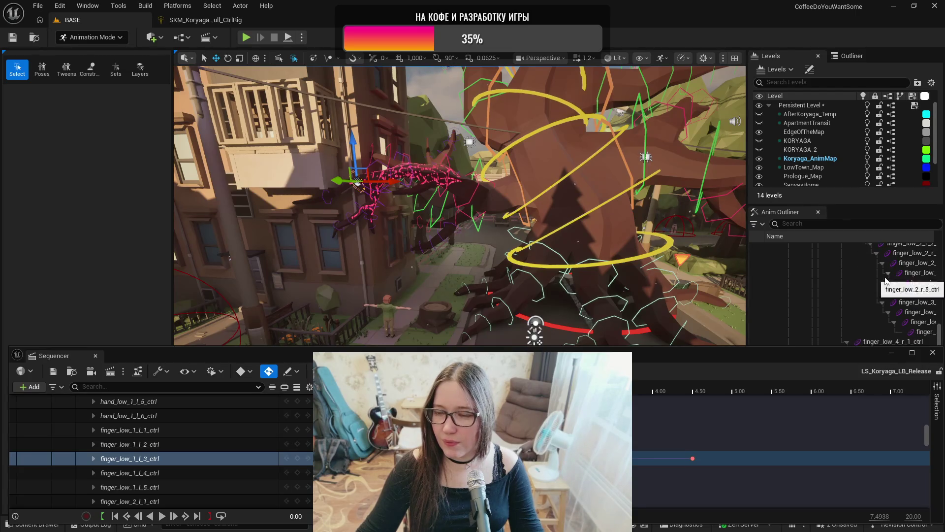
scroll(885, 278, "down", 10)
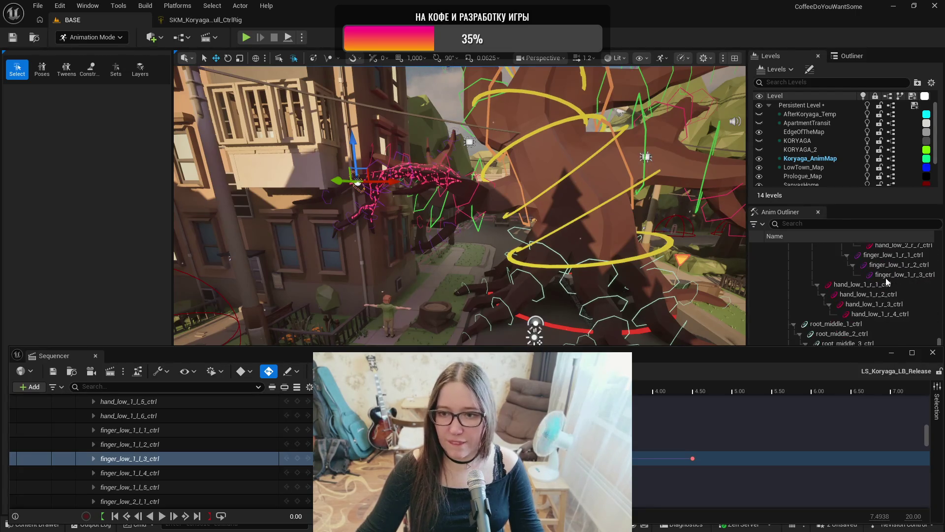
left_click_drag(537, 258, 546, 217)
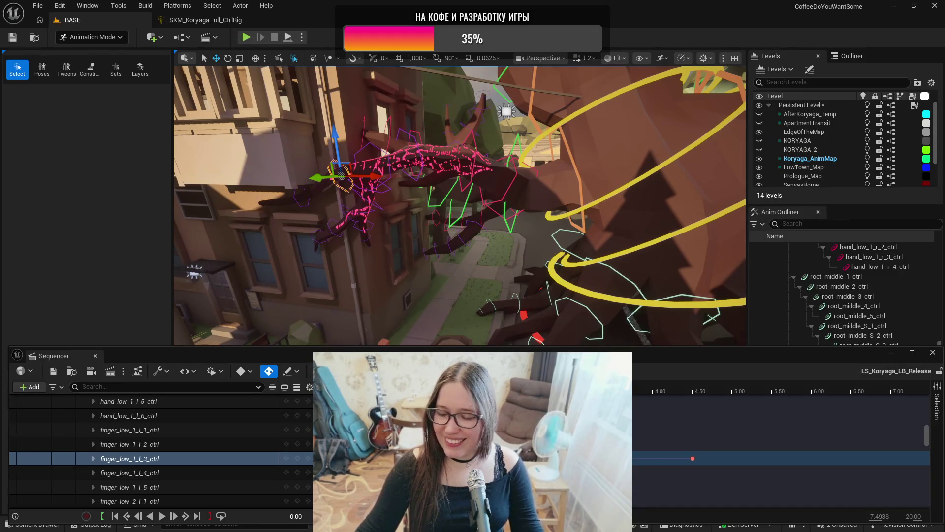
left_click_drag(495, 255, 483, 231)
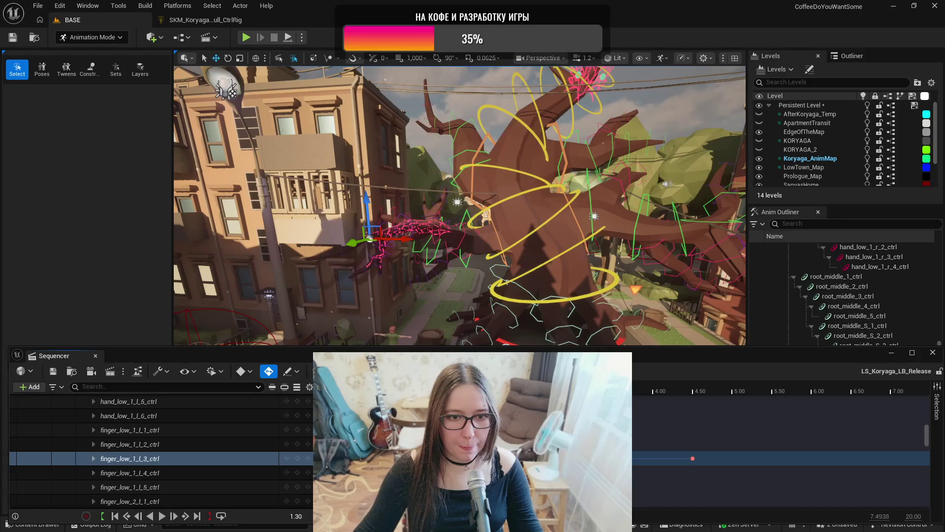
scroll(464, 310, "up", 5)
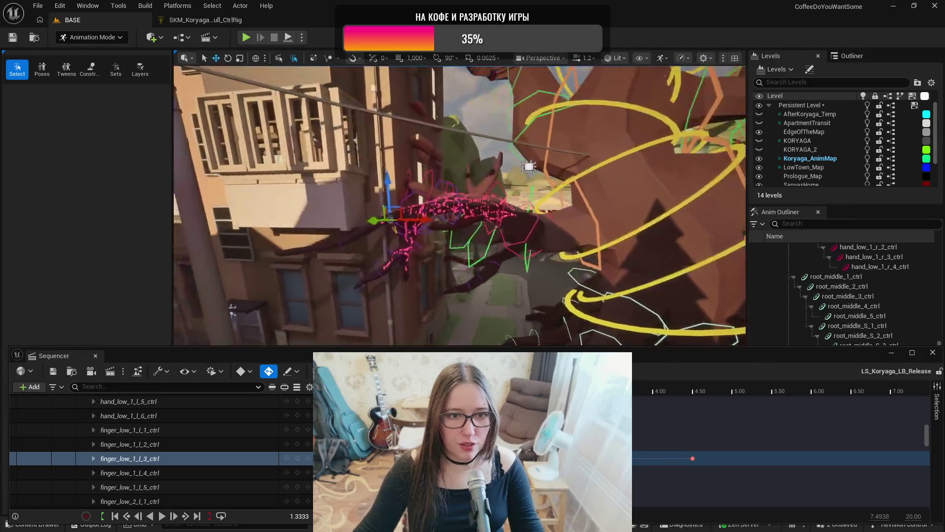
scroll(464, 310, "up", 2)
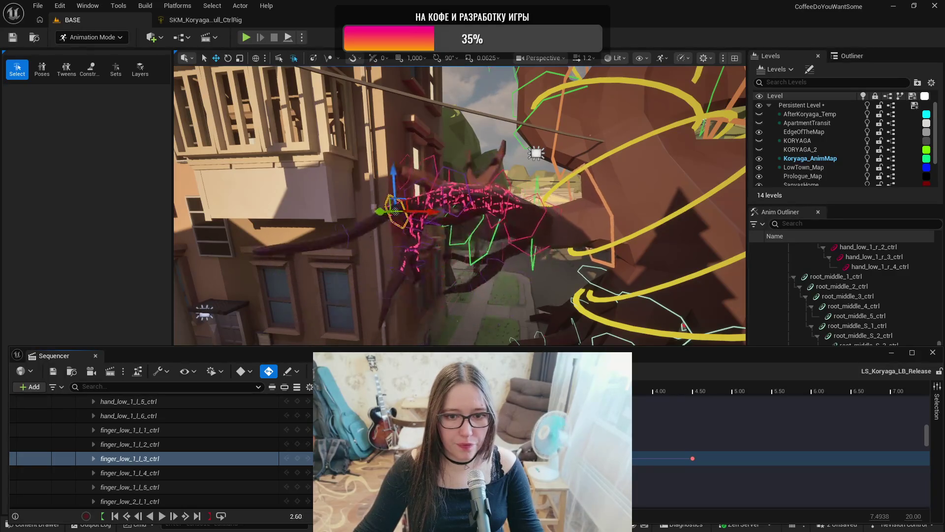
- Check the pose at 4.40 and near the start, then select hand_low_2_l_1_ctrl
left_click(684, 389)
left_click(348, 389)
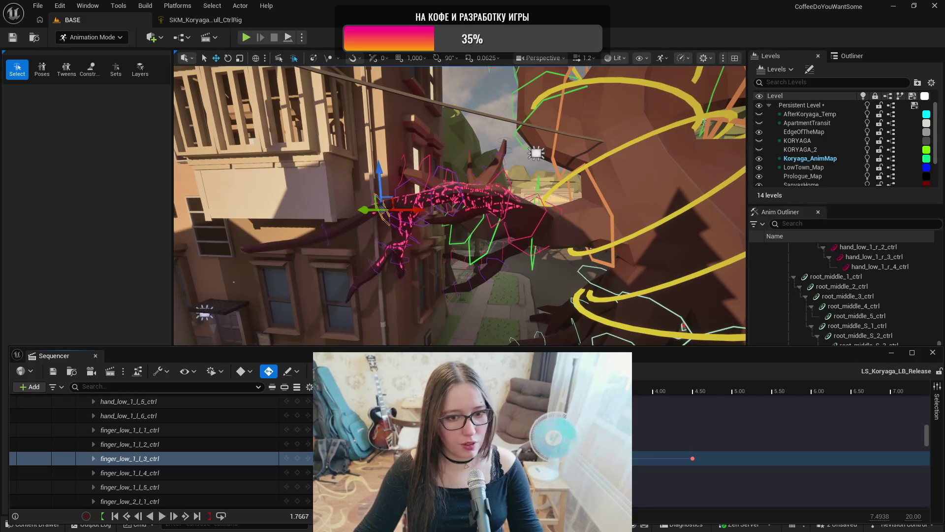
left_click_drag(574, 175, 575, 176)
left_click_drag(485, 197, 532, 183)
left_click(534, 176)
- Rotate the hand_low_2_l_1_ctrl control slightly and advance the sequence
mouse_move(533, 221)
left_mouse_down()
mouse_move(444, 148)
mouse_move(455, 159)
left_mouse_up()
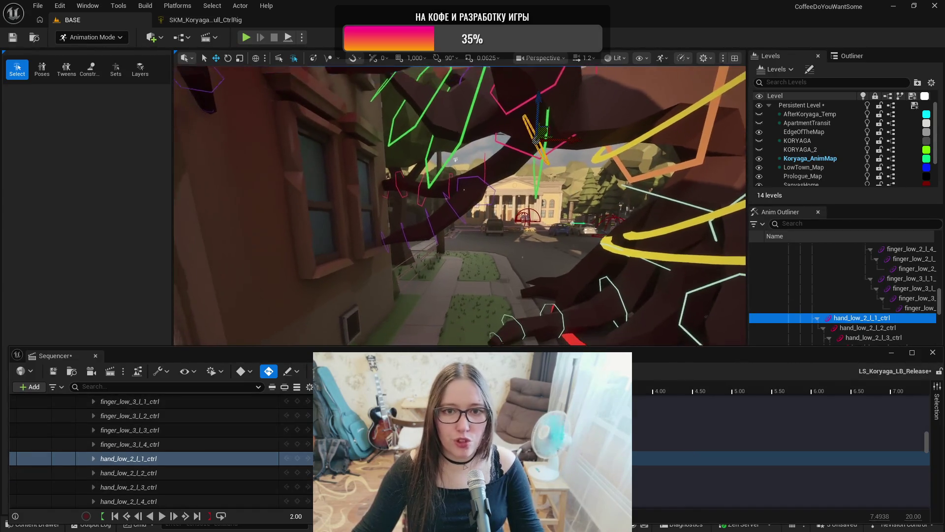
key("e")
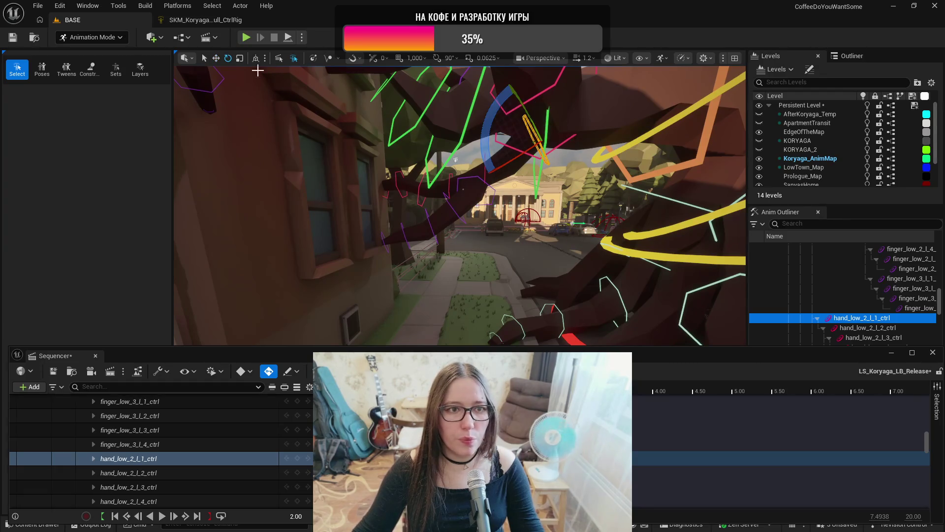
left_click_drag(432, 86, 413, 96)
mouse_move(502, 125)
left_mouse_down()
mouse_move(486, 93)
mouse_move(487, 129)
left_mouse_up()
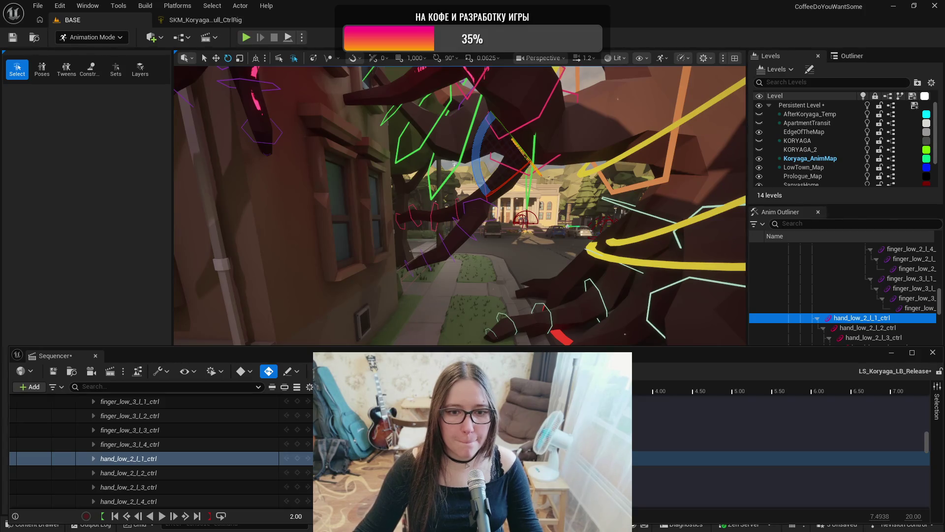
key("space")
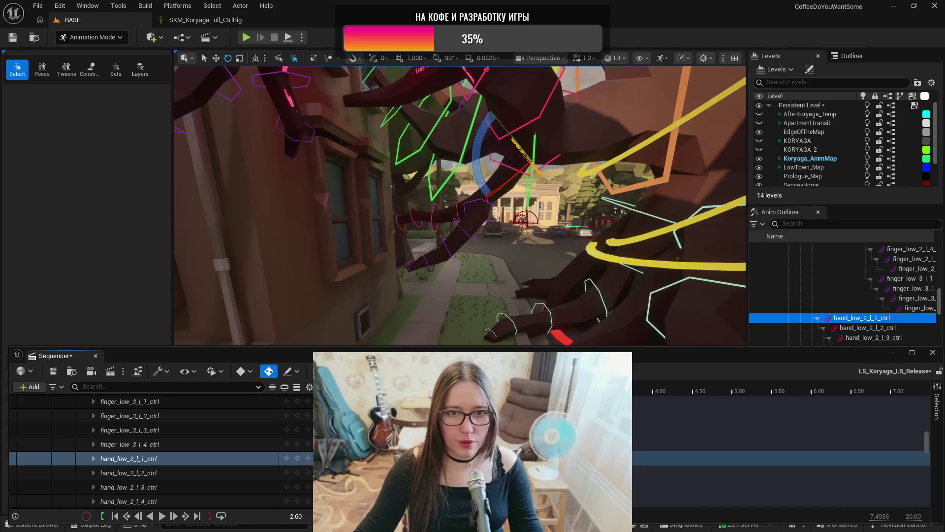
- Swing the arm, then at 1.20 rotate hand_low_2_l_2_ctrl by about -8.8 degrees
mouse_move(483, 148)
left_mouse_down()
mouse_move(470, 108)
mouse_move(463, 120)
mouse_move(478, 140)
left_mouse_up()
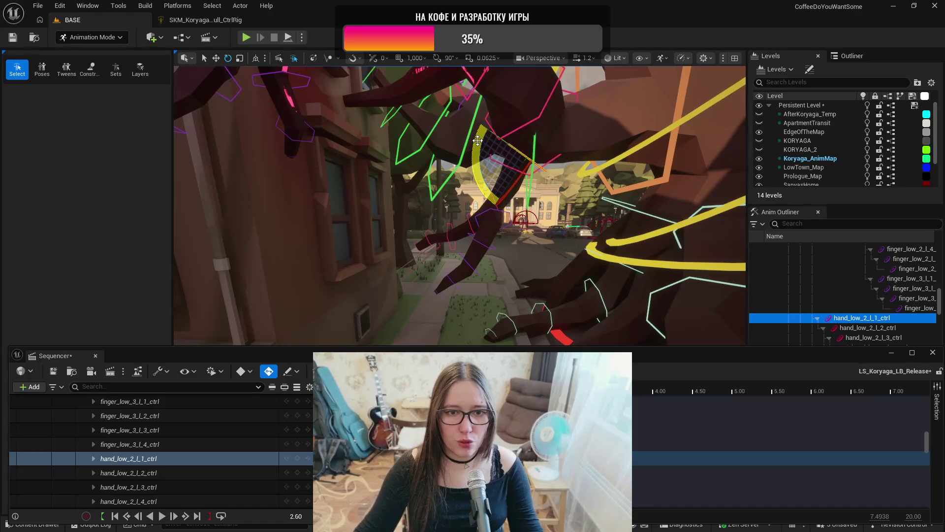
key("comma")
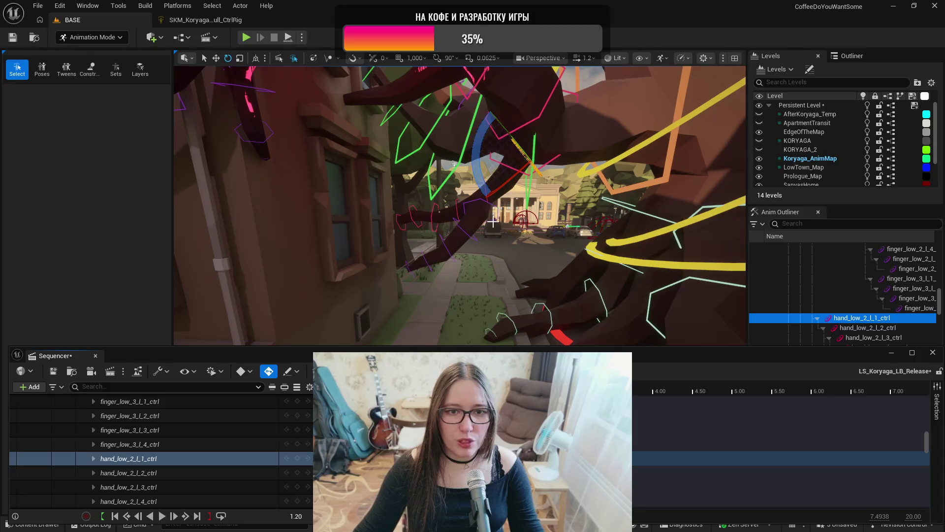
scroll(483, 201, "up", 5)
key("Down")
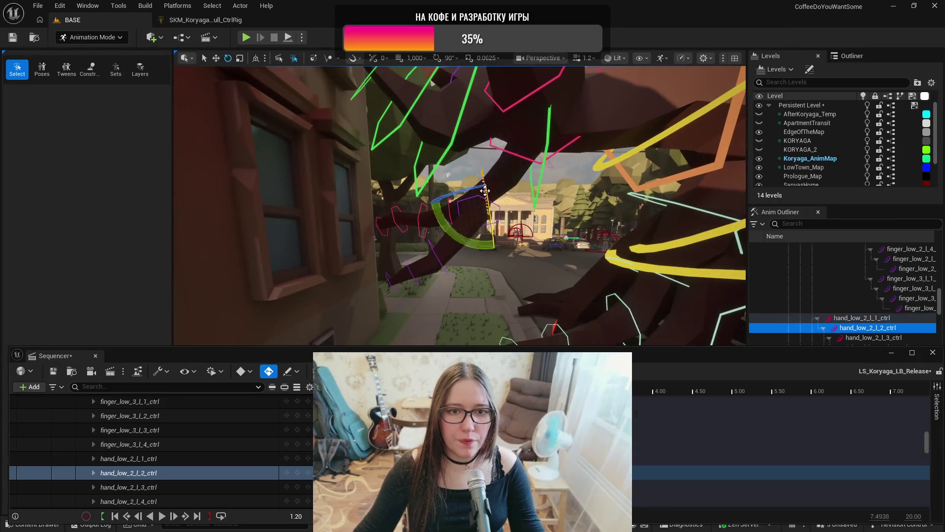
left_click_drag(436, 276, 437, 276)
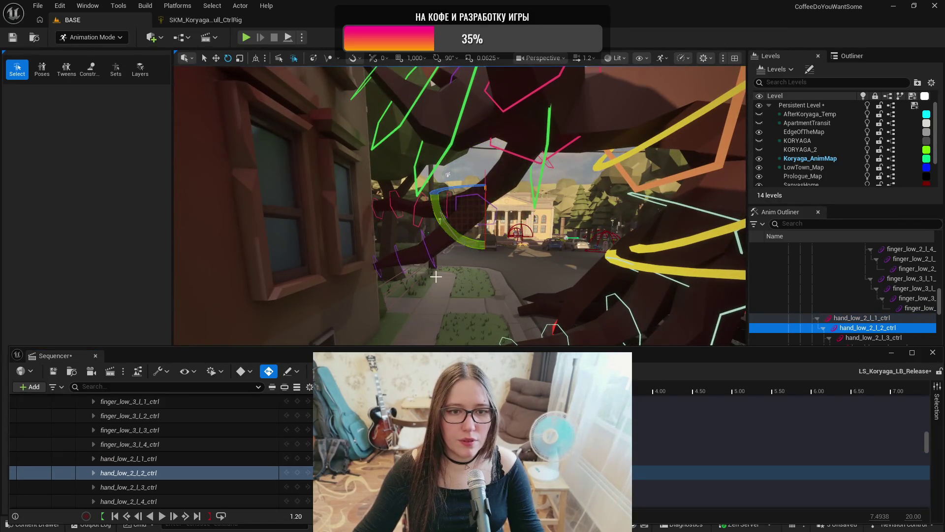
- Rotate finger_low_4_l_3_ctrl about -11 degrees and adjust hand_low_2_l_4_ctrl, then preview
left_click(428, 254)
left_click_drag(421, 197, 440, 221)
left_click(433, 217)
key("space")
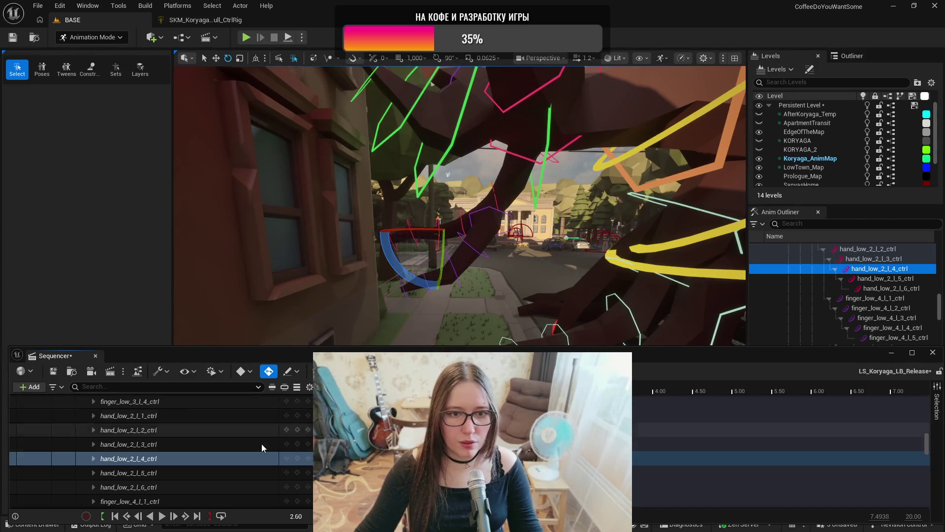
- Rotate hand_low_2_l_2_ctrl further and hand_low_2_l_4_ctrl about 22 degrees, then play back
left_click(224, 430)
left_click_drag(453, 232, 473, 271)
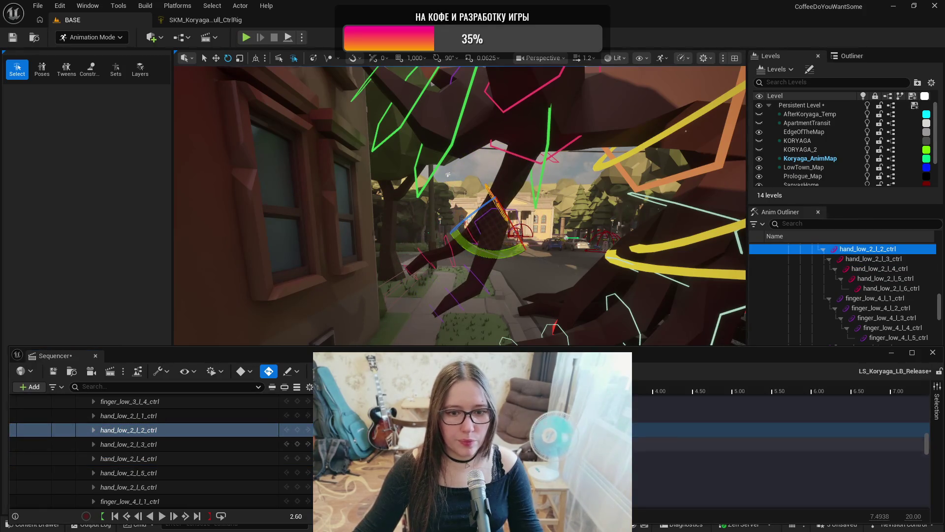
left_click(197, 458)
left_click_drag(424, 292, 433, 261)
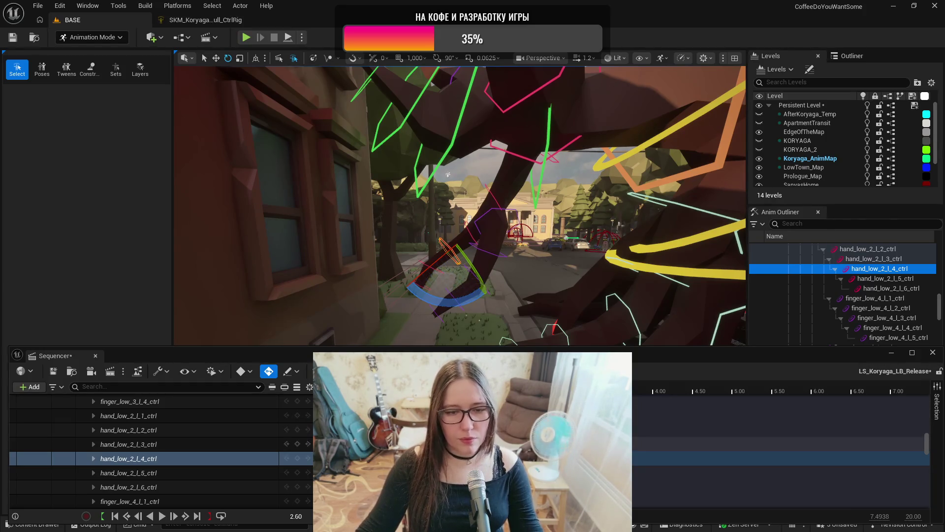
key("space")
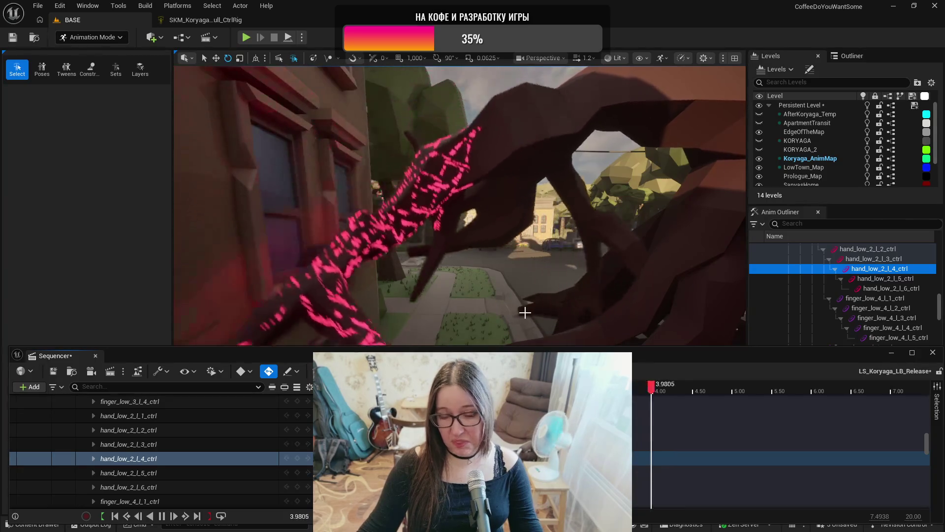
- Pause, replay LB_Release from frame 0, then stop and set the current time to 4.50
key("space")
left_click_drag(534, 256, 529, 315)
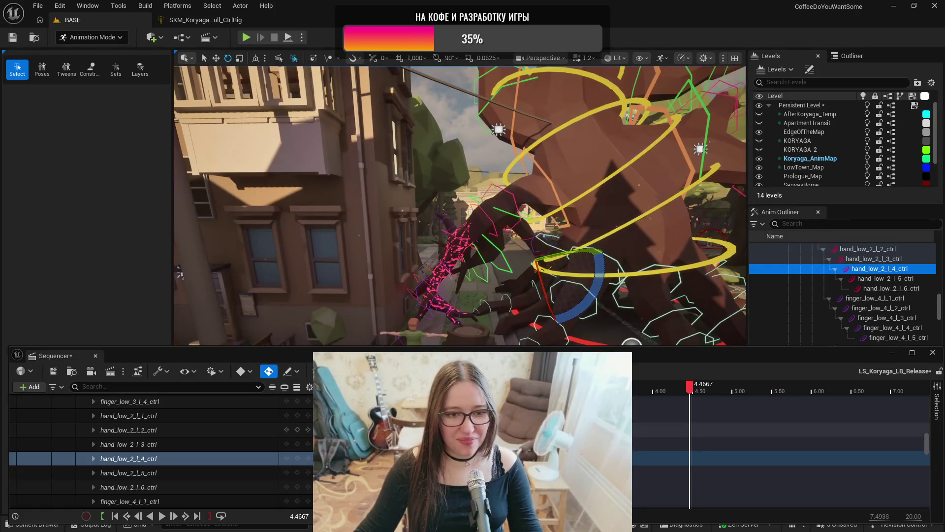
key("Up")
left_click_drag(489, 271, 493, 269)
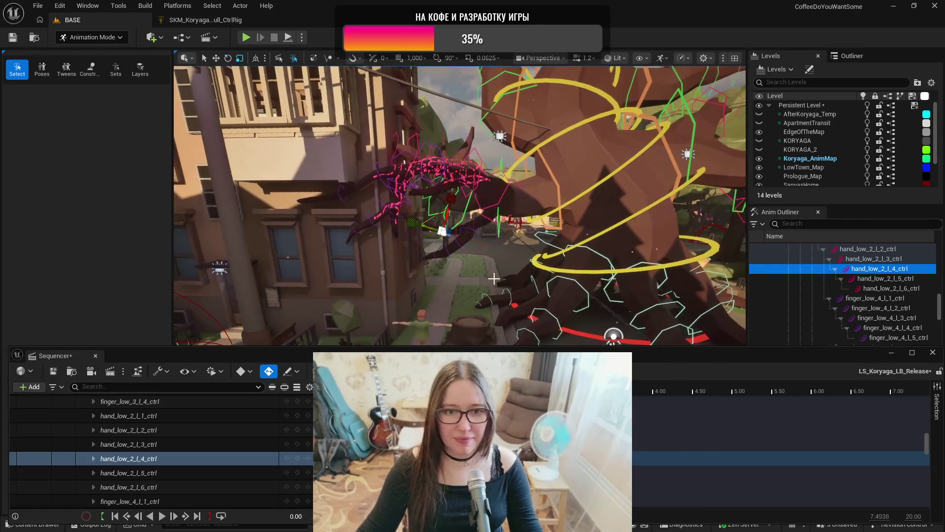
left_click(162, 516)
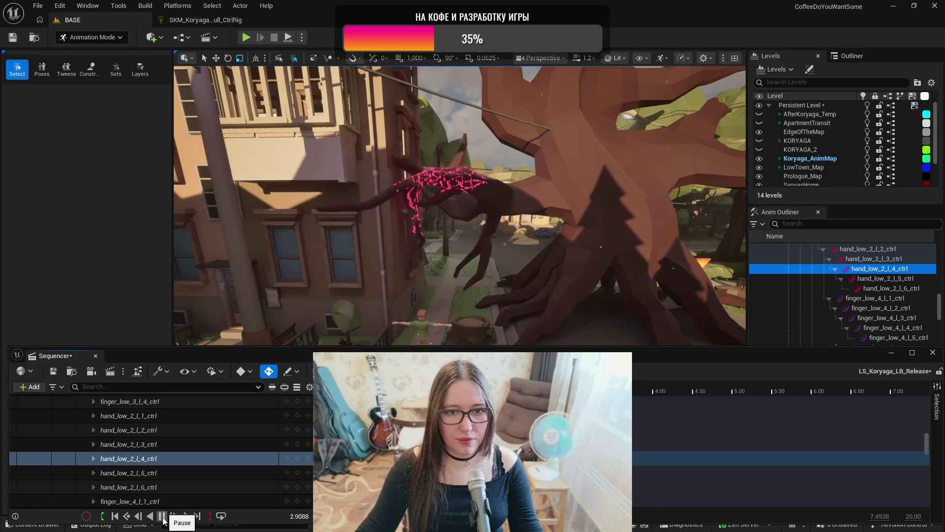
key("space")
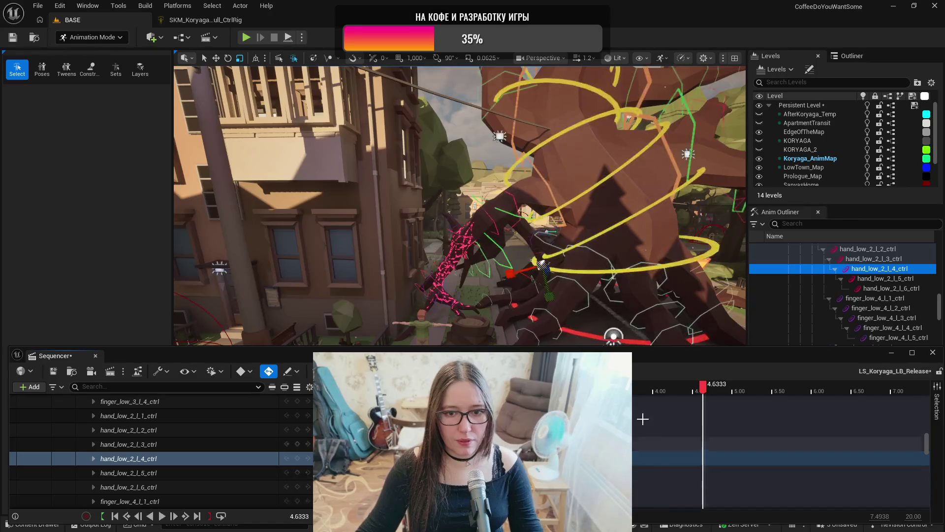
left_click_drag(678, 392, 701, 395)
left_click(694, 399)
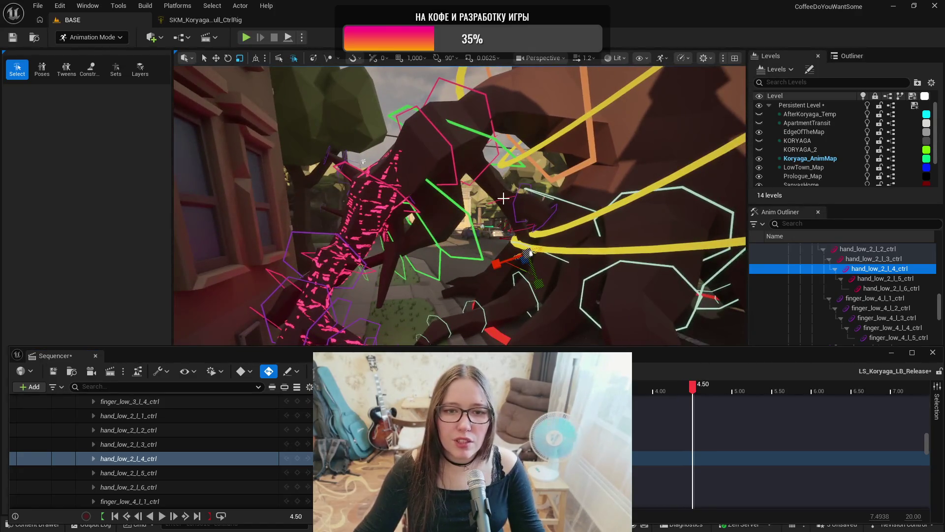
- Rotate hand_low_2_l_2_ctrl by about -61 degrees at 4.50
left_click(515, 201)
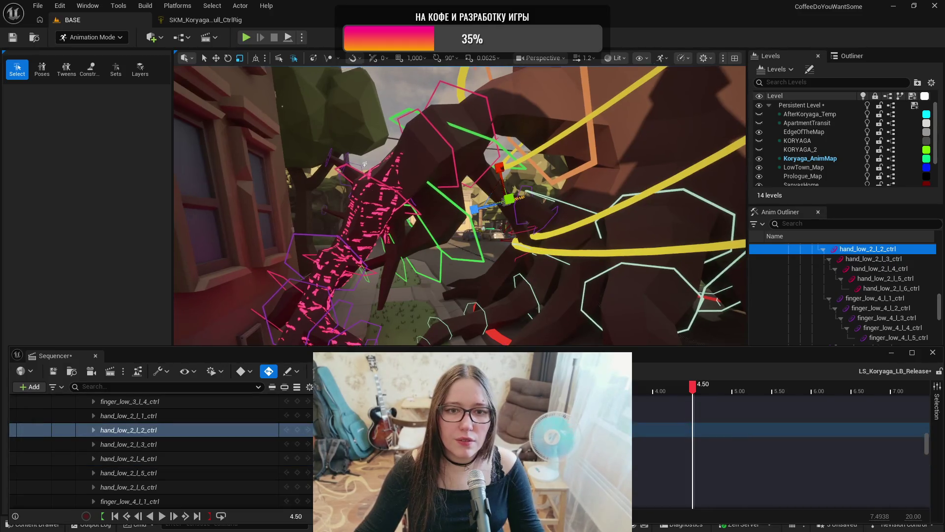
key("e")
left_click_drag(518, 230, 499, 191)
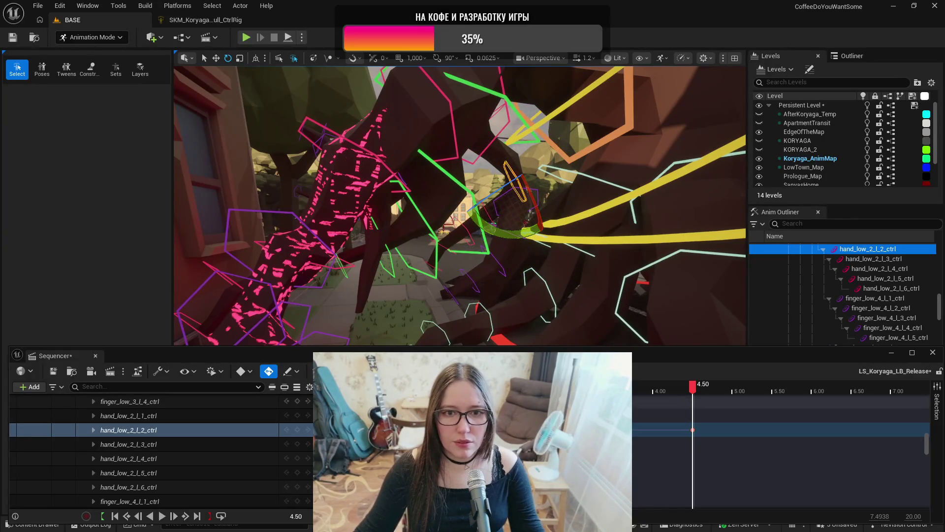
- At 3.5333, rotate the hand_low_2_l_4_ctrl joint and select finger_low_4_l_3_ctrl
left_click_drag(693, 390, 615, 390)
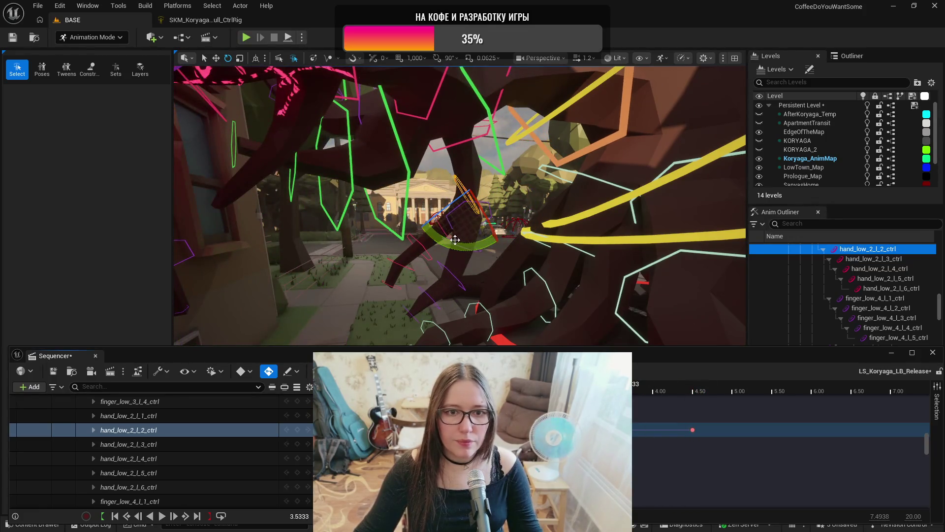
left_click(421, 244)
mouse_move(374, 225)
left_mouse_down()
mouse_move(413, 273)
mouse_move(448, 284)
left_mouse_up()
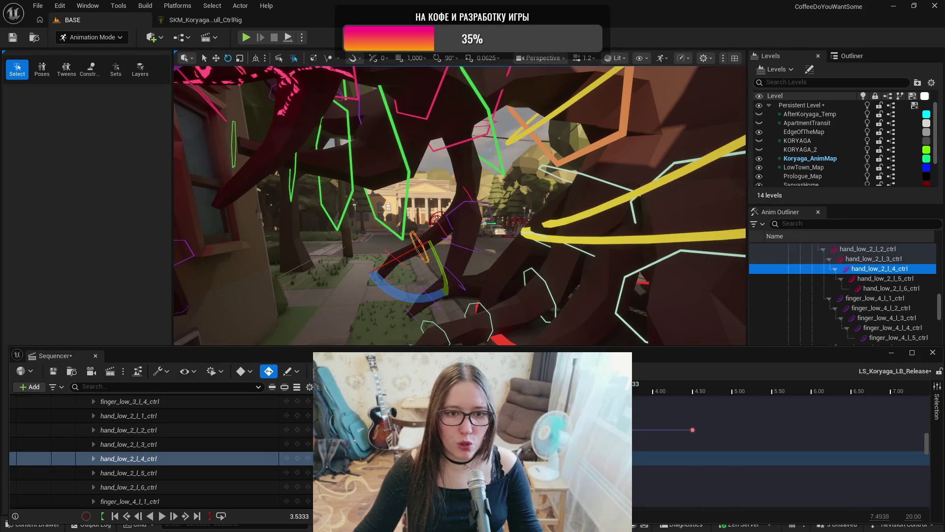
left_click(449, 274)
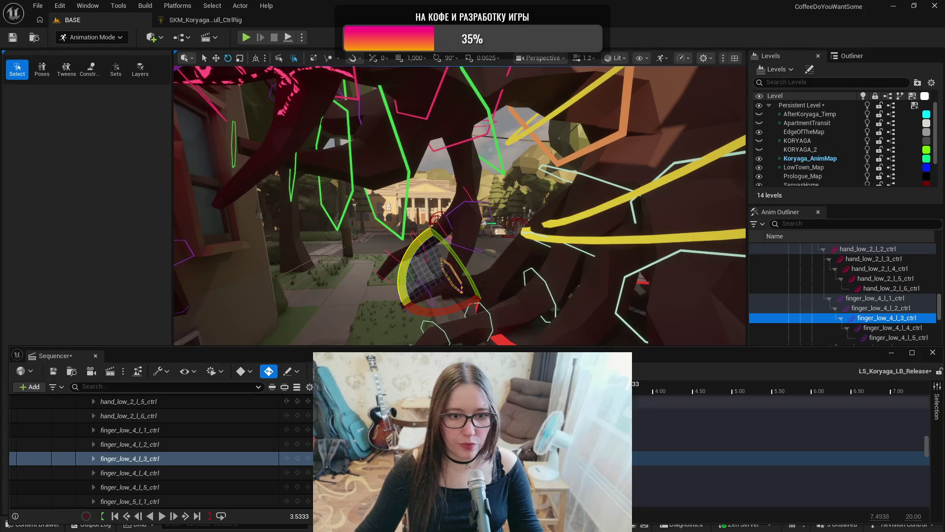
- Preview the new pose up to 5.80, then replay the sequence from the start
key("space")
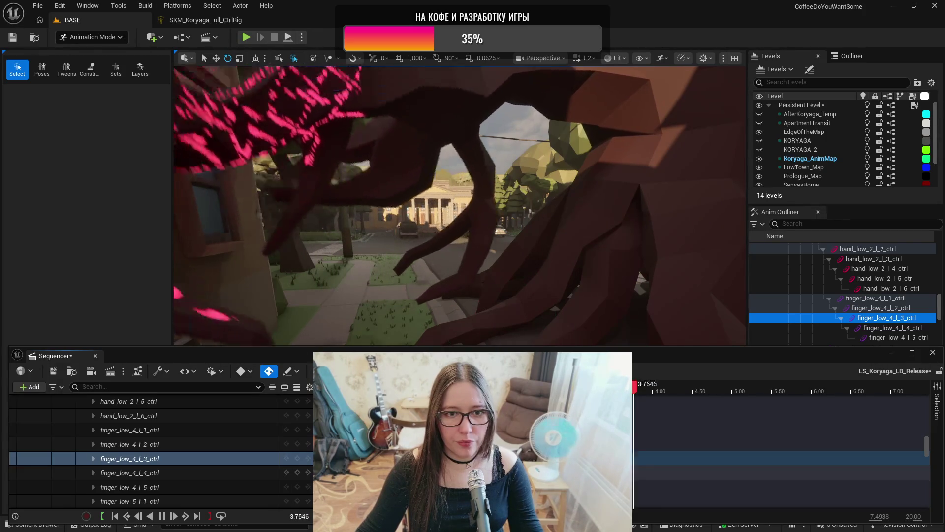
key("space")
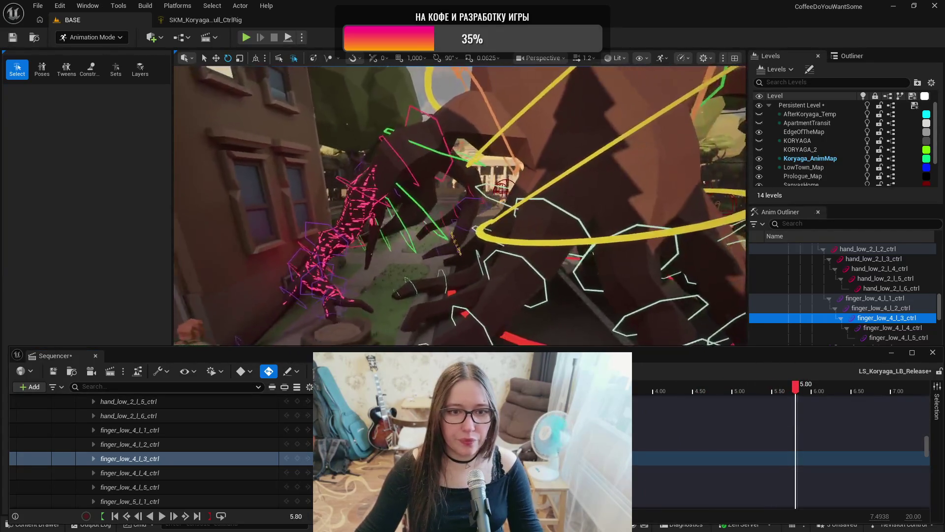
key("Home")
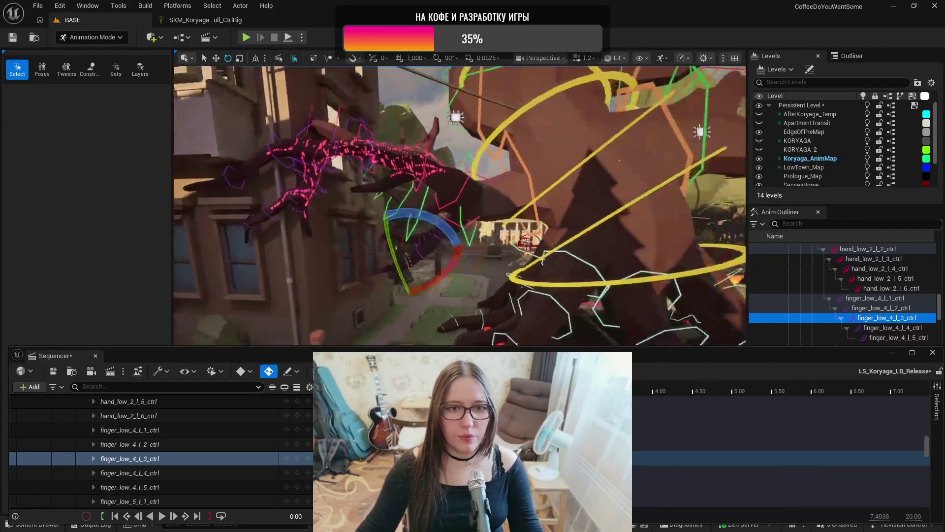
key("r")
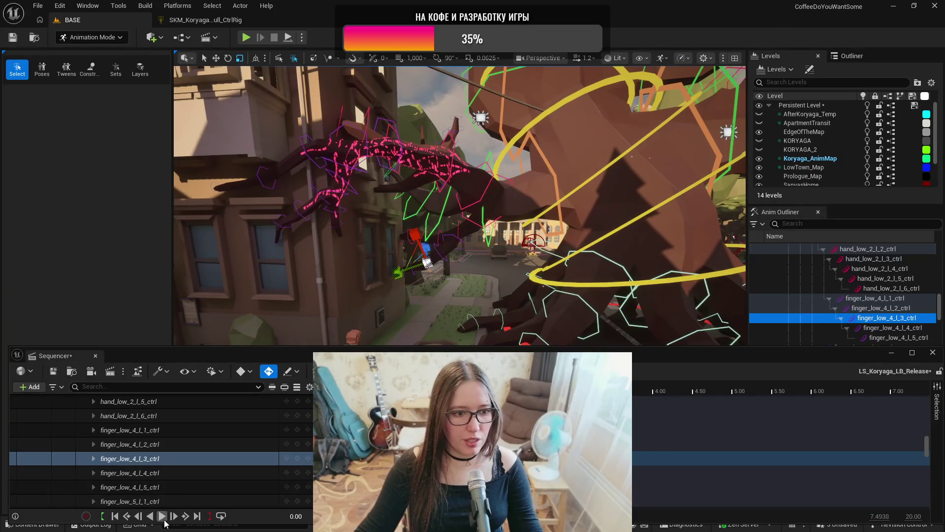
left_click(163, 516)
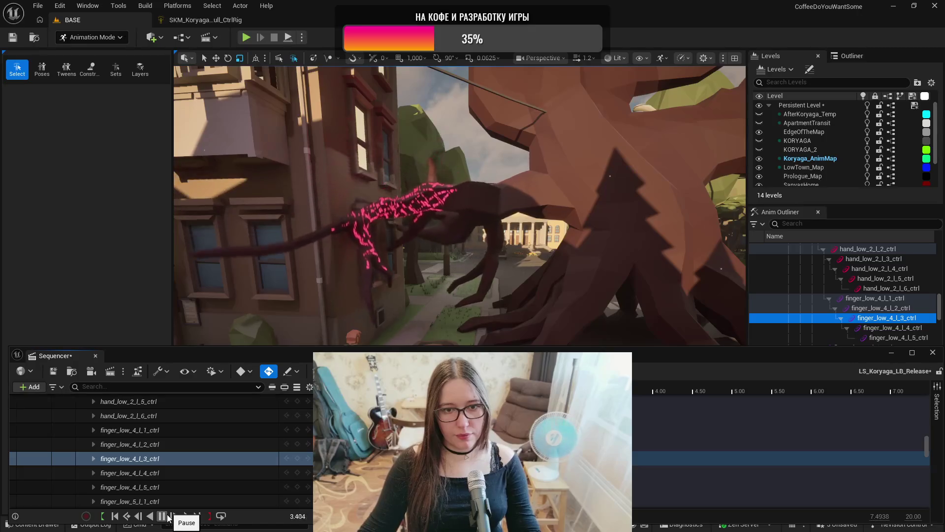
- Scrub between 2.73 and 4.53 to review the lowered root-hand from behind
left_click_drag(654, 423, 666, 424)
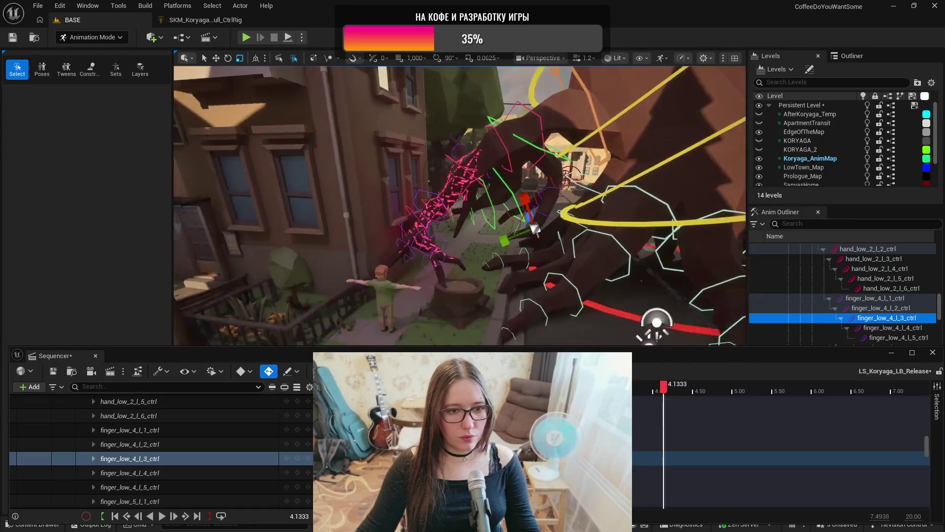
mouse_move(666, 390)
left_mouse_down()
mouse_move(698, 393)
mouse_move(640, 394)
mouse_move(669, 398)
mouse_move(662, 396)
left_mouse_up()
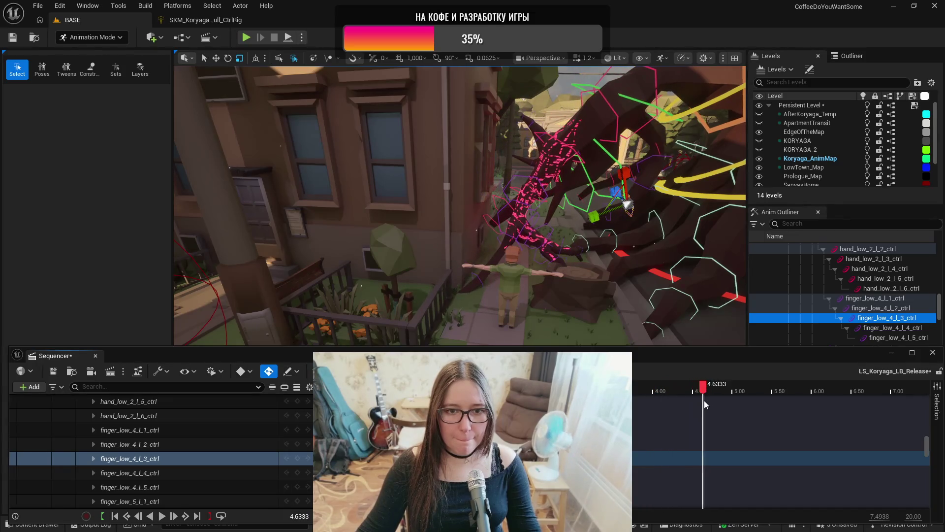
key("comma")
left_click_drag(552, 396, 653, 398)
mouse_move(640, 197)
left_mouse_down()
mouse_move(717, 106)
mouse_move(679, 168)
left_mouse_up()
mouse_move(647, 390)
left_mouse_down()
mouse_move(715, 401)
mouse_move(633, 403)
mouse_move(702, 411)
left_mouse_up()
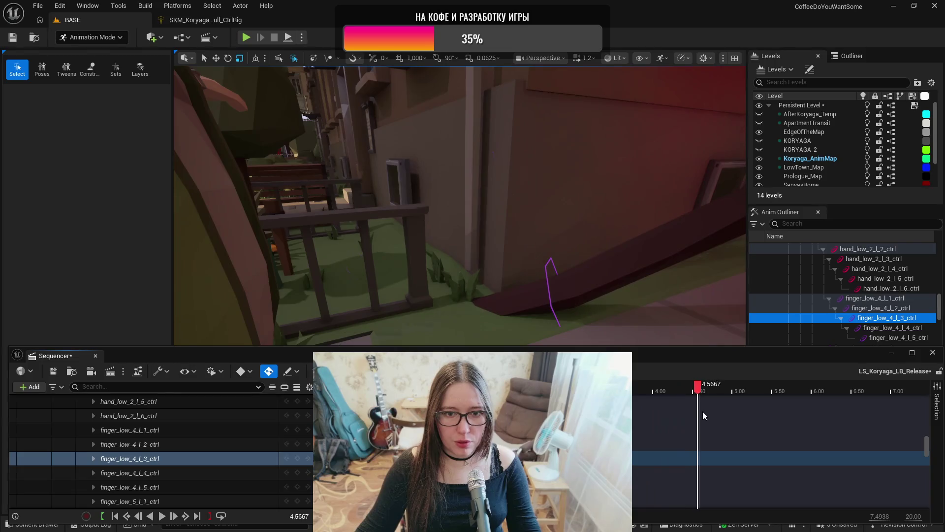
- Rotate finger_low_1_l_4_ctrl and key it at 4.50, then preview the finger motion
left_click(545, 268)
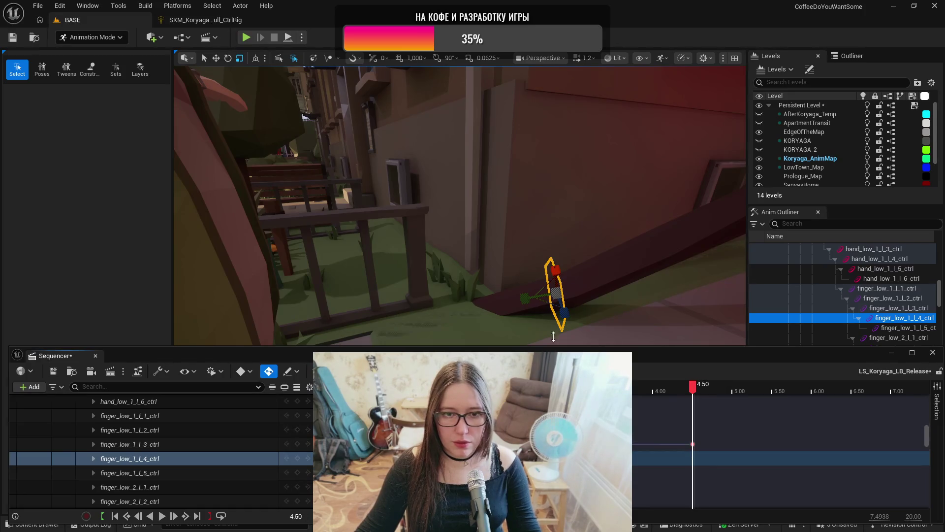
key("e")
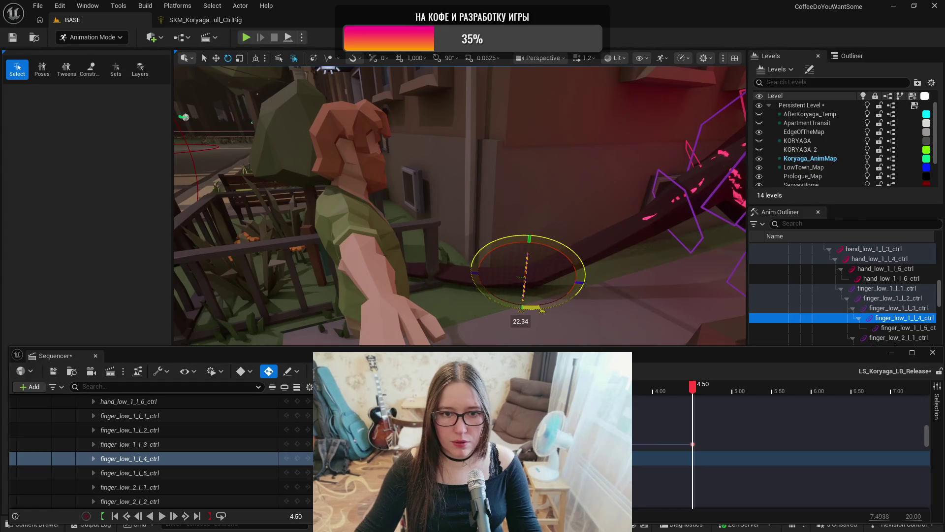
left_click_drag(541, 309, 541, 309)
key("f")
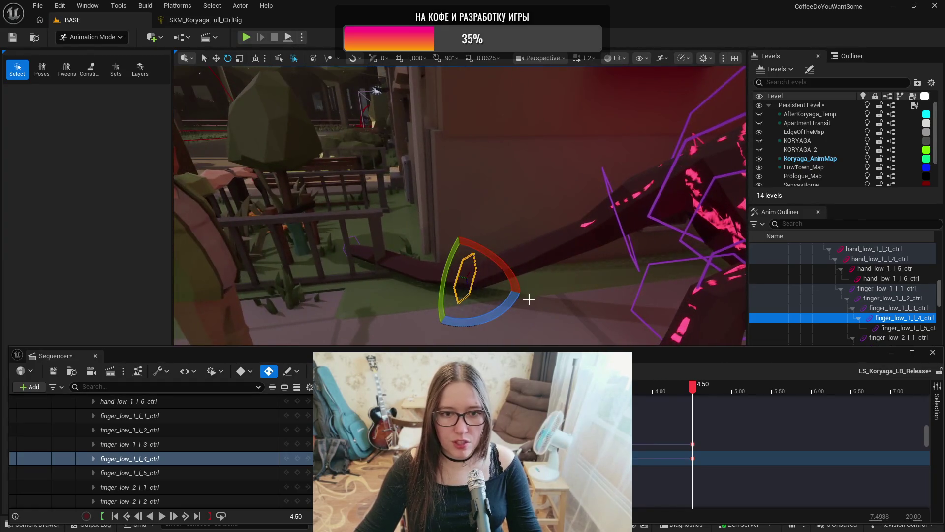
left_click_drag(559, 329, 558, 330)
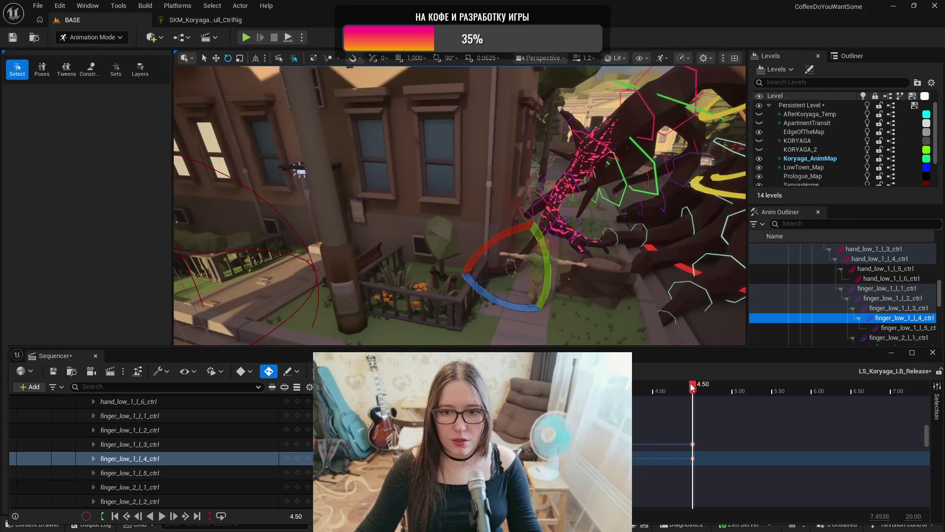
key("space")
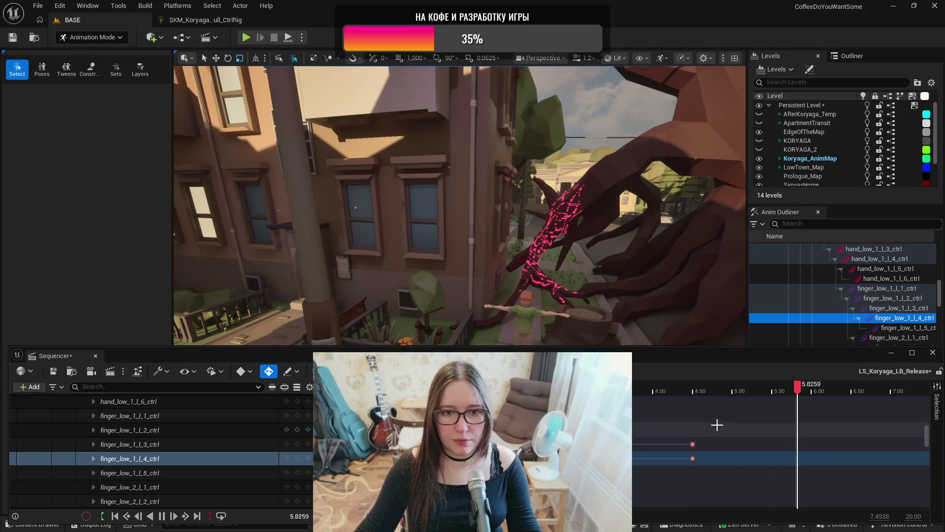
left_click(692, 444)
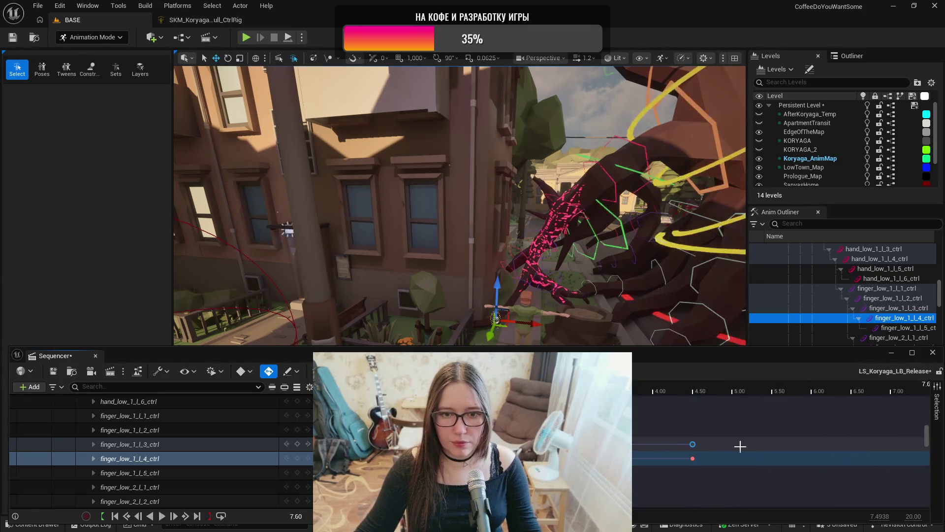
- Rotate the finger about -12.43 degrees at 5.2667 and preview the curl
left_click(674, 391)
left_click_drag(671, 389, 748, 404)
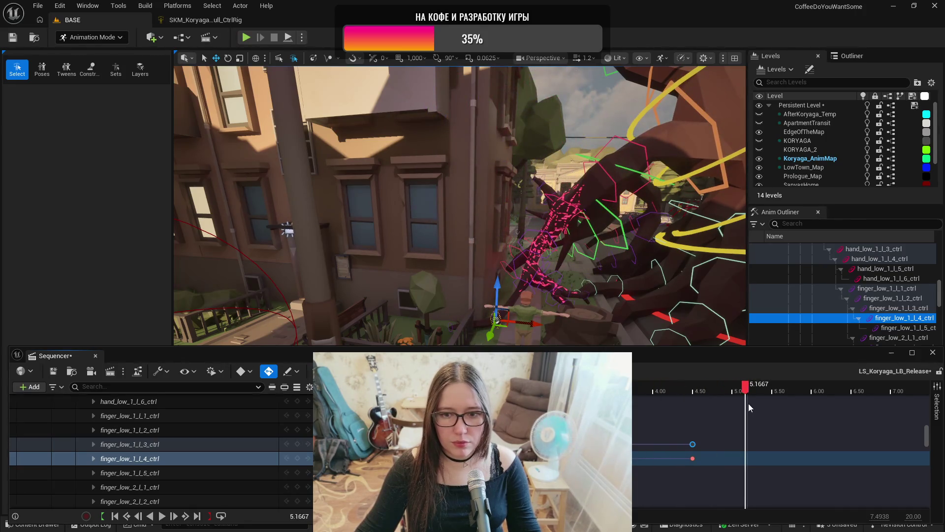
scroll(542, 323, "up", 6)
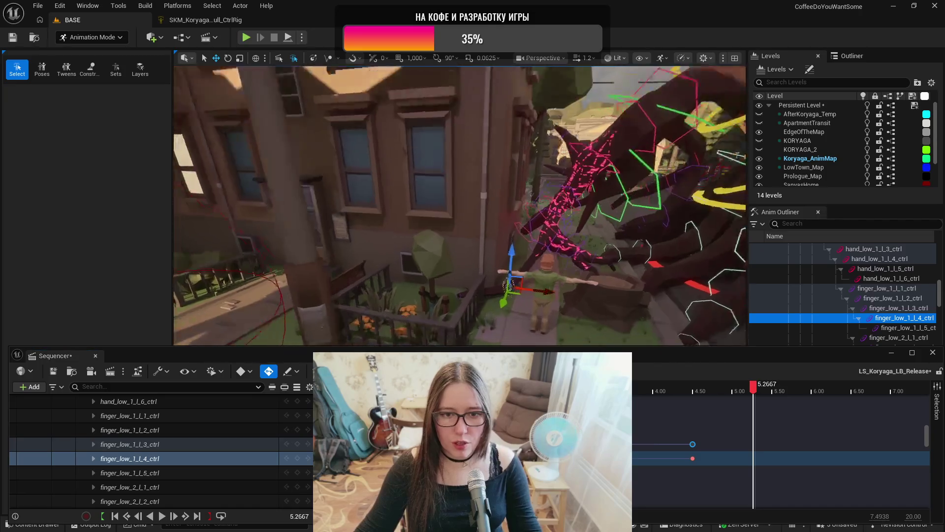
key("e")
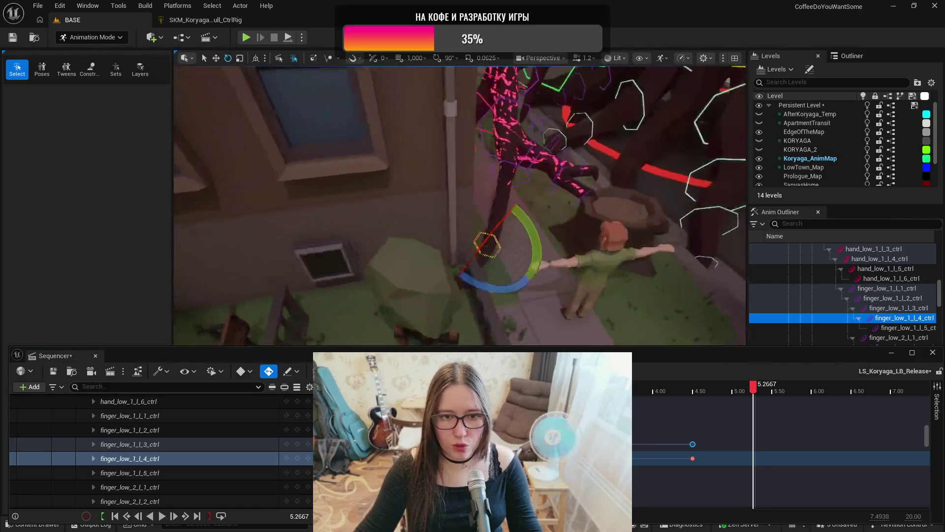
mouse_move(512, 275)
left_mouse_down()
mouse_move(538, 270)
mouse_move(500, 243)
mouse_move(516, 285)
left_mouse_up()
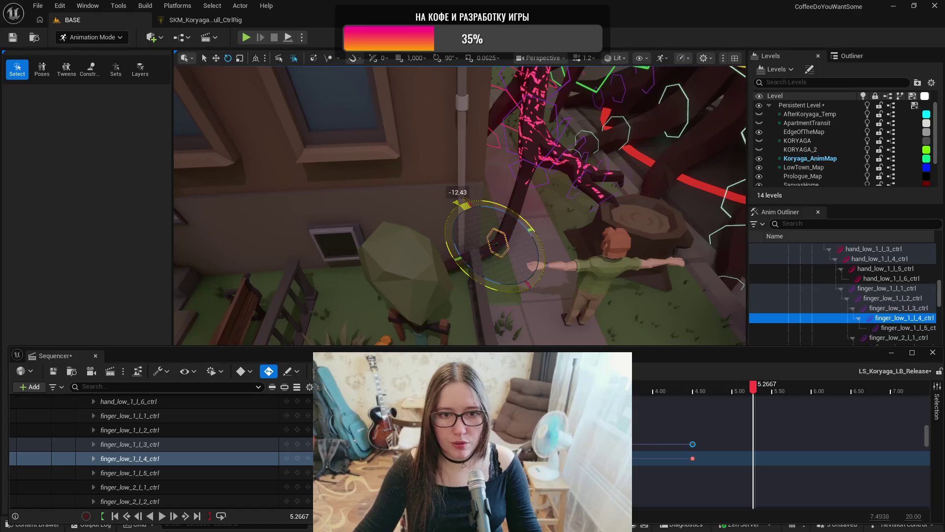
key("space")
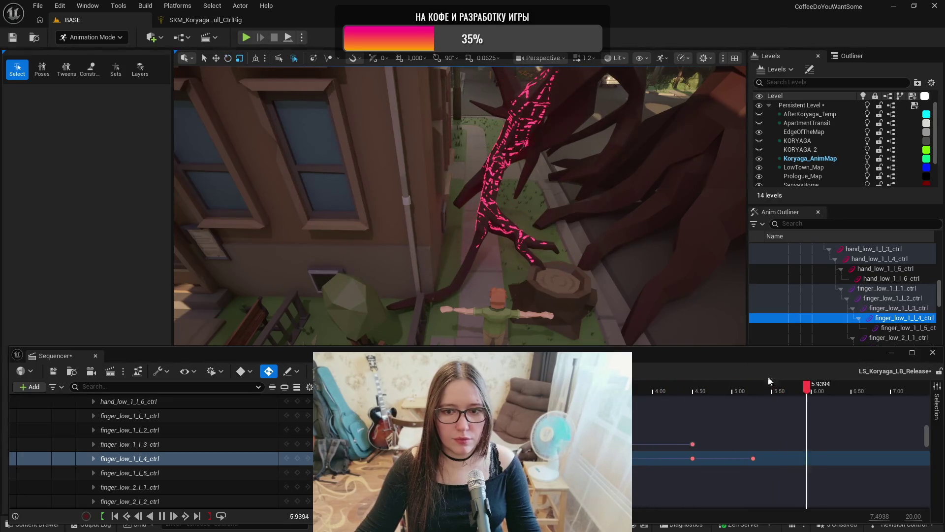
- Drag the finger_low_1_l_4_ctrl key later, then back slightly earlier, replaying from 3.73 to check
left_click_drag(756, 392, 787, 392)
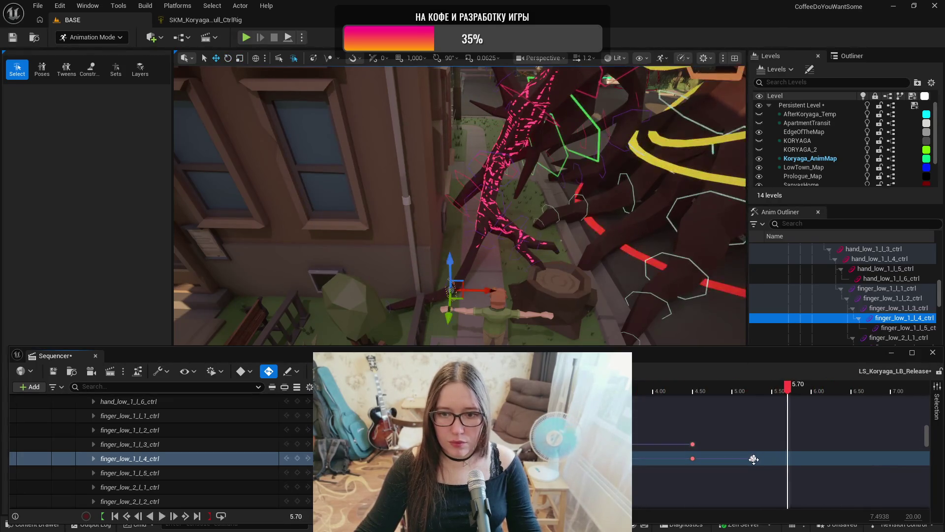
left_click_drag(681, 458, 720, 458)
key("space")
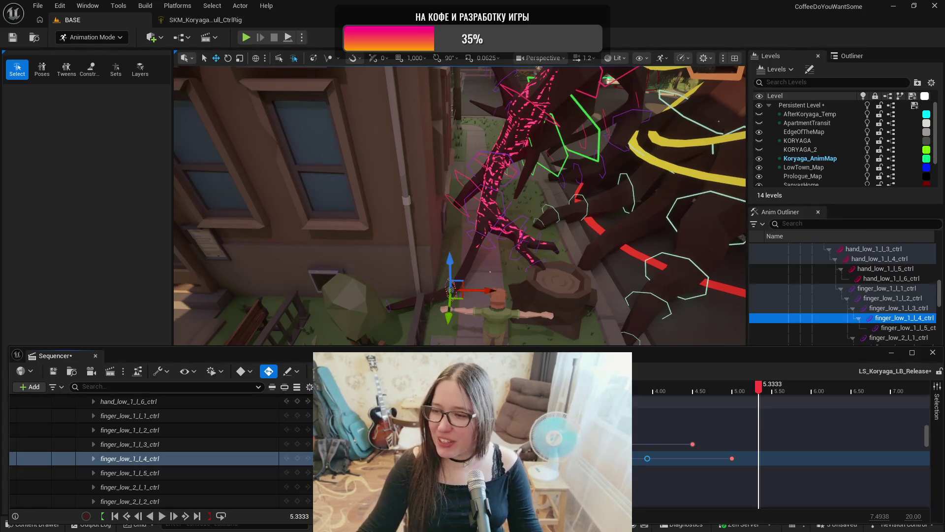
left_click_drag(647, 458, 633, 458)
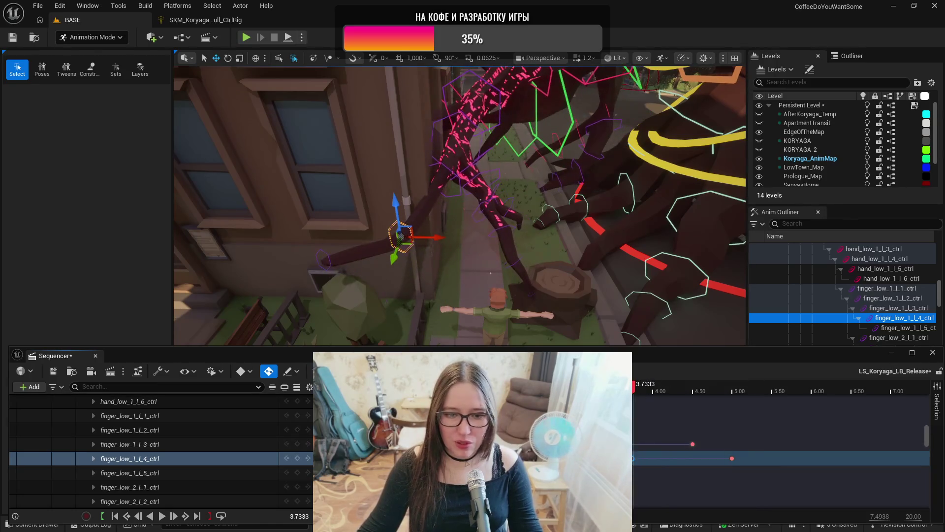
key("space")
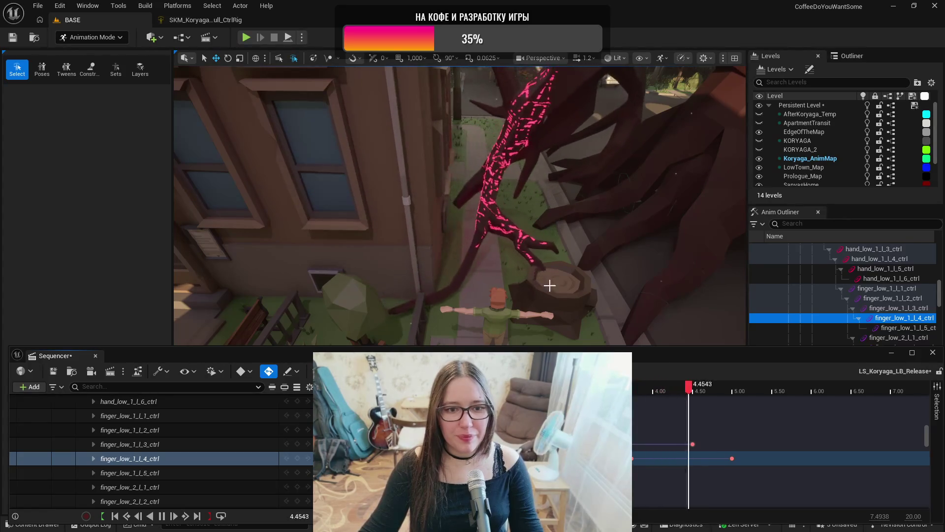
key("space")
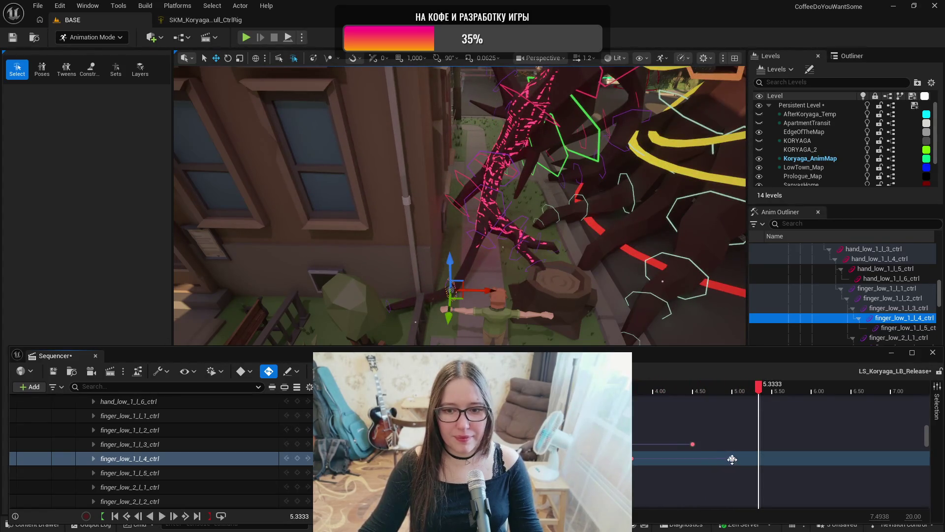
left_click(634, 457)
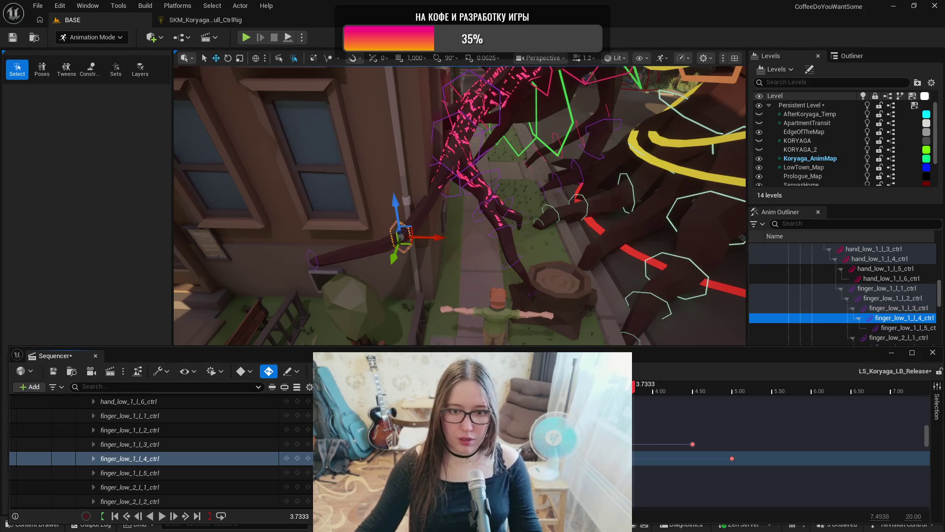
key("space")
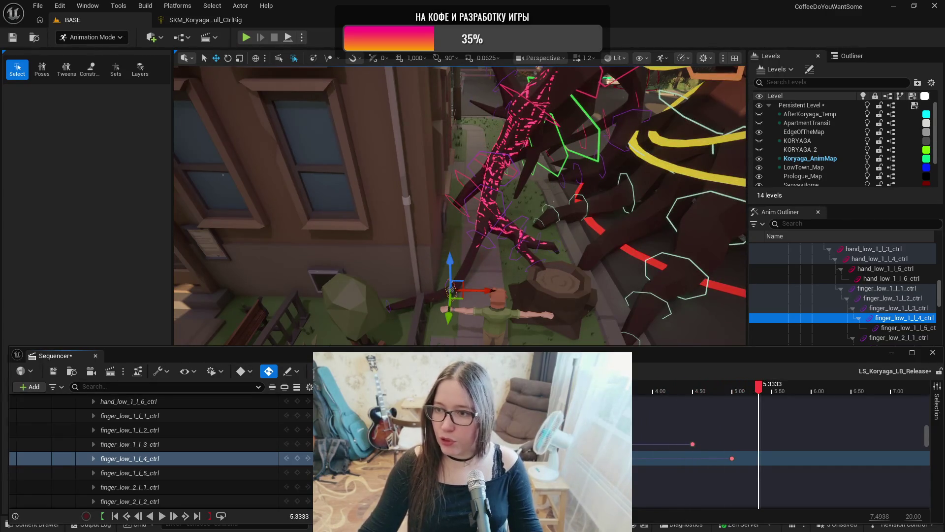
left_click_drag(458, 207, 438, 215)
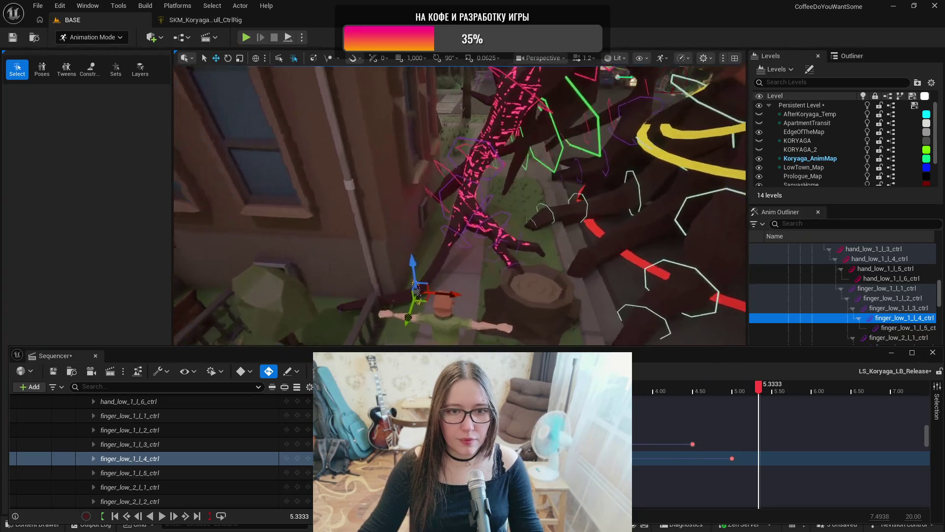
key("space")
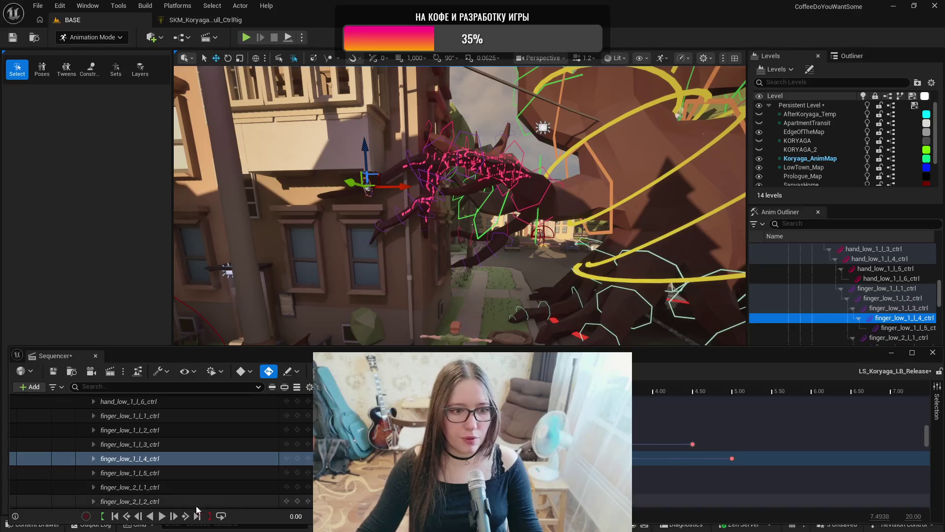
left_click(161, 515)
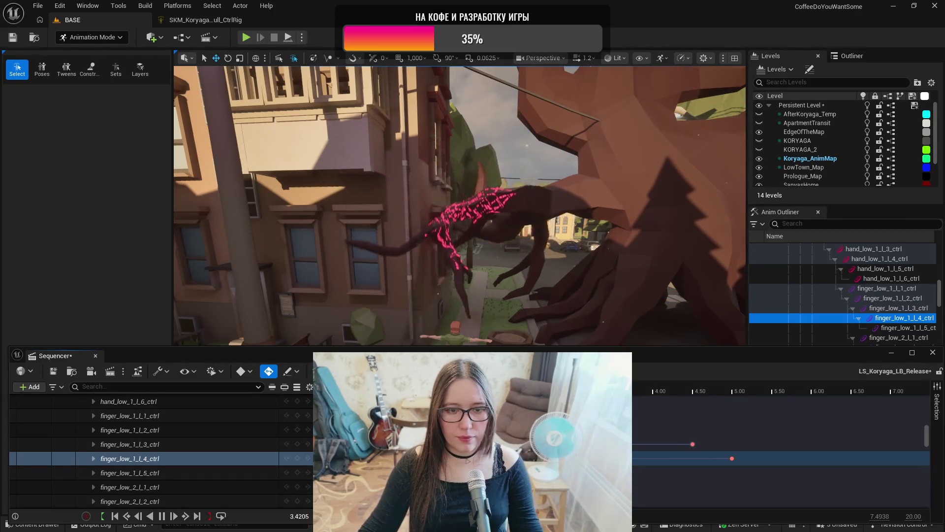
key("space")
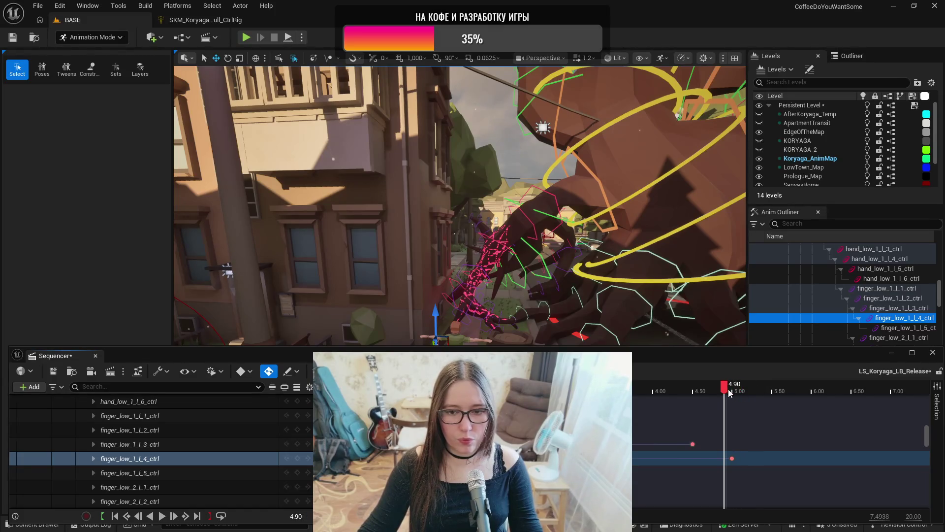
mouse_move(458, 222)
left_mouse_down()
mouse_move(475, 155)
mouse_move(513, 218)
mouse_move(487, 212)
left_mouse_up()
- Turn finger_low_5_l_4_ctrl about 9° and key finger_low_6_l_2_ctrl at 4.50, rotated about 15°
left_click(487, 212)
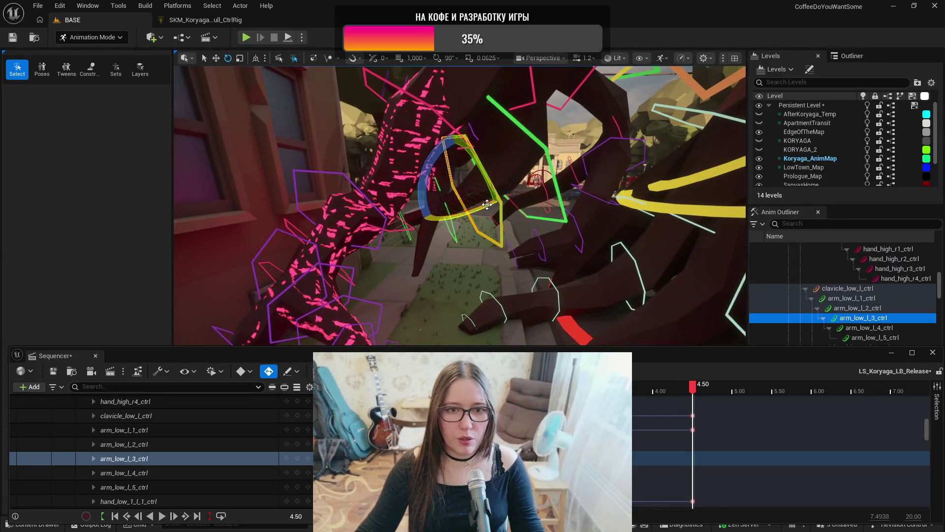
mouse_move(619, 236)
left_mouse_down()
mouse_move(611, 252)
mouse_move(644, 263)
mouse_move(623, 258)
mouse_move(589, 213)
left_mouse_up()
left_click(575, 239)
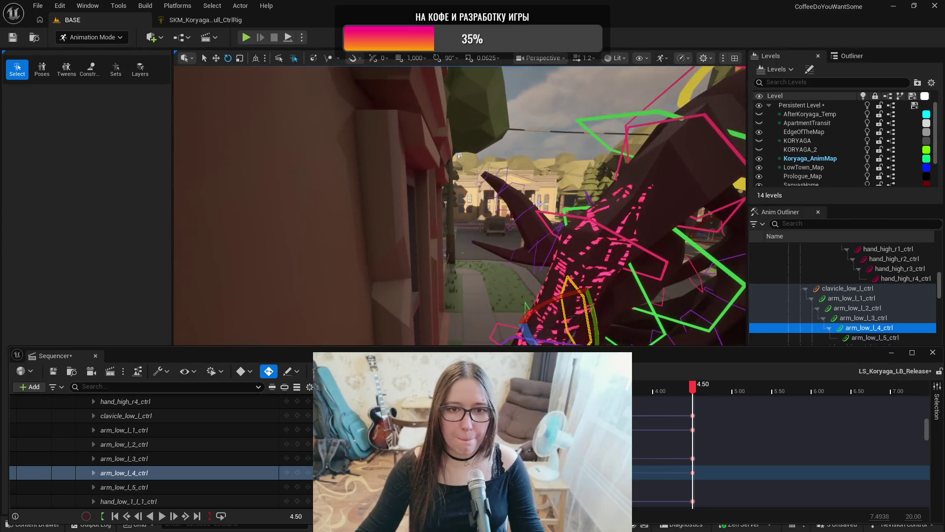
left_click(524, 217)
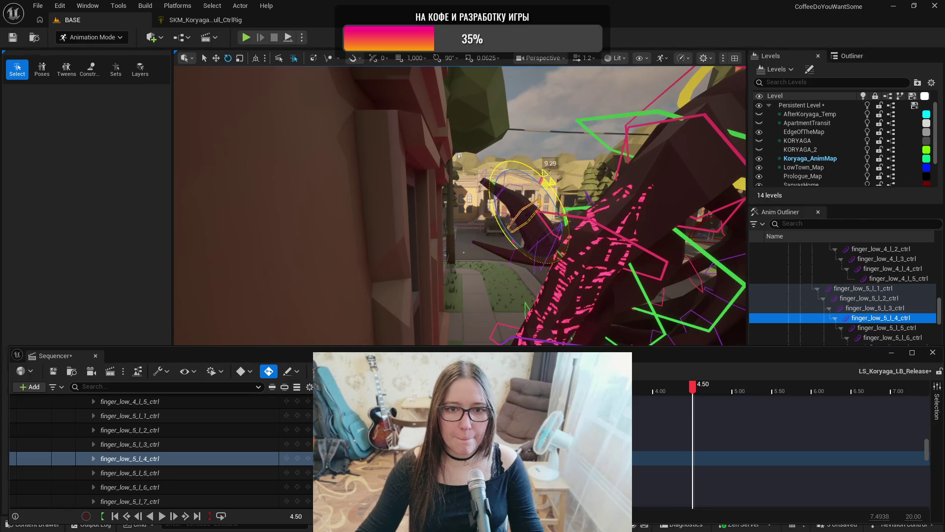
left_click(517, 250)
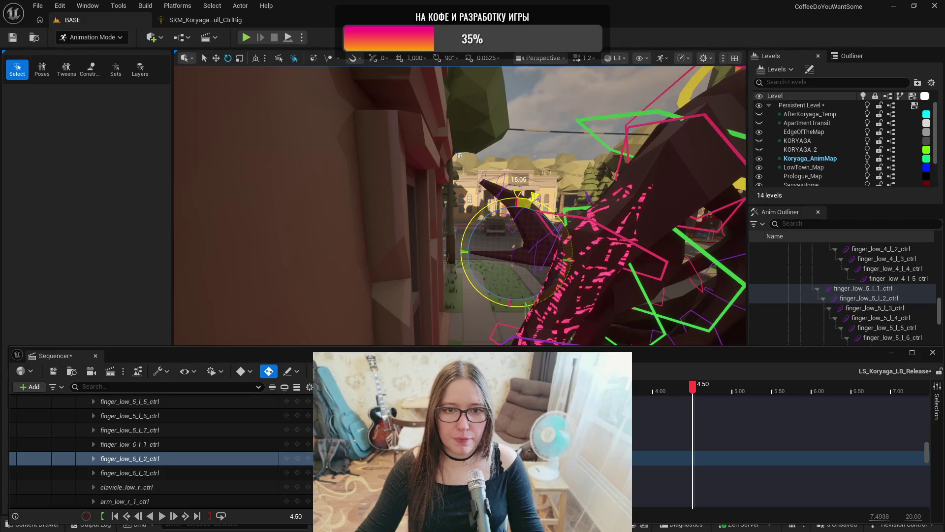
key("s")
key("Up")
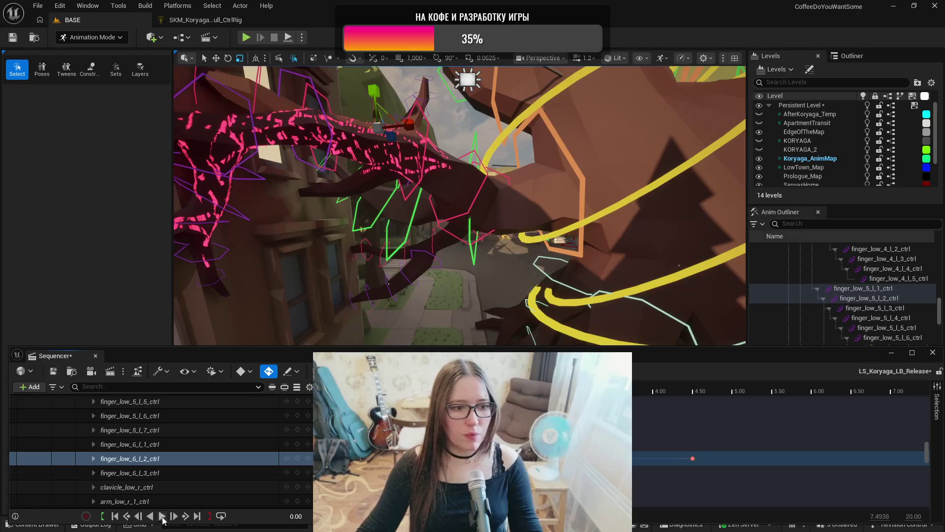
- Play the sequence from the start to check the finger pose
left_click(162, 516)
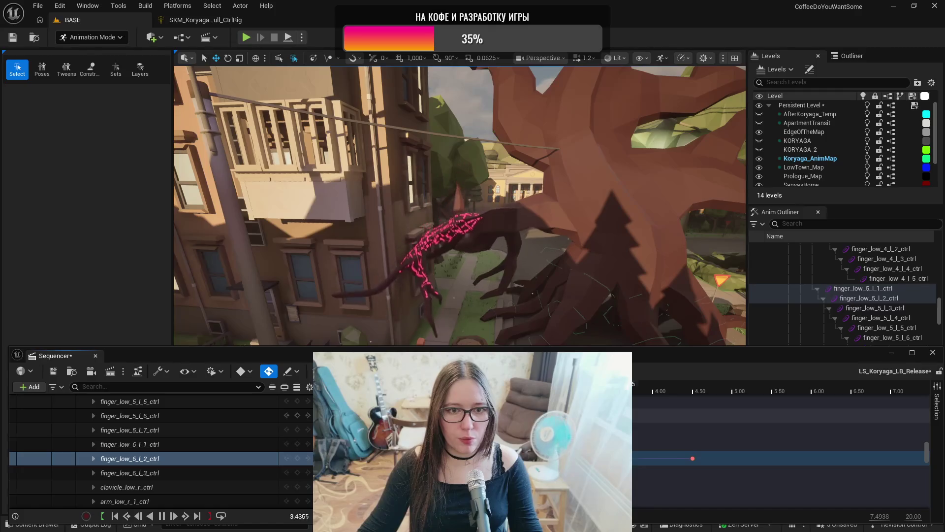
key("space")
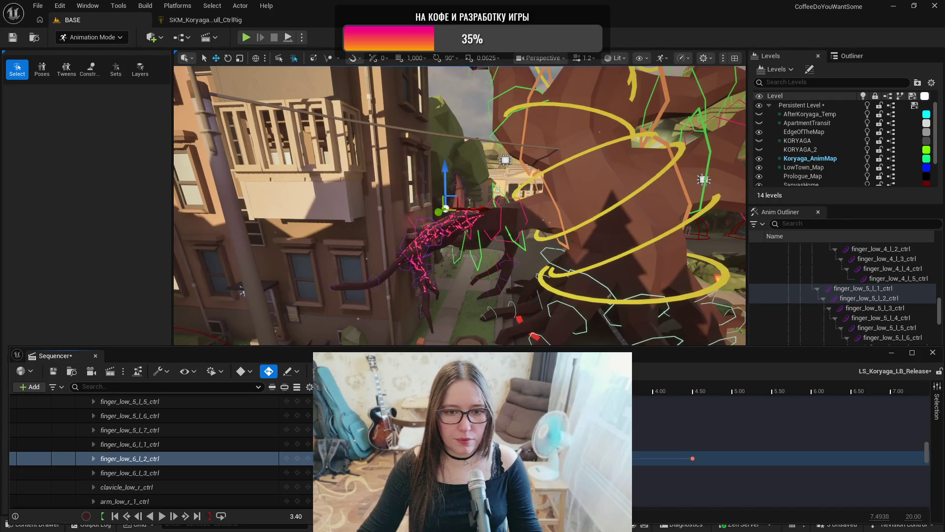
key("Up")
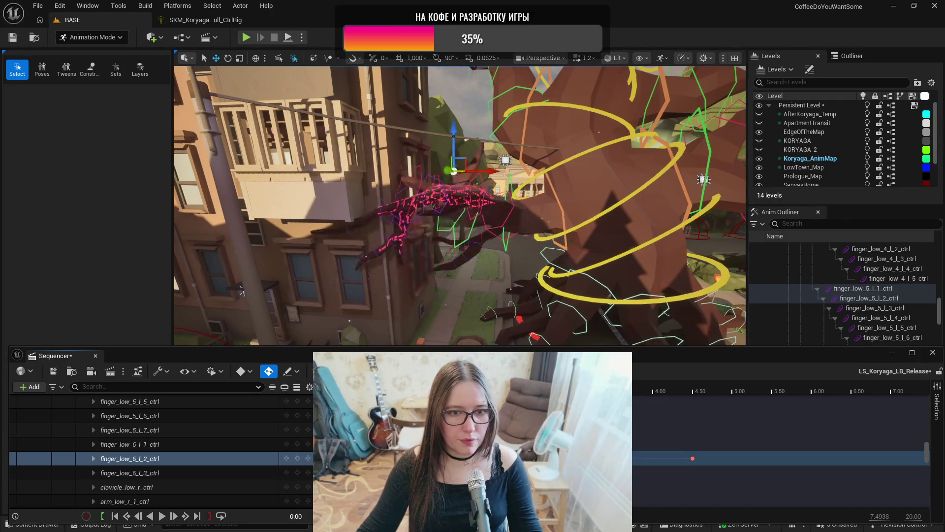
key("space")
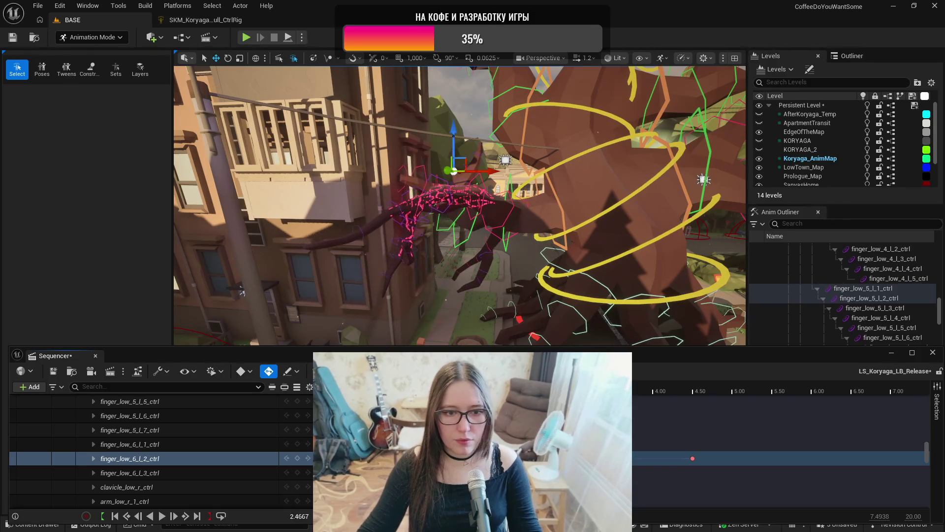
- Undo the last Move Keys and replay the animation, stopping at 6.87 s
key("ctrl+z")
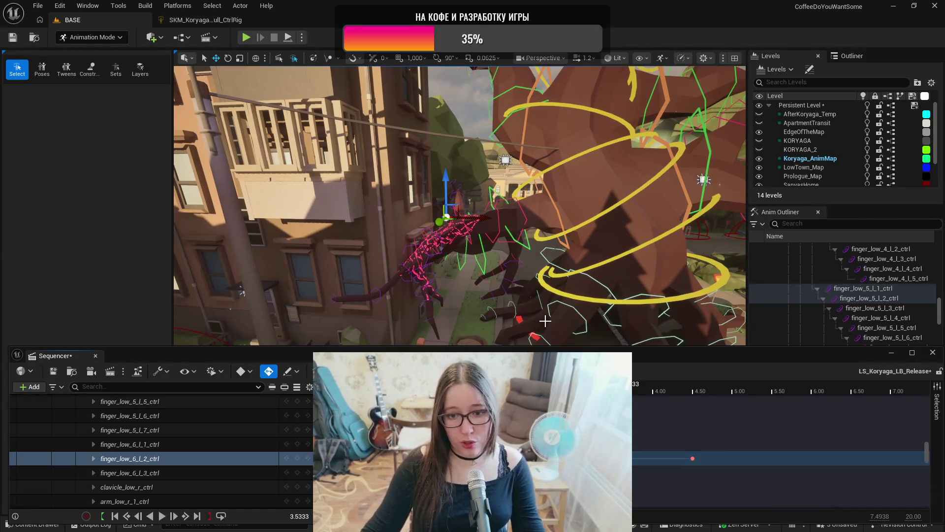
left_click_drag(545, 320, 668, 326)
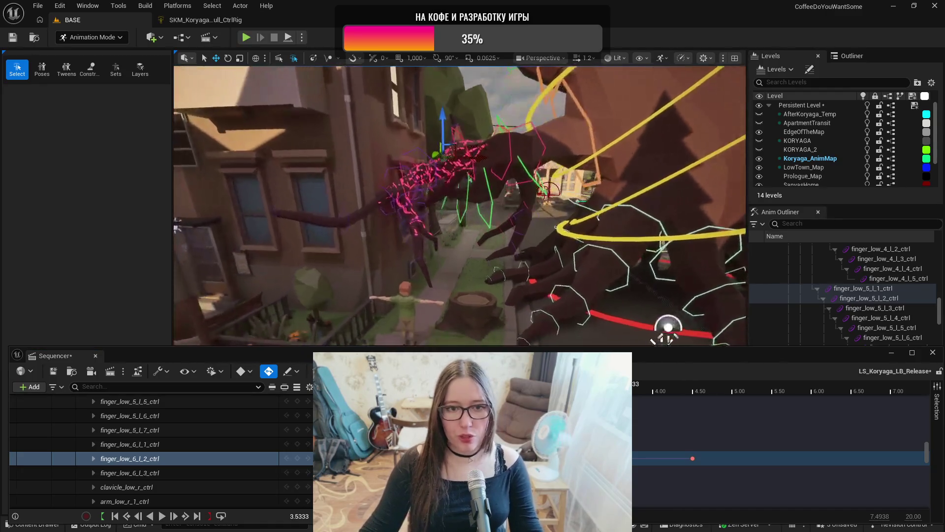
key("space")
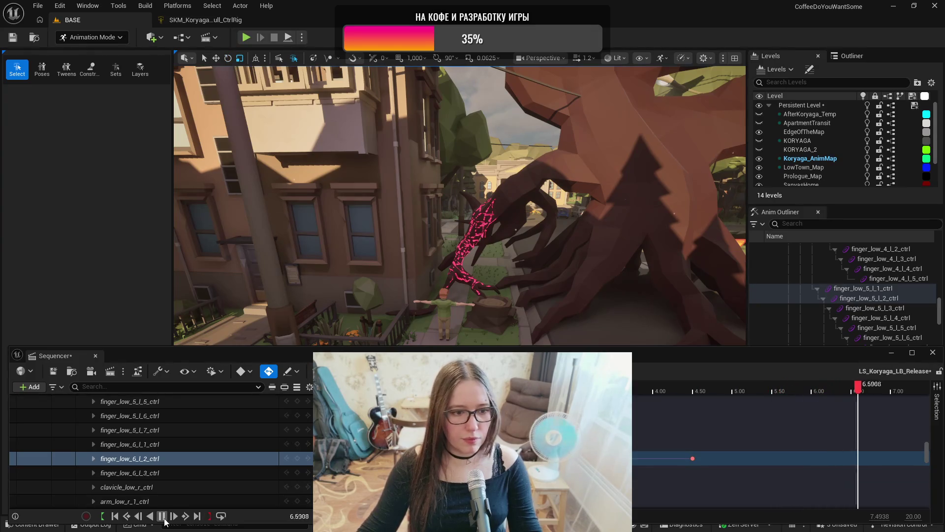
key("space")
left_click(516, 221)
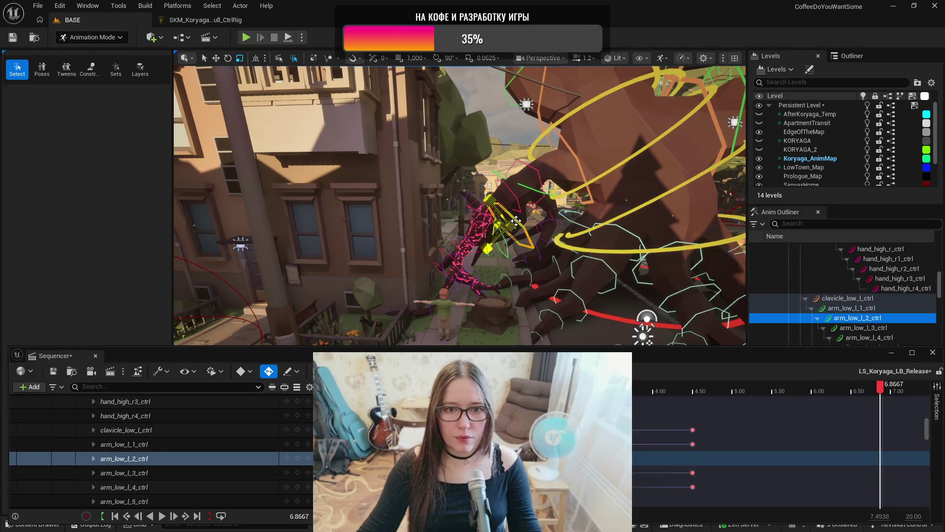
- Review the arm_low_l tracks, scrubbing back to 2.73 and playing to 4.83
left_click(166, 445)
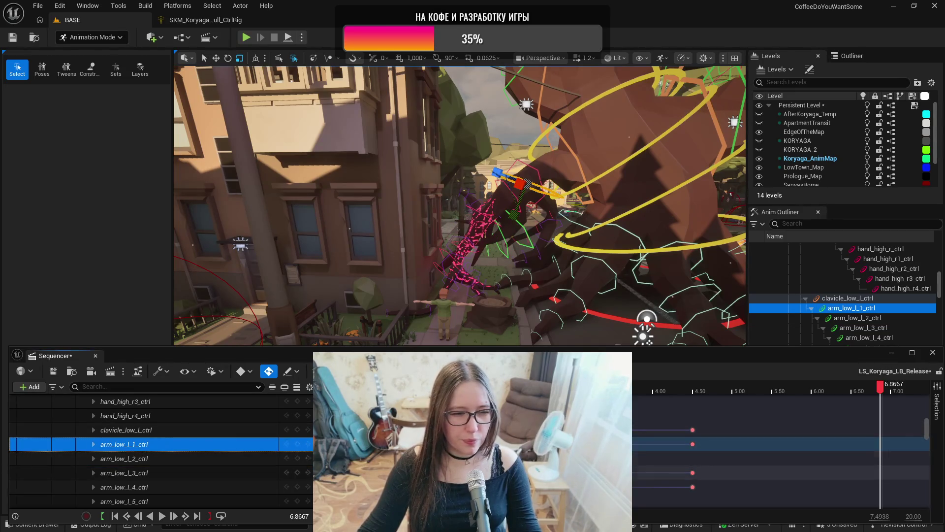
left_click(693, 444)
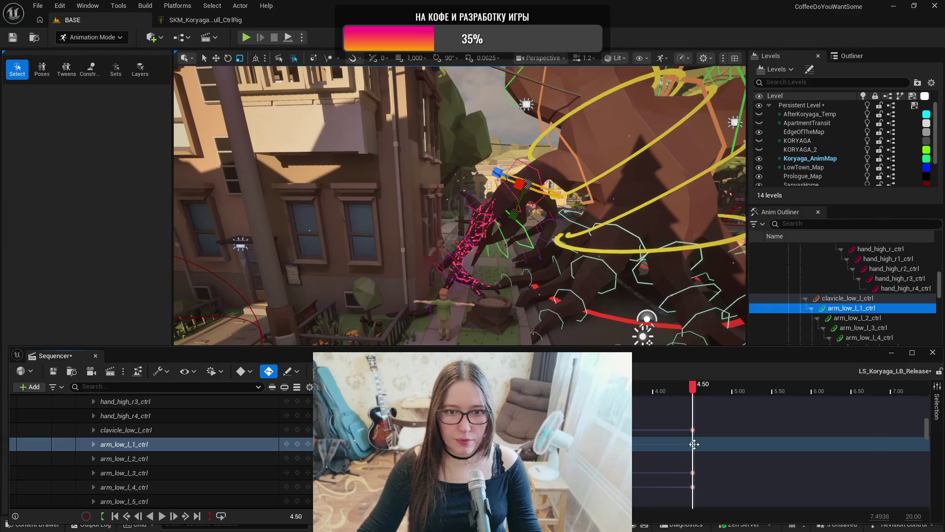
left_click(200, 474)
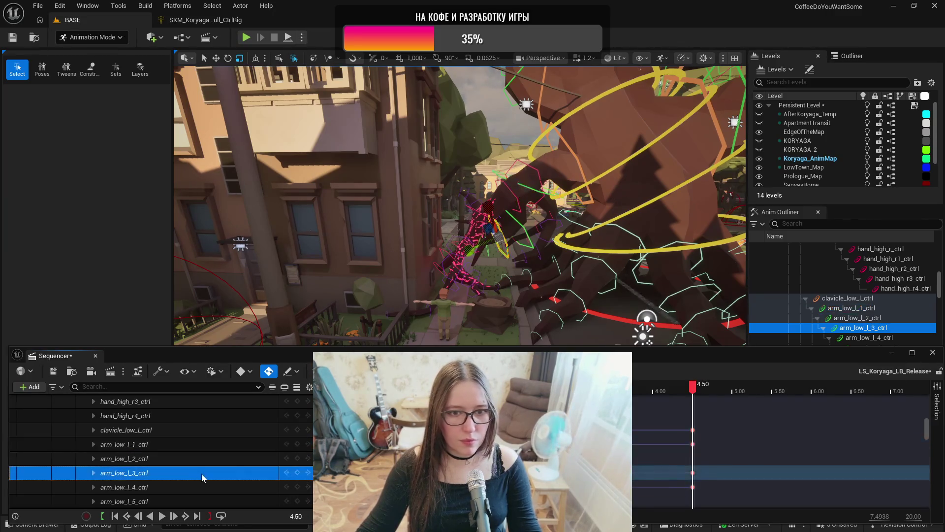
left_click_drag(693, 384, 554, 384)
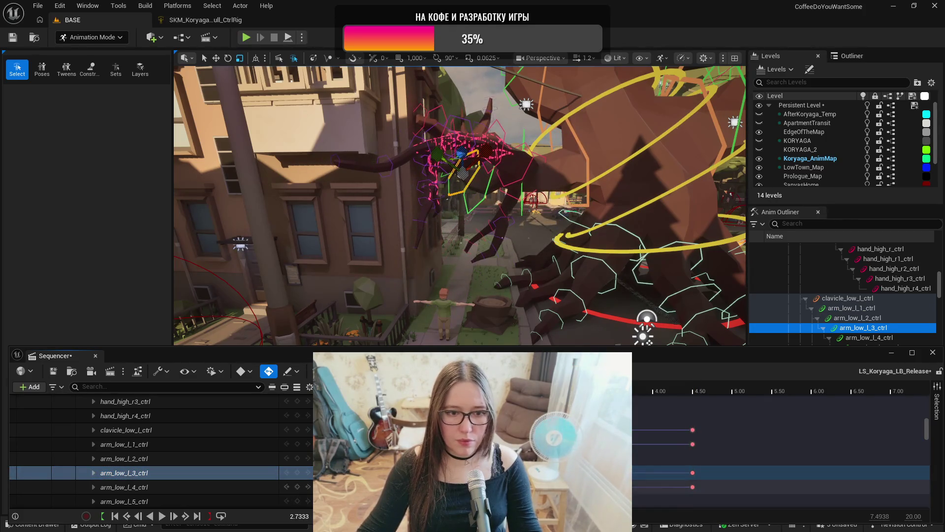
key("Left")
key("Left")
key("Left")
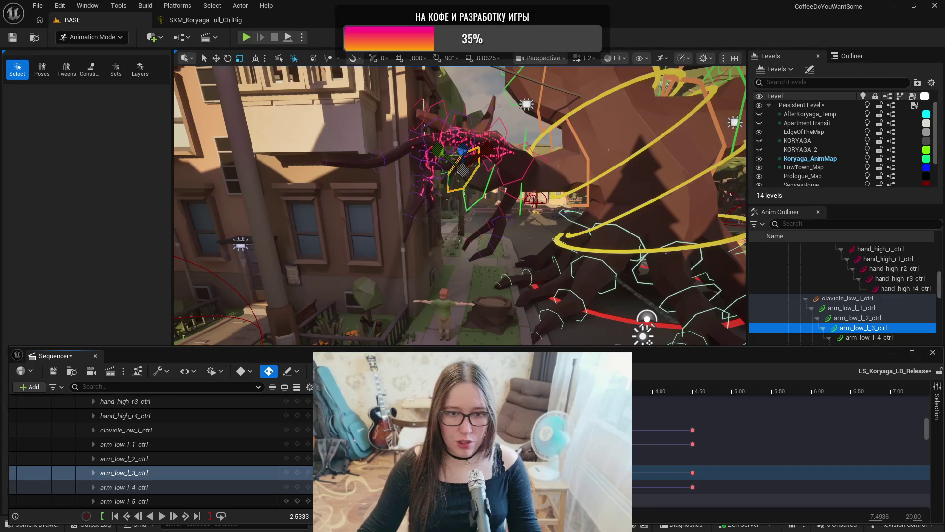
key("space")
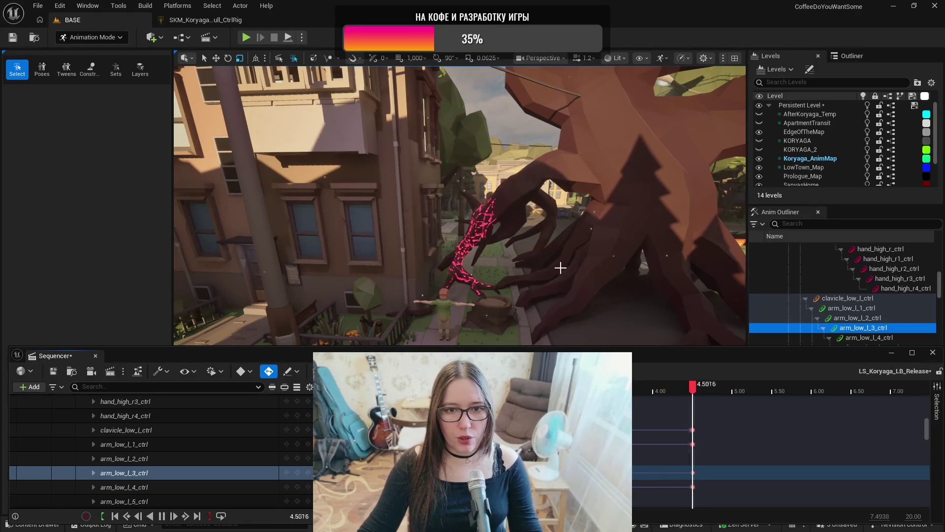
key("space")
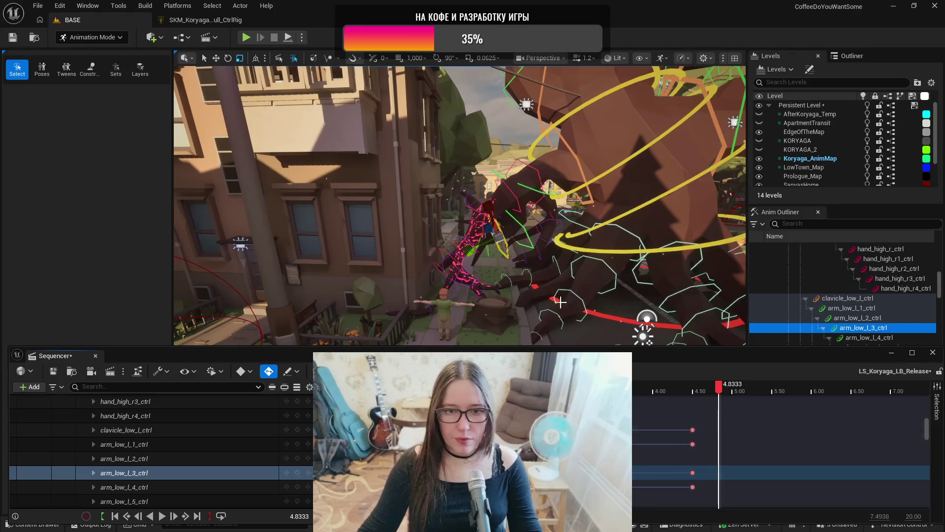
- Replay the animation from a closer view and save the LB_Release sequence
scroll(459, 206, "up", 2)
mouse_move(460, 205)
left_mouse_down()
mouse_move(507, 192)
mouse_move(473, 162)
left_mouse_up()
key("space")
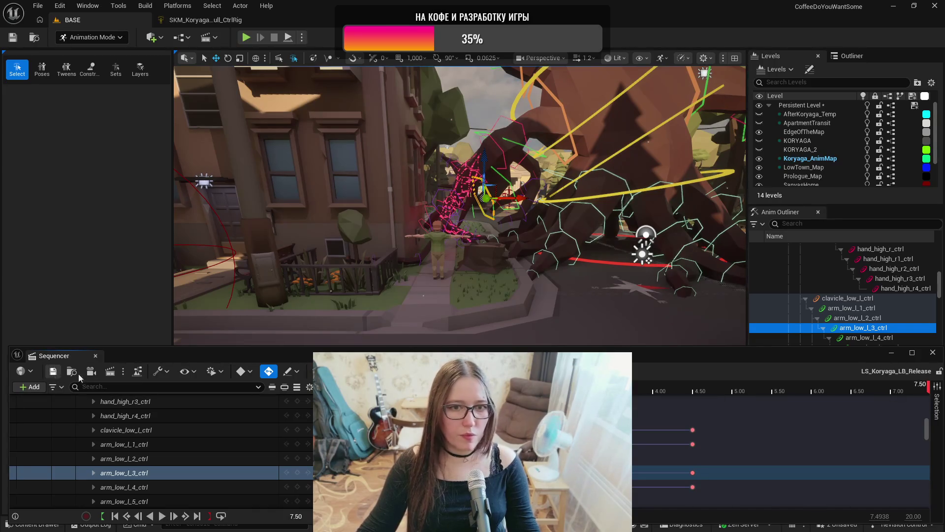
left_click(53, 371)
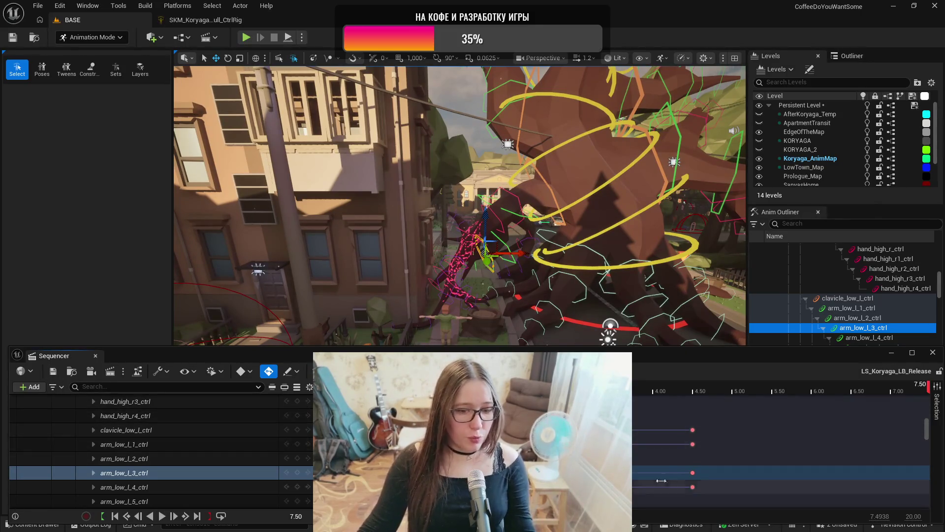
- Pull the playback end from 20.00 back to 5.00, set the view range end to 5.00, and save
scroll(827, 398, "down", 5)
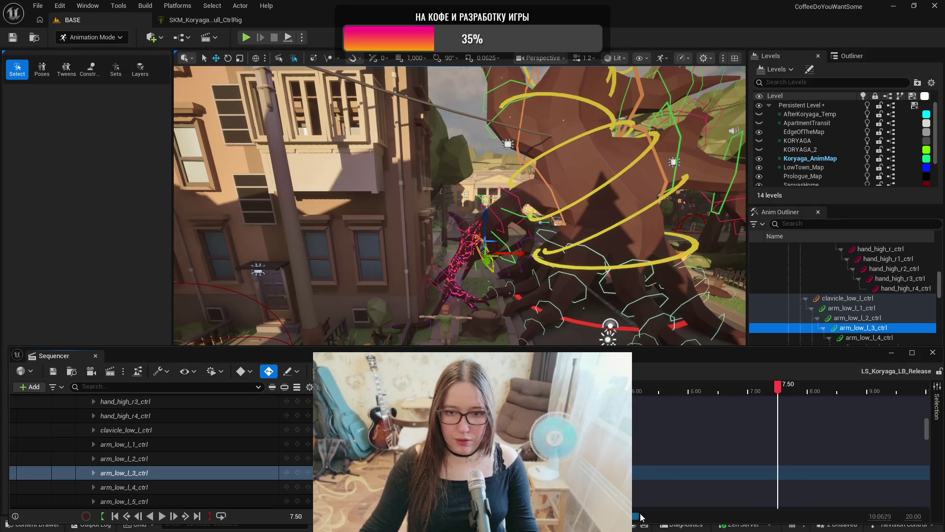
left_click_drag(827, 398, 492, 398)
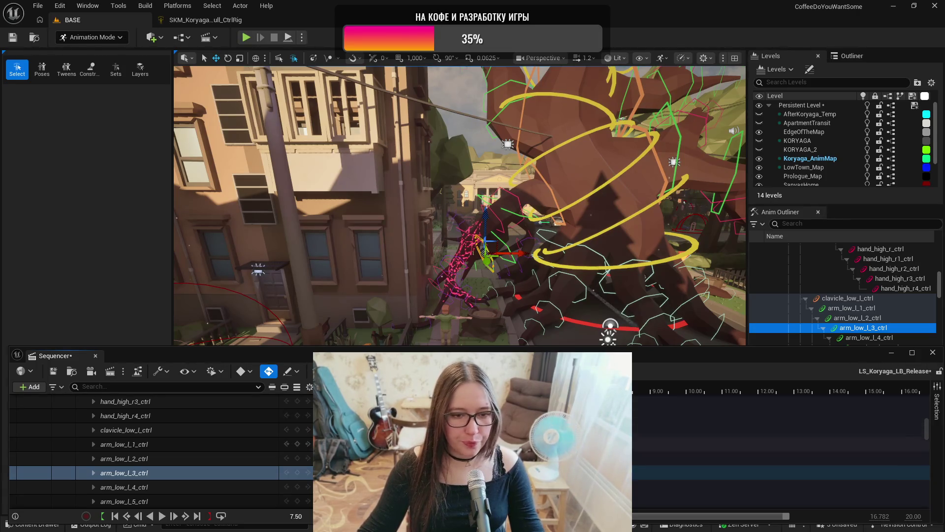
scroll(172, 439, "down", 3)
scroll(162, 450, "down", 2)
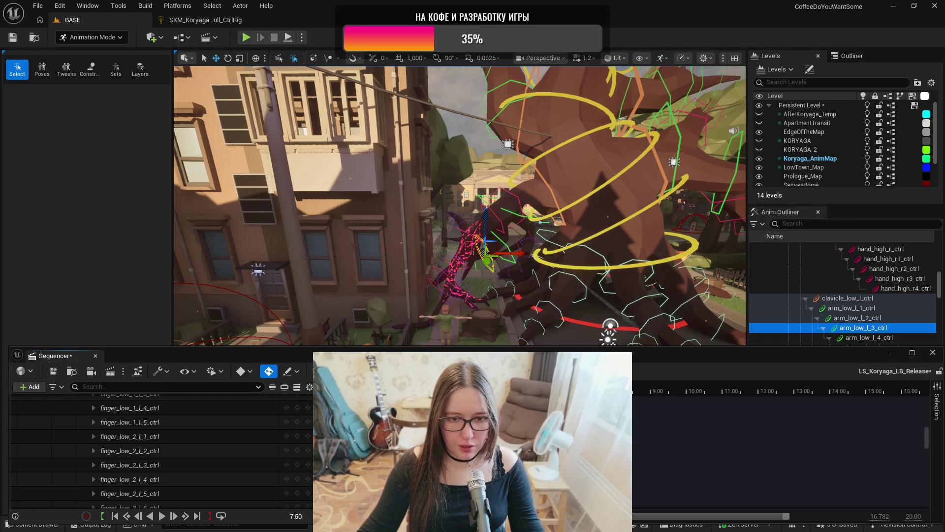
left_click(286, 407)
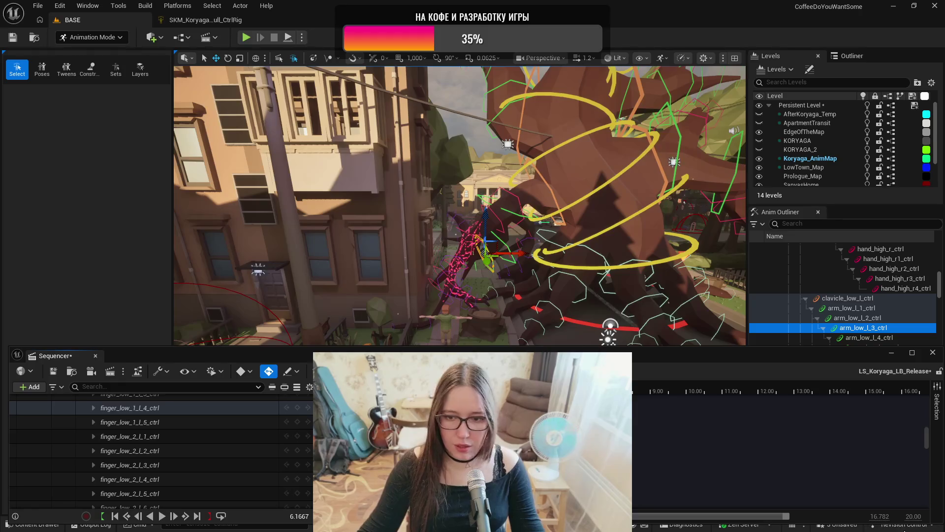
left_click_drag(880, 515, 913, 515)
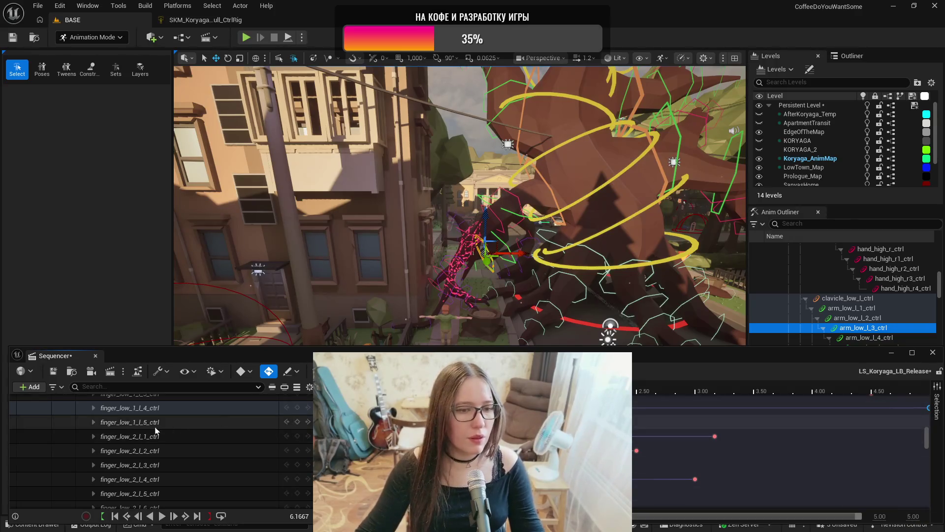
left_click(53, 371)
scroll(191, 440, "up", 10)
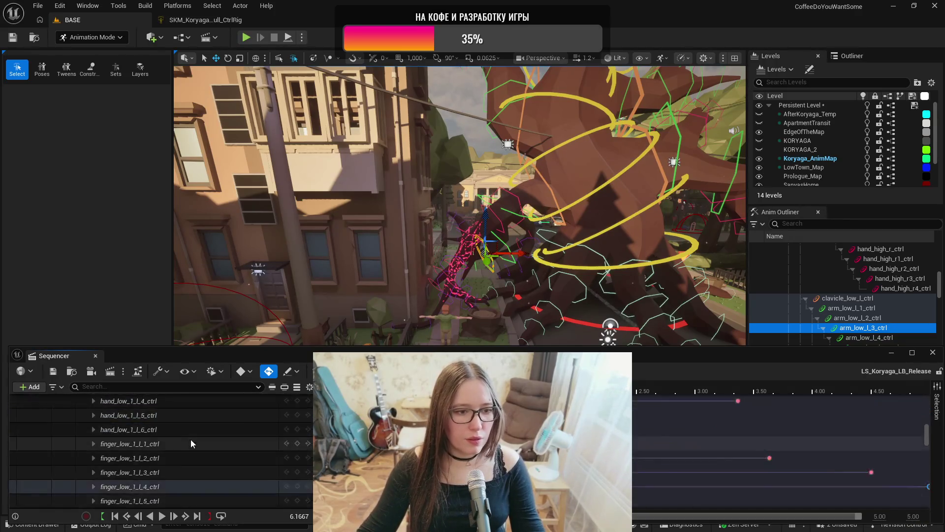
left_click(157, 405)
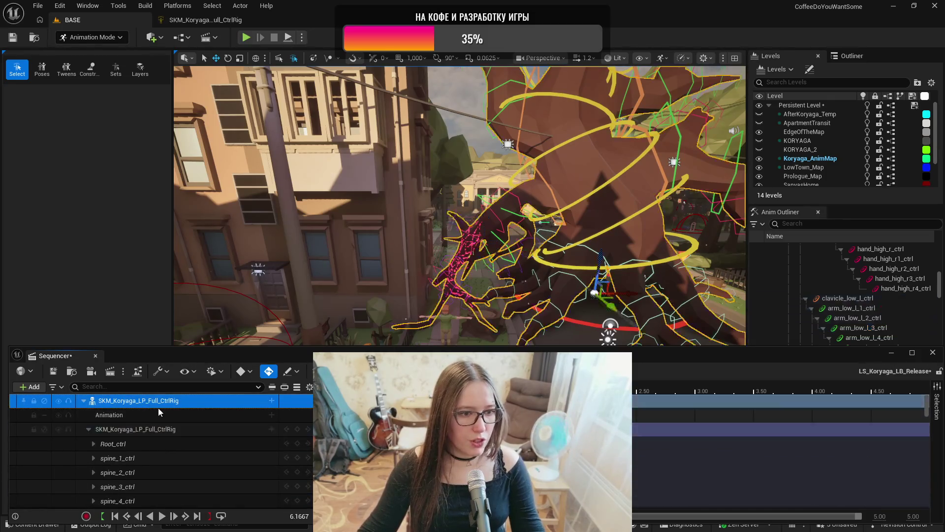
- Bake the SKM_Koryaga_LP_Full_CtrlRig track to Koryaga_LB_Release in Boss_Tree_V4 with default options
right_click(147, 401)
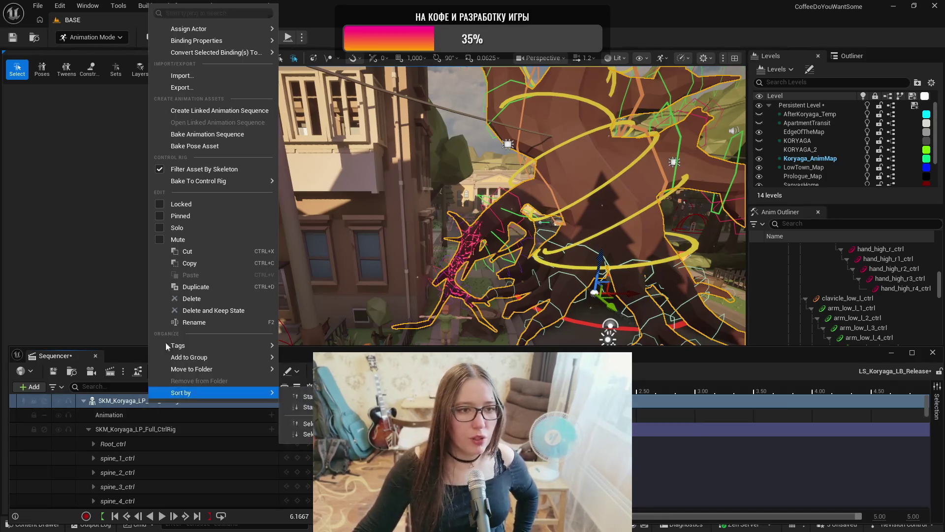
left_click(207, 135)
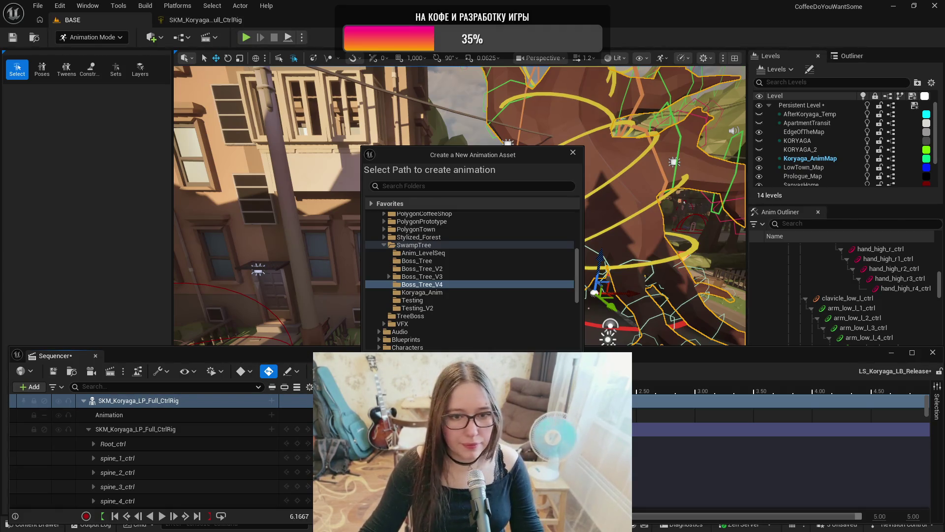
key("Return")
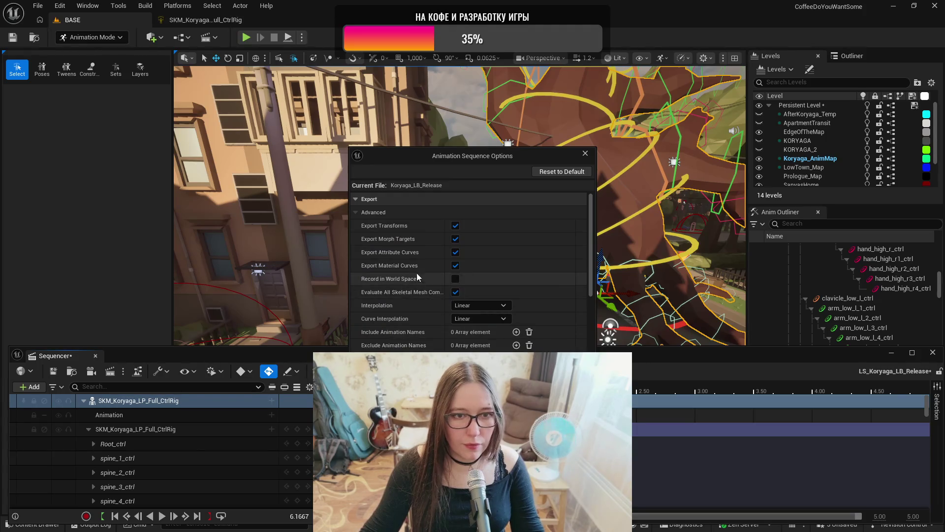
key("Return")
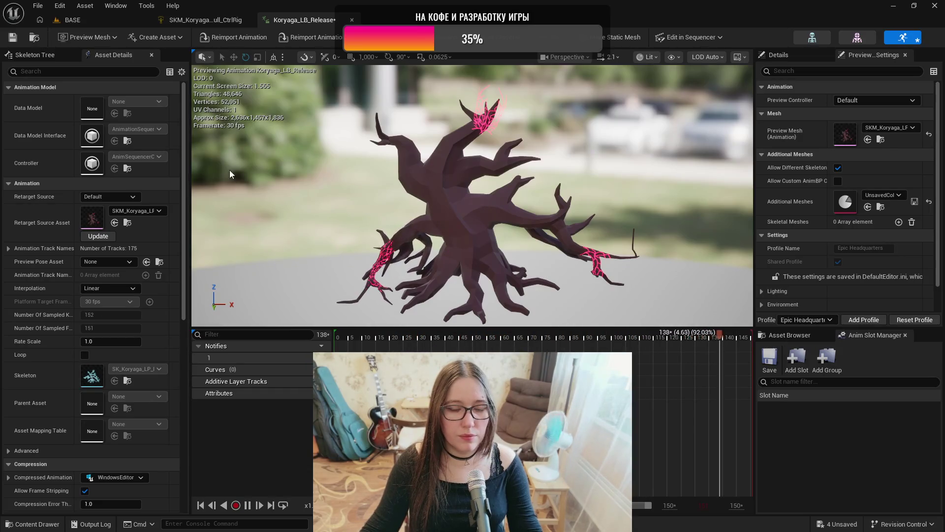
- Save the baked animation asset, pause its preview, and go back to the BASE level
key("ctrl+s")
key("space")
left_click(69, 21)
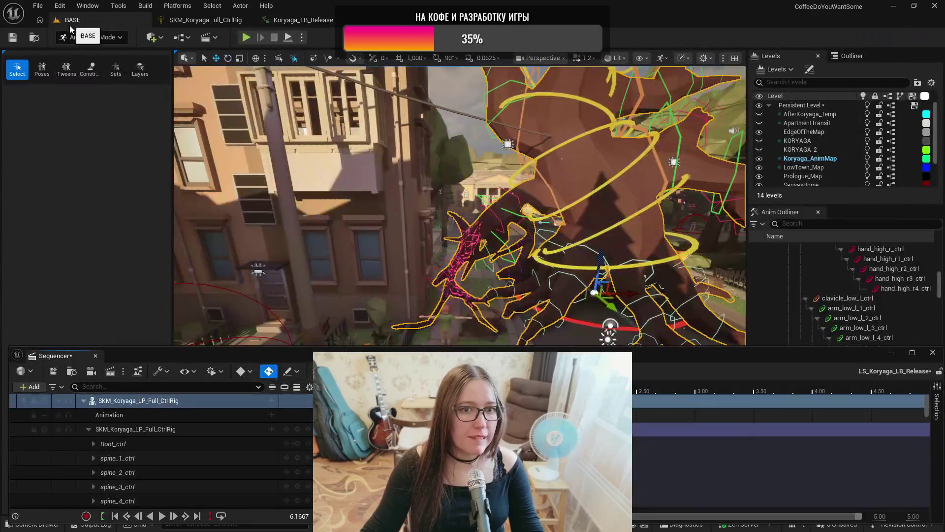
mouse_move(229, 170)
left_mouse_down()
mouse_move(233, 190)
mouse_move(231, 173)
left_mouse_up()
- Save the LS_Koryaga_LB_Release sequence and close it to leave animation mode
left_click(53, 372)
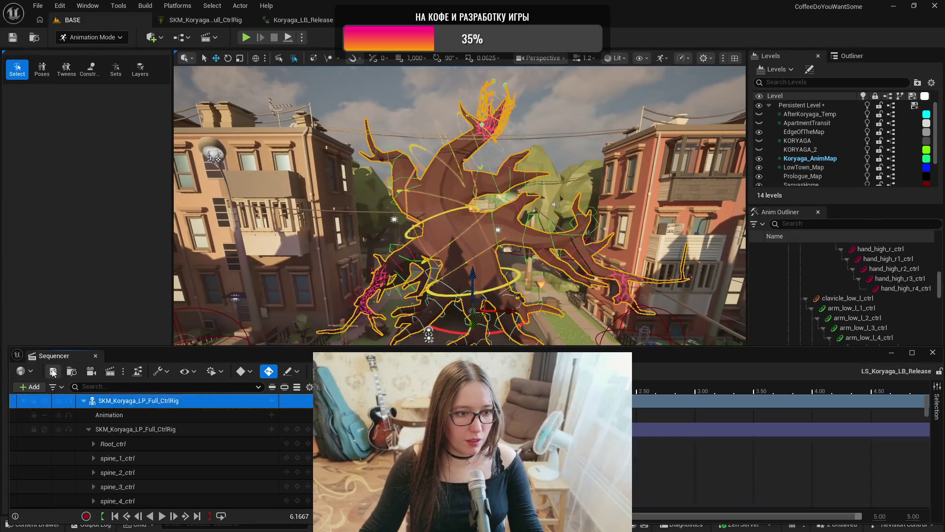
left_click(96, 356)
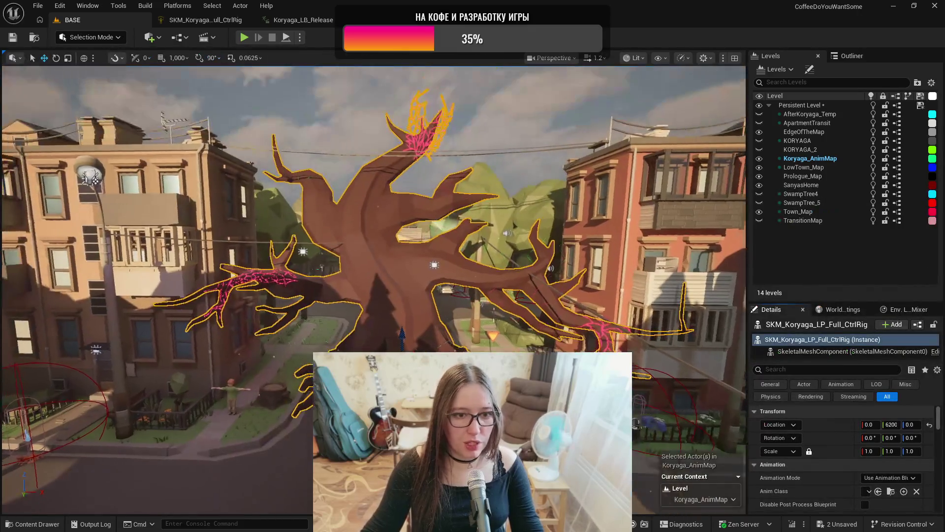
left_click_drag(352, 338, 352, 337)
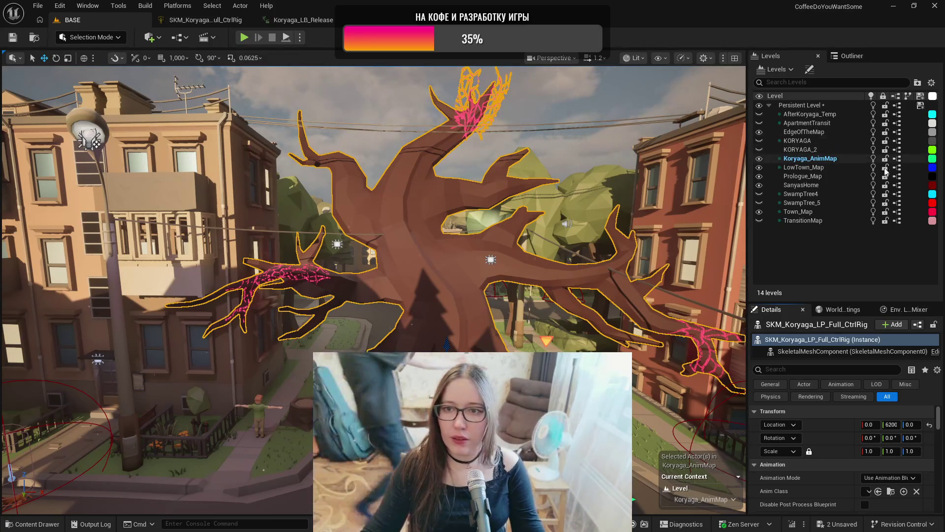
- Hide Koryaga_AnimMap, show KORYAGA_2 and make KORYAGA_2 the current level
left_click(759, 158)
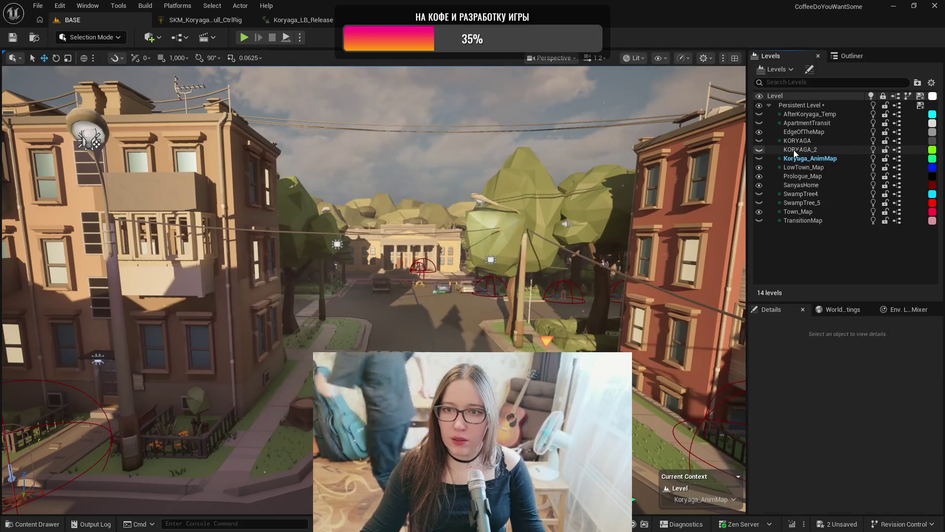
left_click(759, 149)
left_click(800, 150)
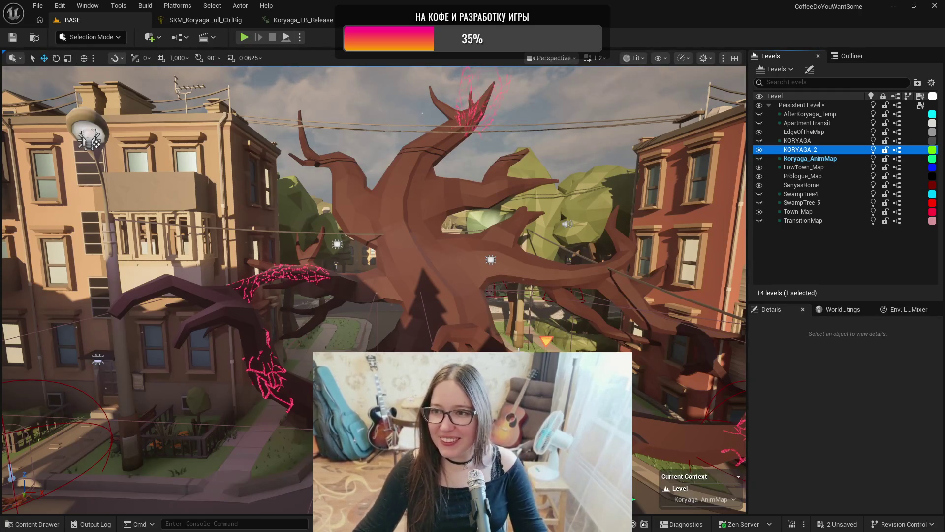
double_click(820, 152)
- Find the BP_Koryaga actor in the Outliner and select and frame it
left_click(851, 56)
scroll(812, 197, "up", 10)
double_click(805, 199)
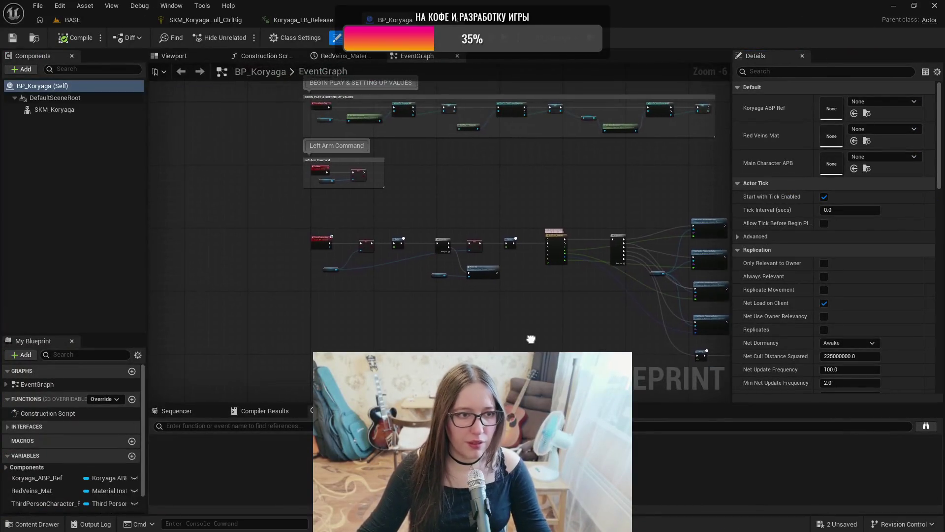
- Inspect the tree mesh in BP_Koryaga's Viewport, then go back to the BASE level
left_click(181, 56)
left_click_drag(443, 221, 531, 222)
left_click(74, 20)
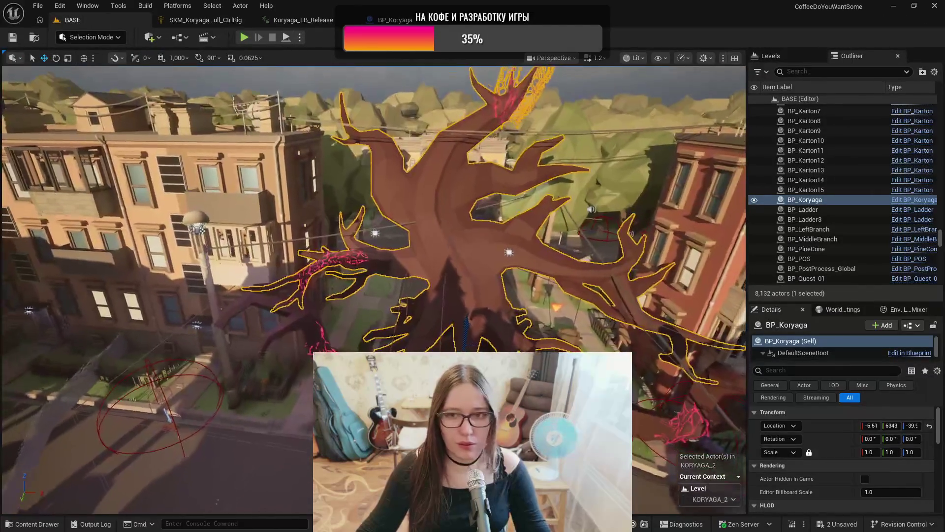
- Review BP_Koryaga's event graph, panning to the nodes above Left Arm Command
left_click(389, 20)
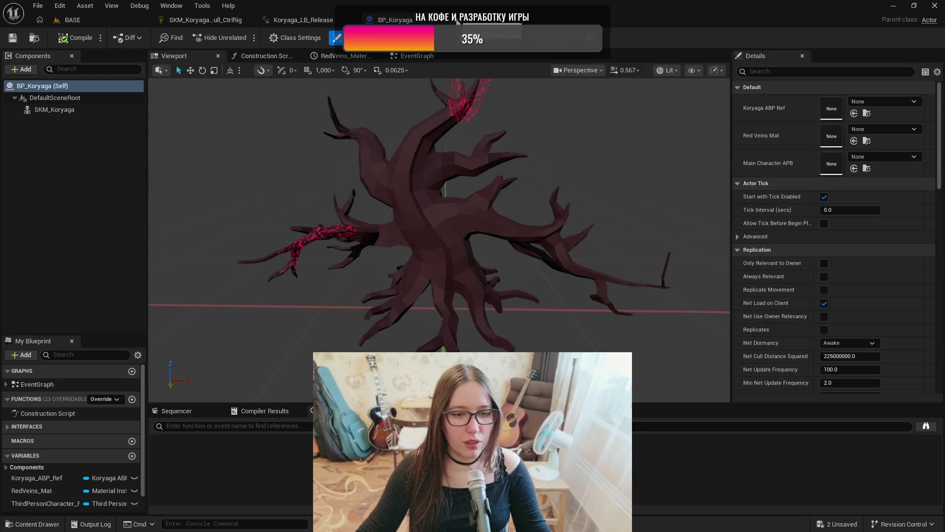
left_click(421, 57)
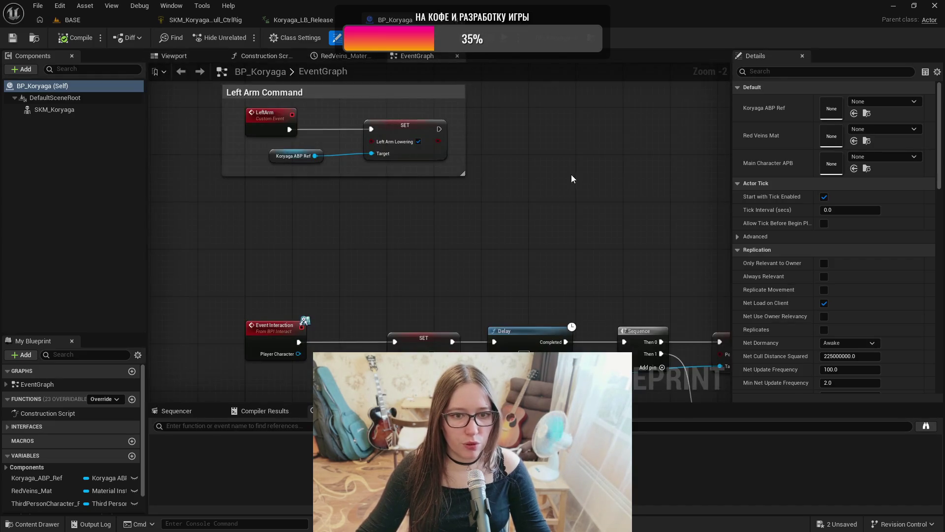
scroll(566, 186, "down", 3)
scroll(586, 196, "up", 1)
mouse_move(586, 196)
left_mouse_down()
mouse_move(521, 255)
mouse_move(512, 287)
left_mouse_up()
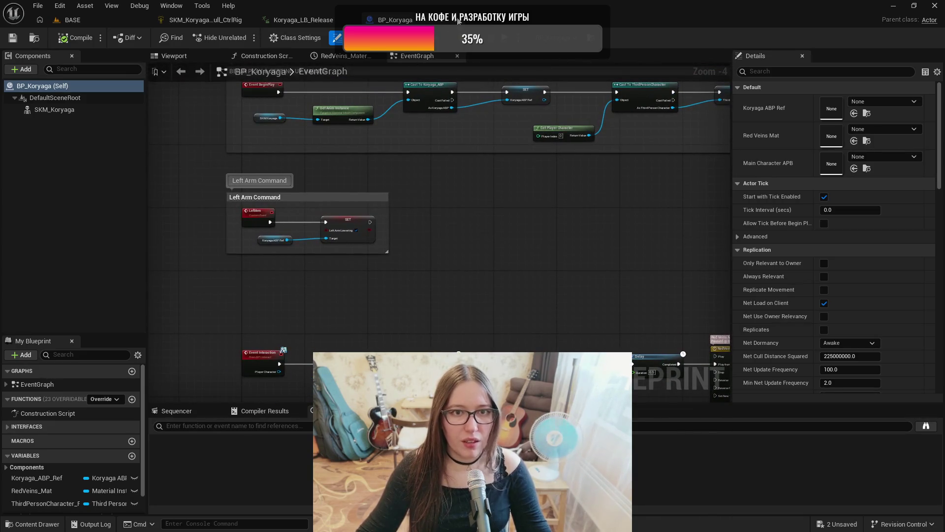
- Return to the BASE level, frame the tree, and bring up the Boss_Tree_V4 assets
left_click(301, 19)
left_click(96, 19)
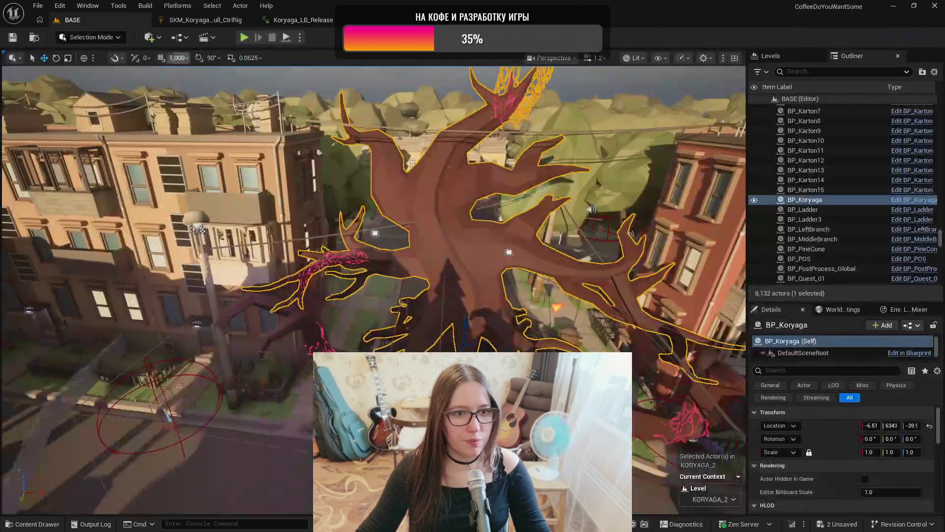
mouse_move(482, 343)
left_mouse_down()
mouse_move(477, 350)
mouse_move(468, 337)
mouse_move(481, 343)
left_mouse_up()
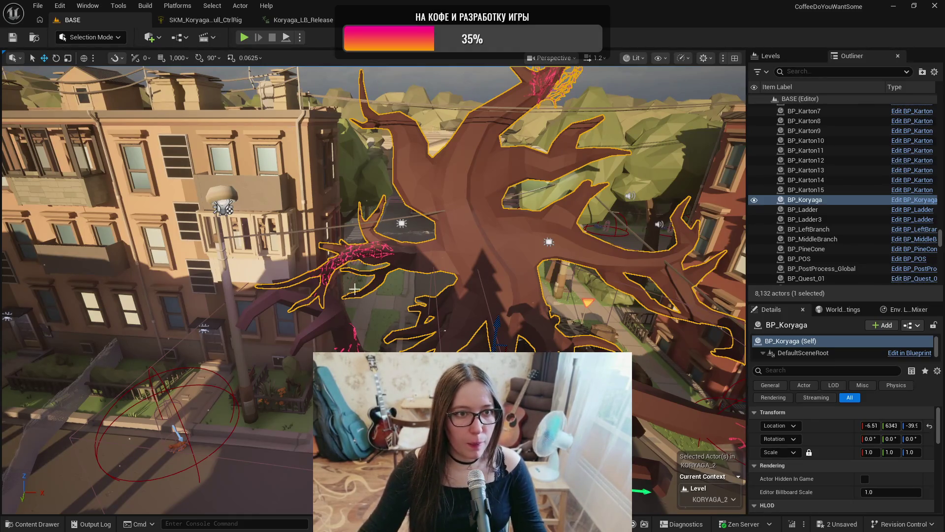
key("ctrl+space")
- Create an Actor-based Blueprint BP_Koryaga_Full in Boss_Tree_V4, save it, and open it
left_click(634, 424)
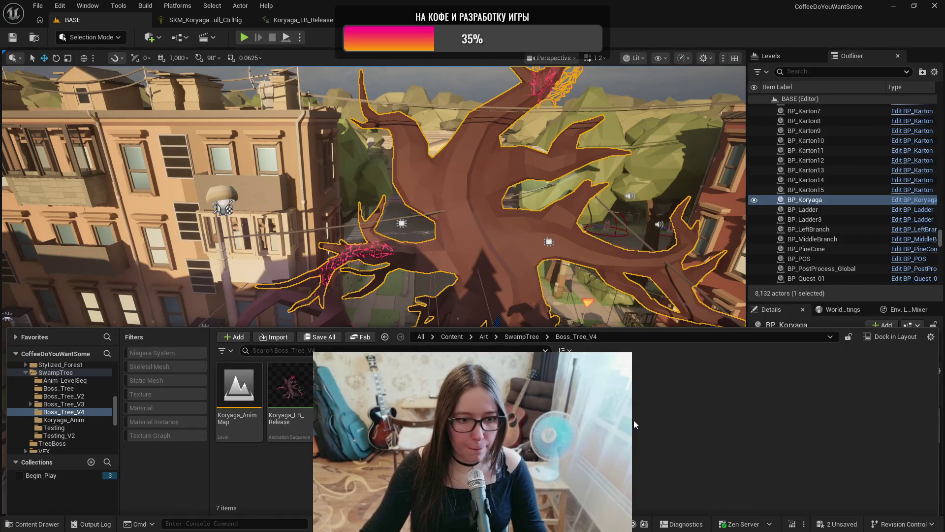
right_click(611, 426)
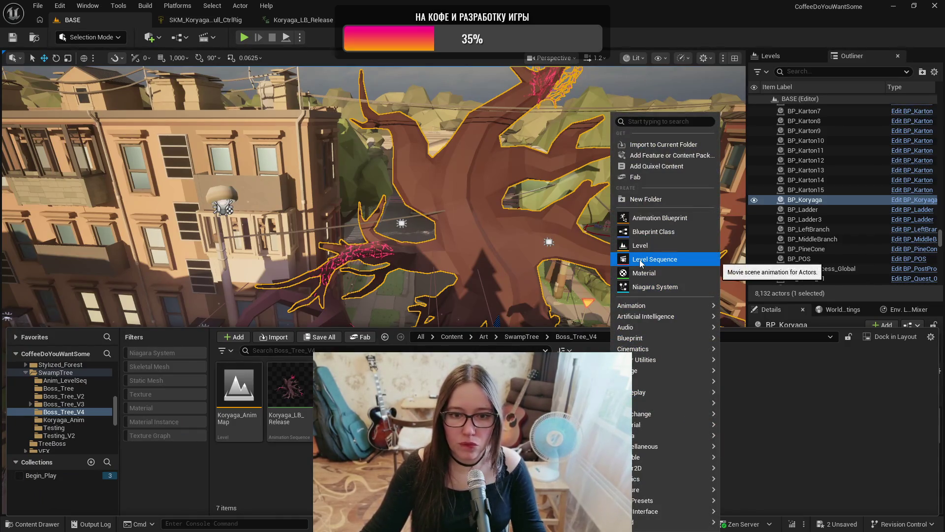
left_click(646, 233)
left_click(373, 197)
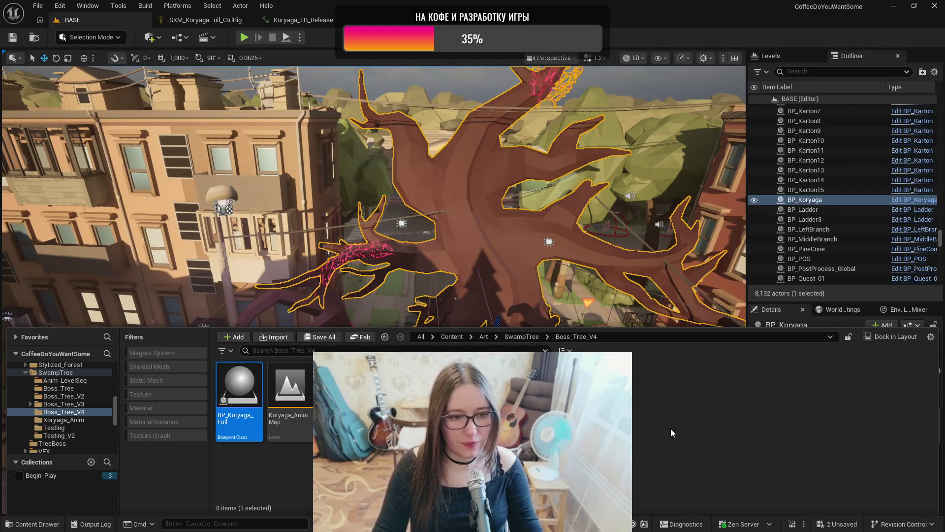
key("ctrl+s")
double_click(237, 382)
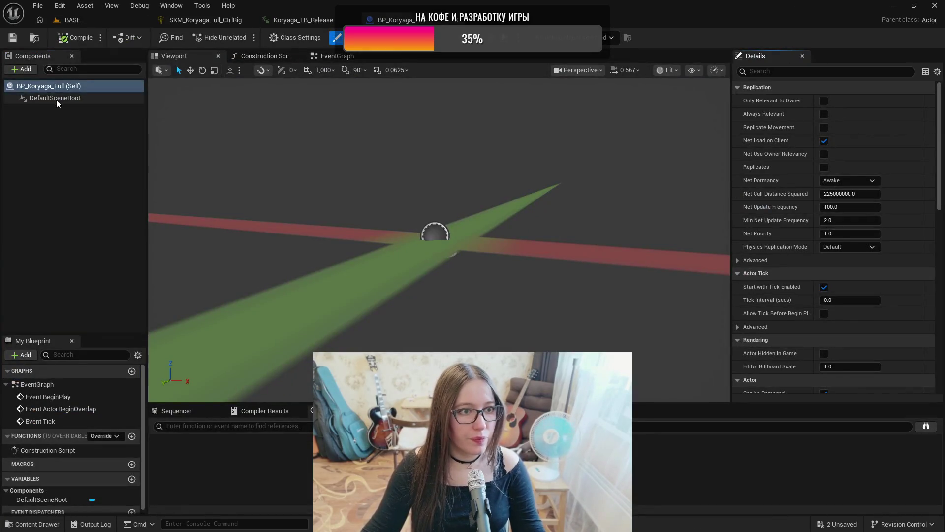
- Add the SKM_Koryaga_LP_Full skeletal mesh component to BP_Koryaga_Full and compile it
left_click(58, 98)
key("ctrl+space")
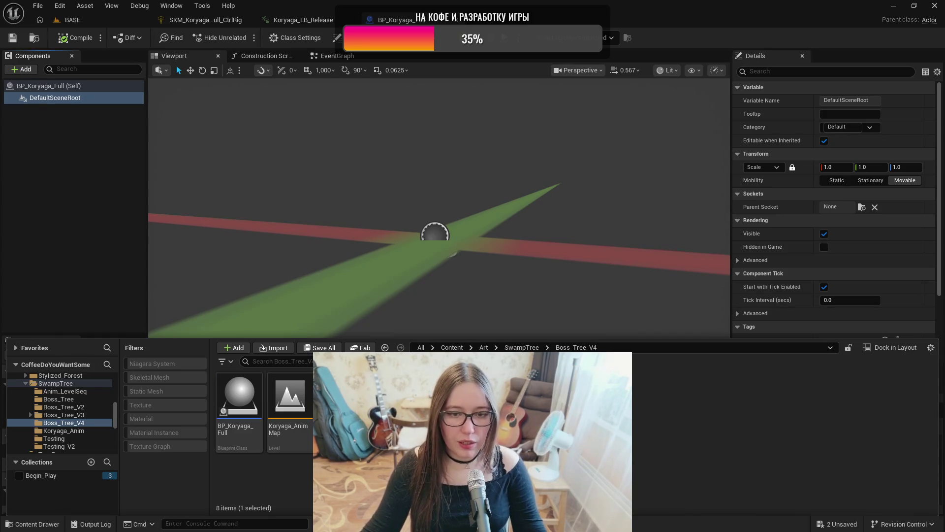
key("ctrl+space")
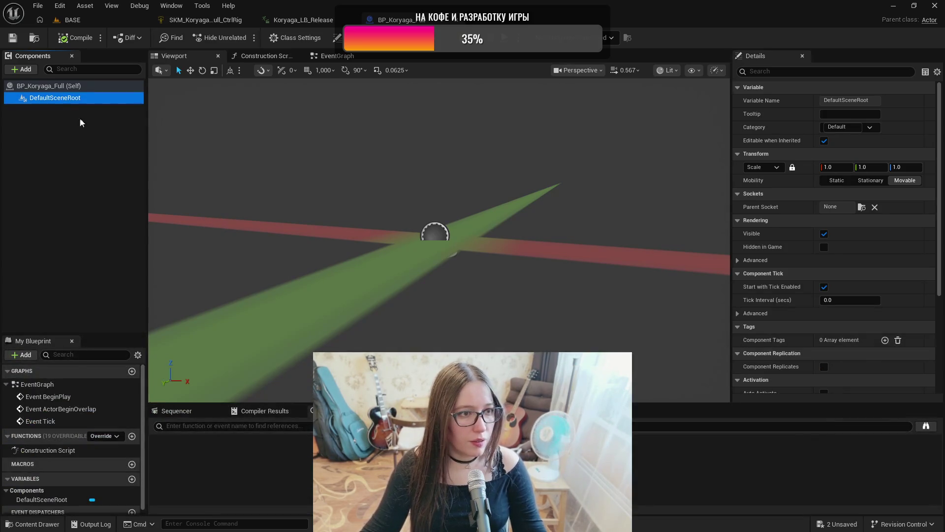
left_click(24, 73)
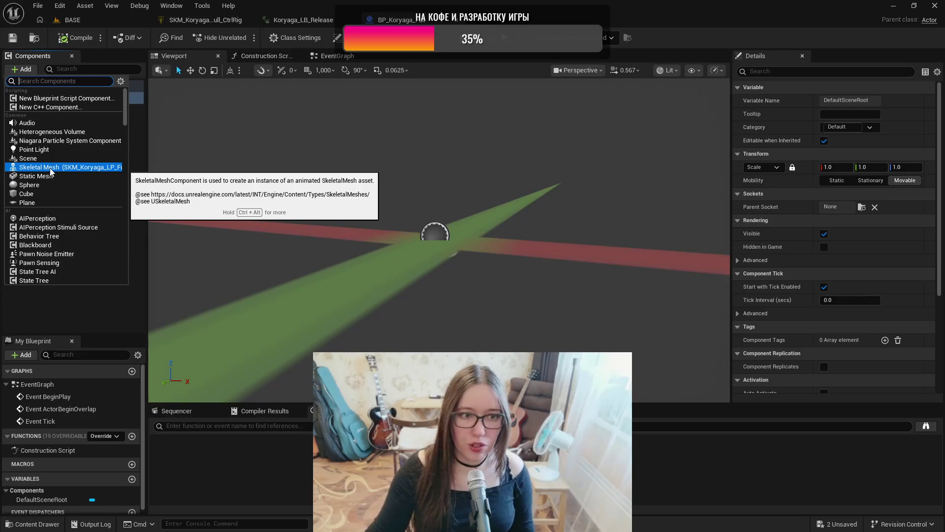
left_click(51, 168)
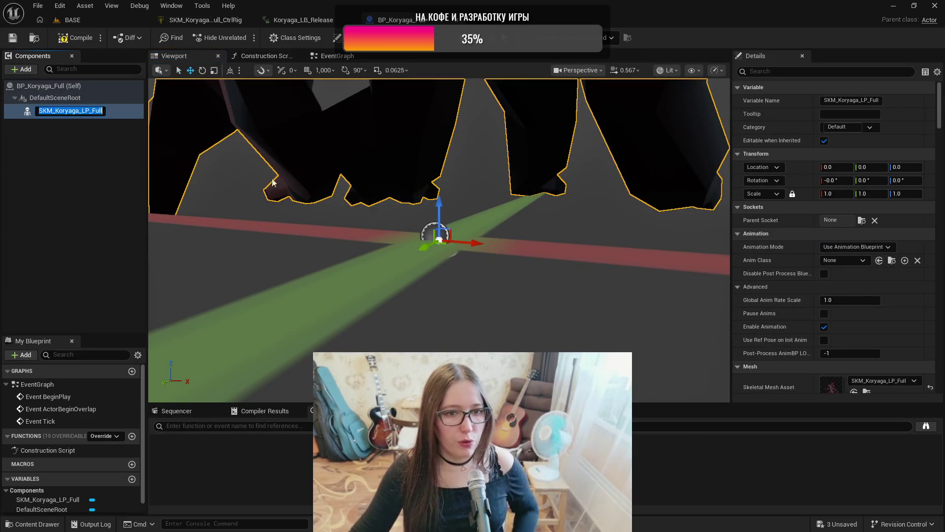
mouse_move(512, 216)
left_mouse_down()
mouse_move(513, 266)
mouse_move(529, 270)
left_mouse_up()
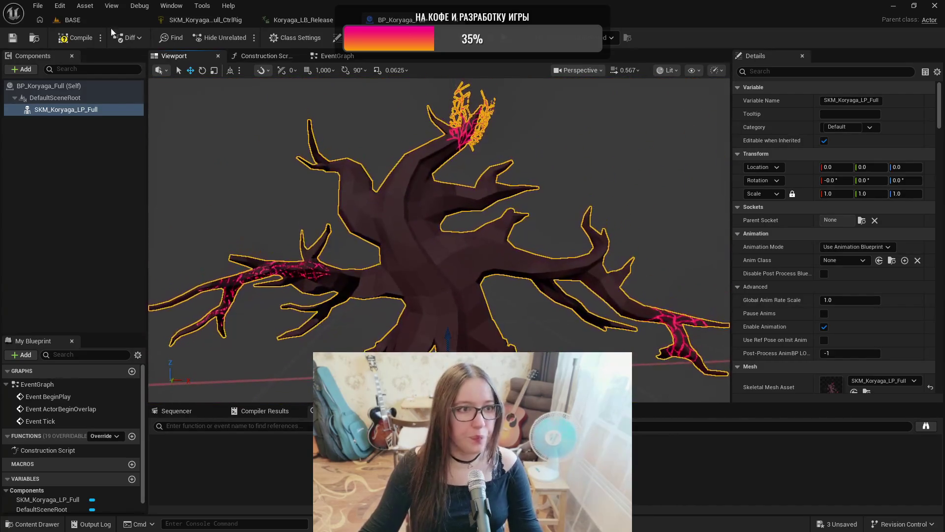
left_click(74, 38)
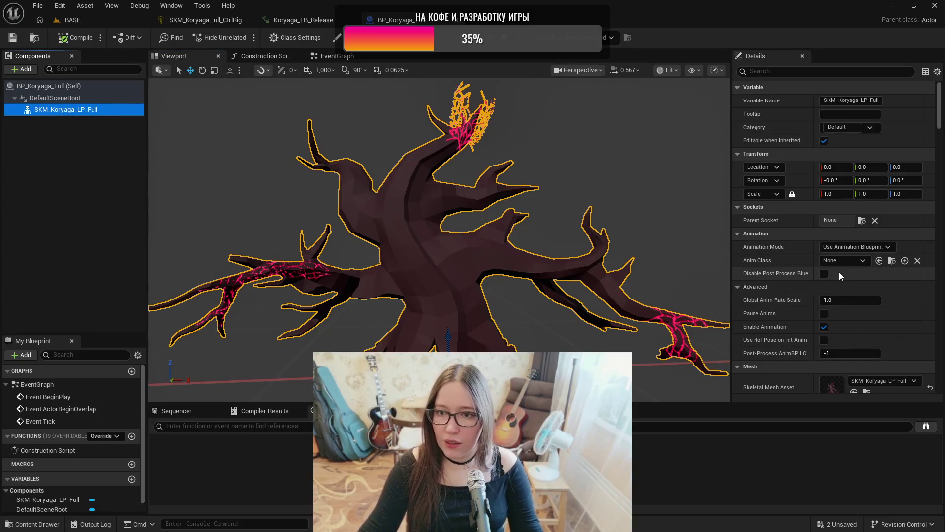
key("ctrl+space")
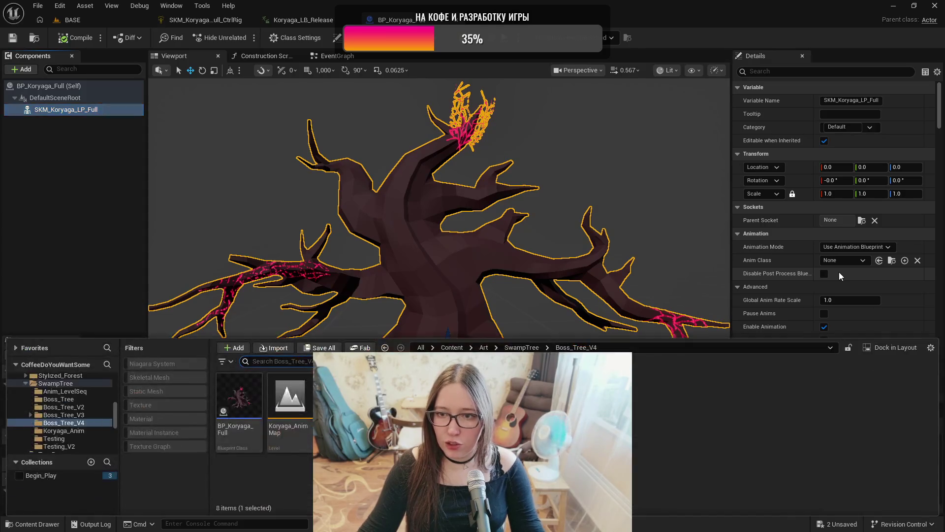
- Create the ABP_Koryaga_Full animation blueprint for the SK_Koryaga_LP_Full skeleton and save it
right_click(660, 424)
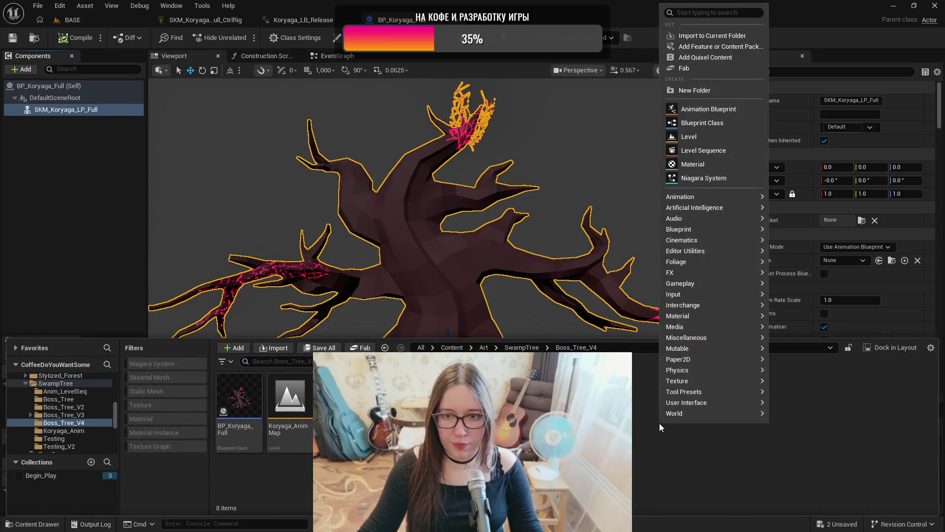
mouse_move(686, 412)
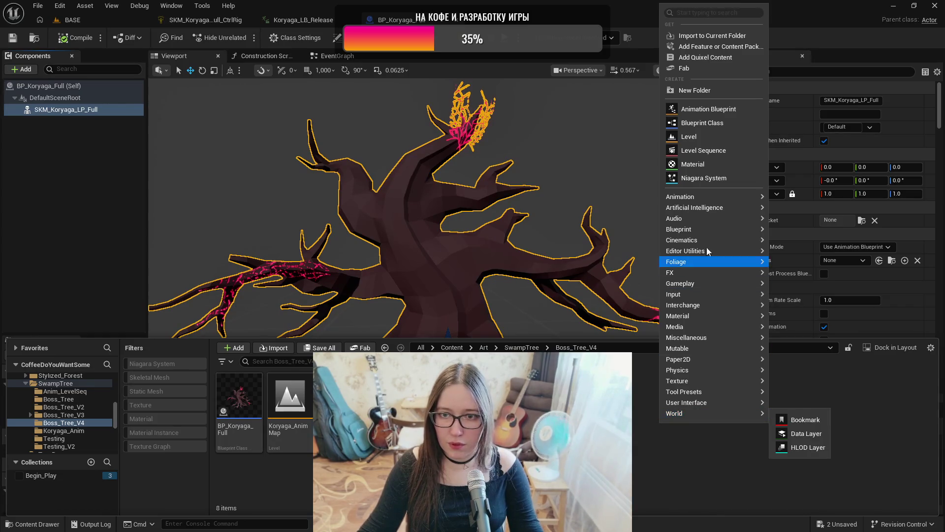
mouse_move(710, 195)
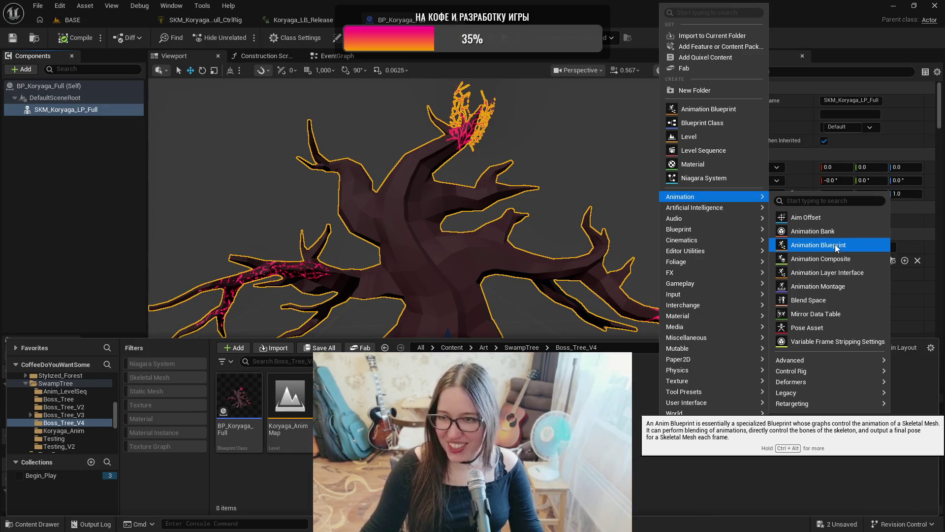
left_click(835, 244)
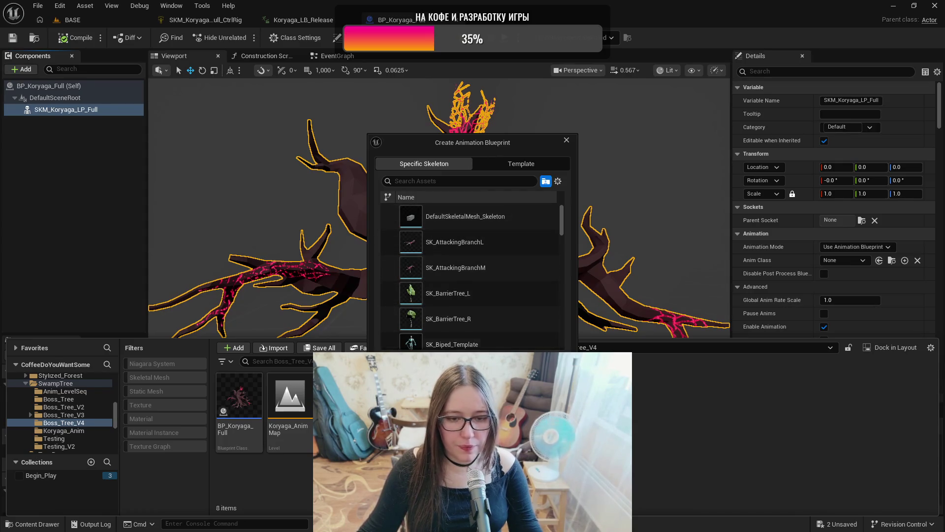
left_click(458, 181)
type("SK_")
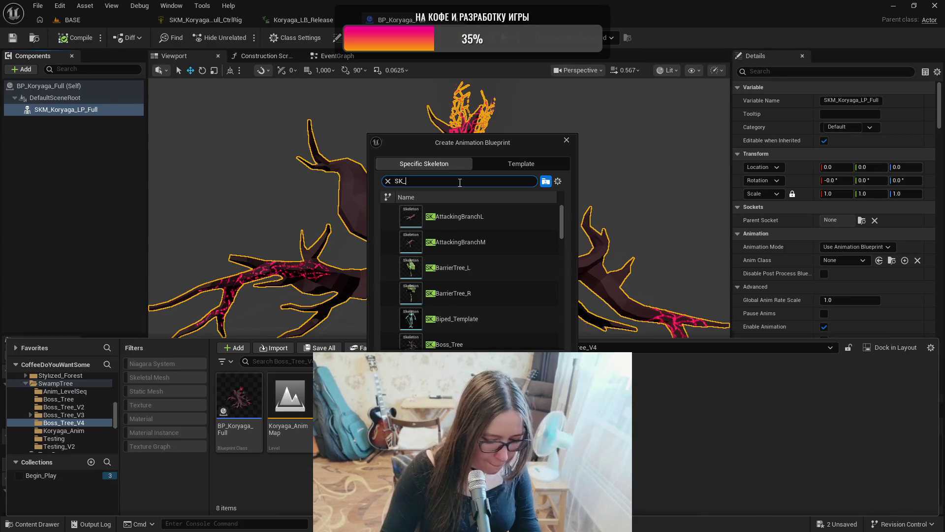
type("Korya")
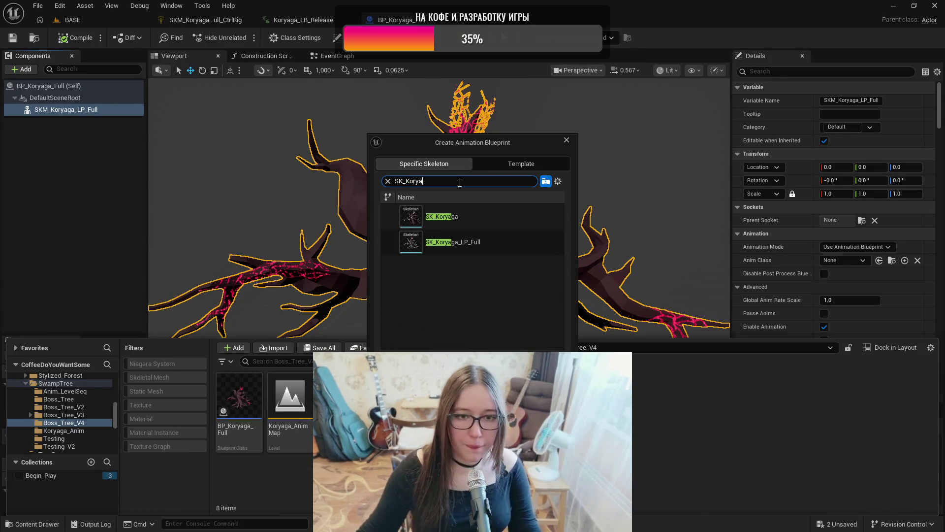
double_click(471, 247)
type("ABP_Koryaga_Full")
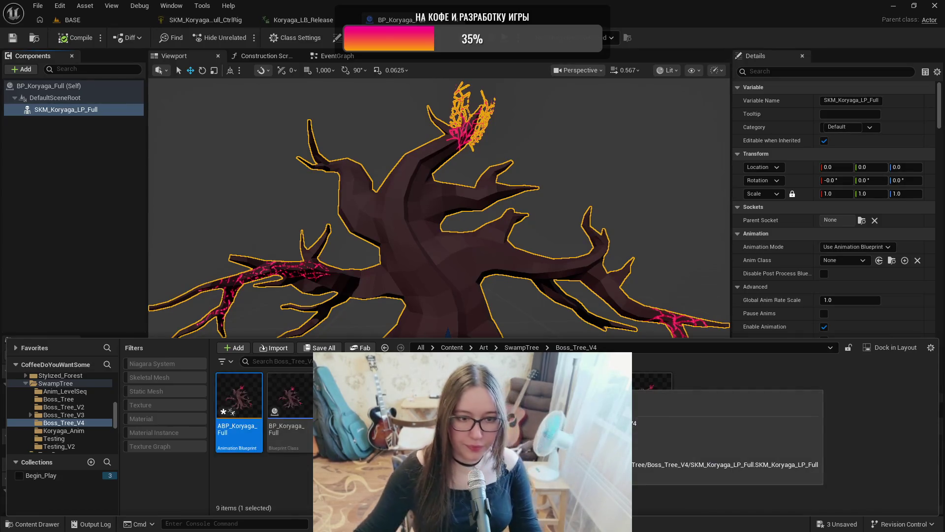
key("ctrl+s")
- Open ABP_Koryaga_Full's AnimGraph and pan it so Output Pose sits further right
double_click(238, 422)
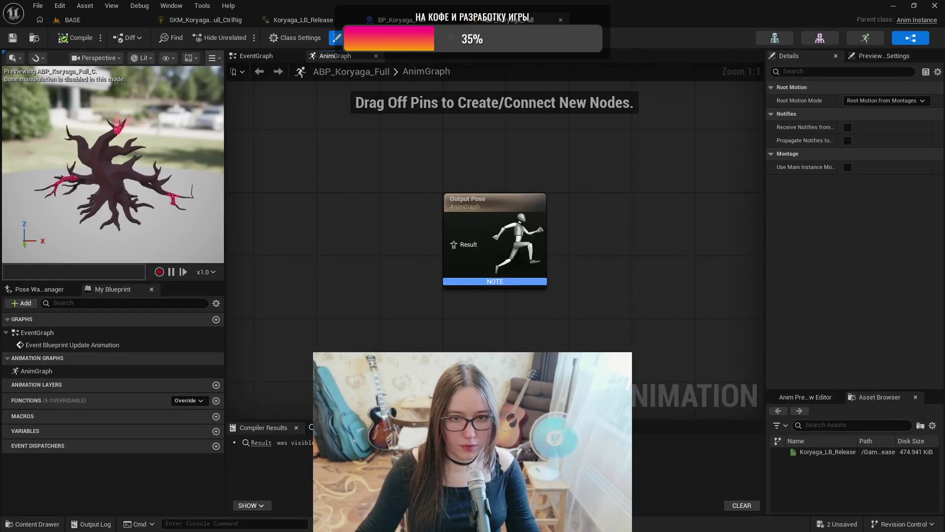
left_click_drag(369, 331, 491, 340)
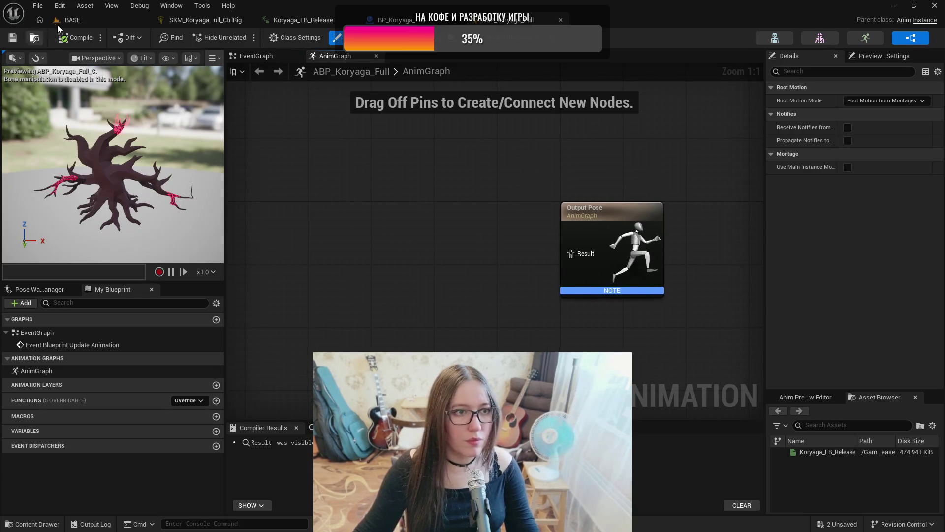
left_click(68, 19)
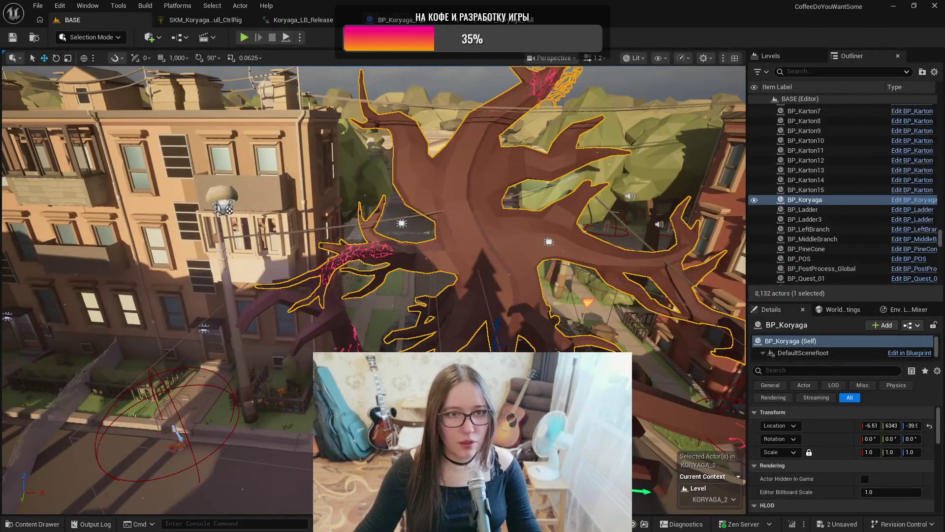
left_click(497, 19)
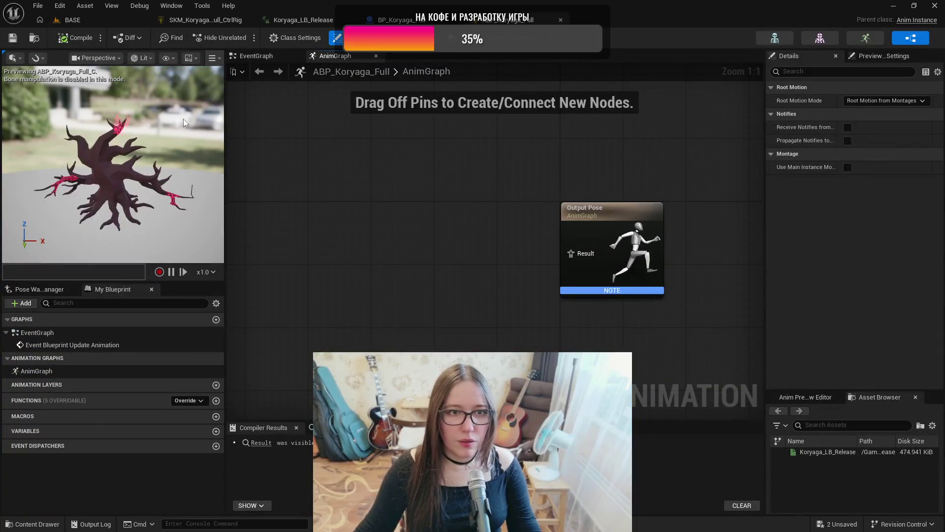
- Set BP_Koryaga_Full's mesh Anim Class to ABP_Koryaga_Full and compile the Blueprint
left_click(36, 39)
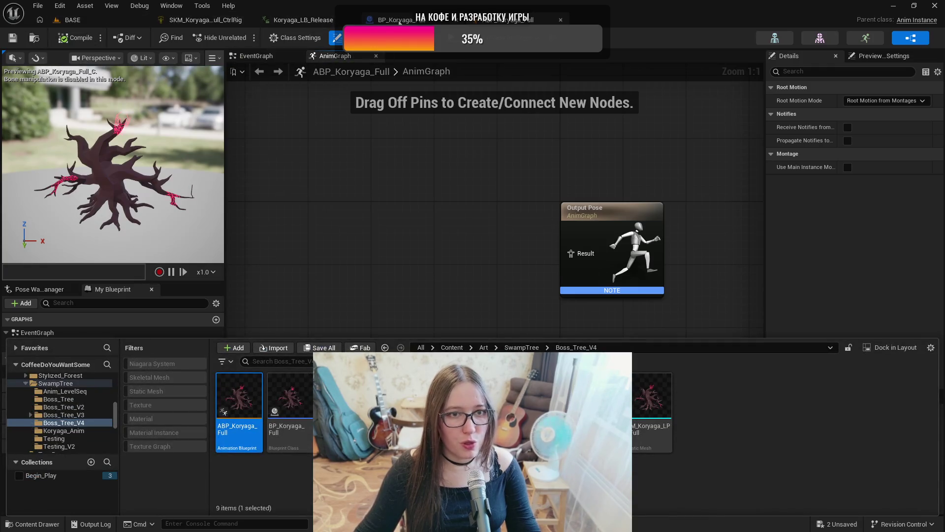
left_click(397, 20)
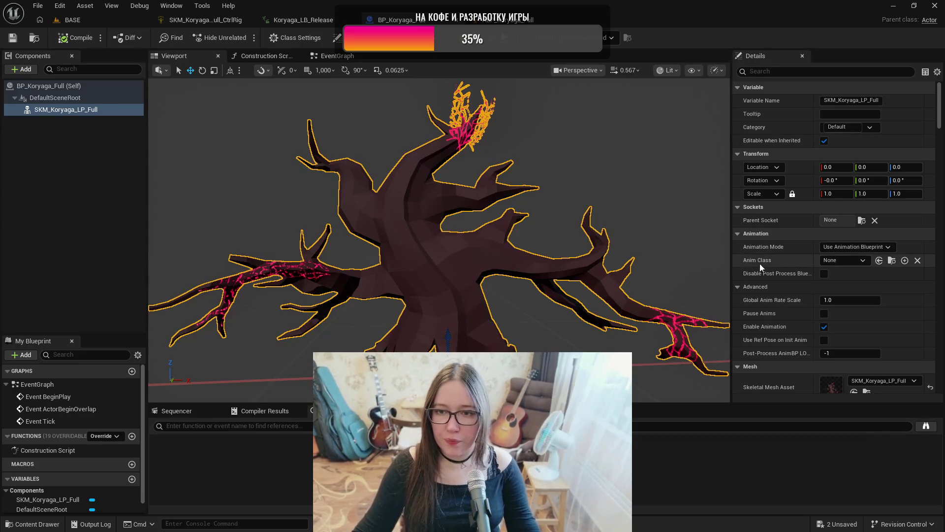
left_click(879, 261)
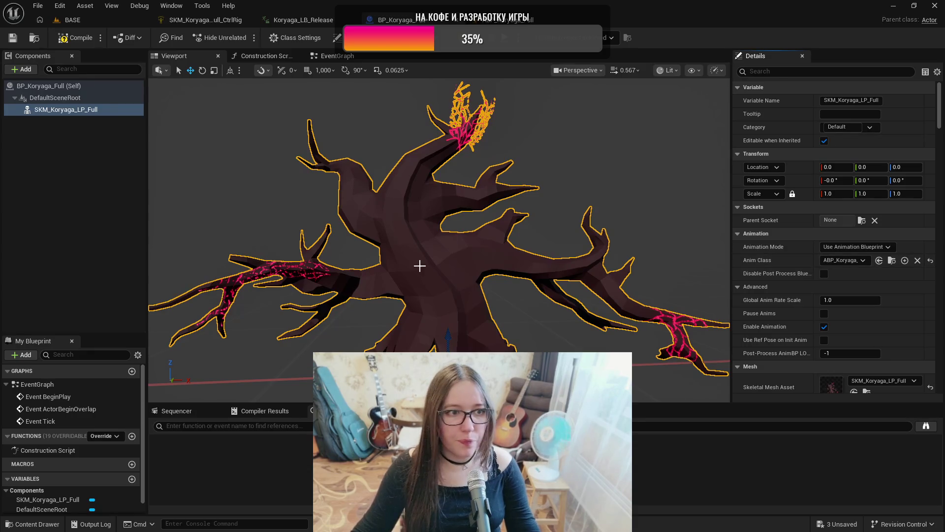
left_click(74, 39)
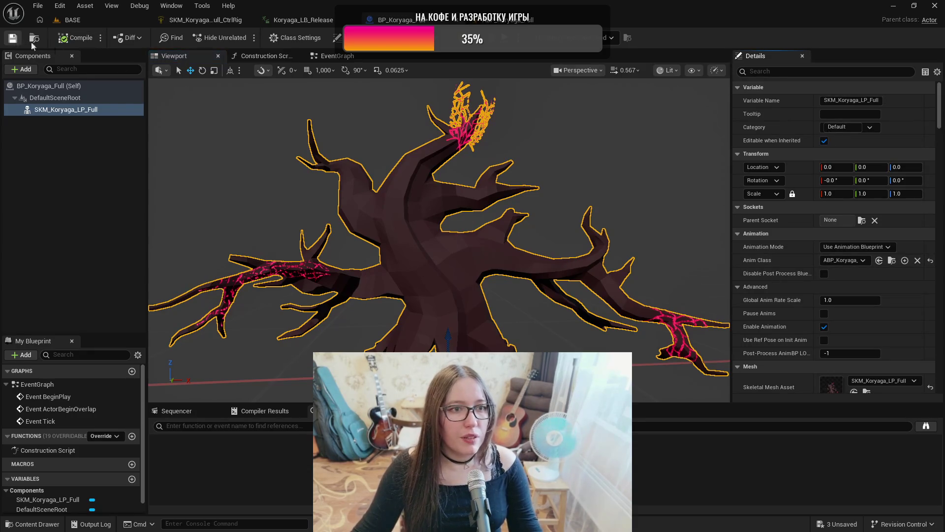
scroll(433, 203, "down", 5)
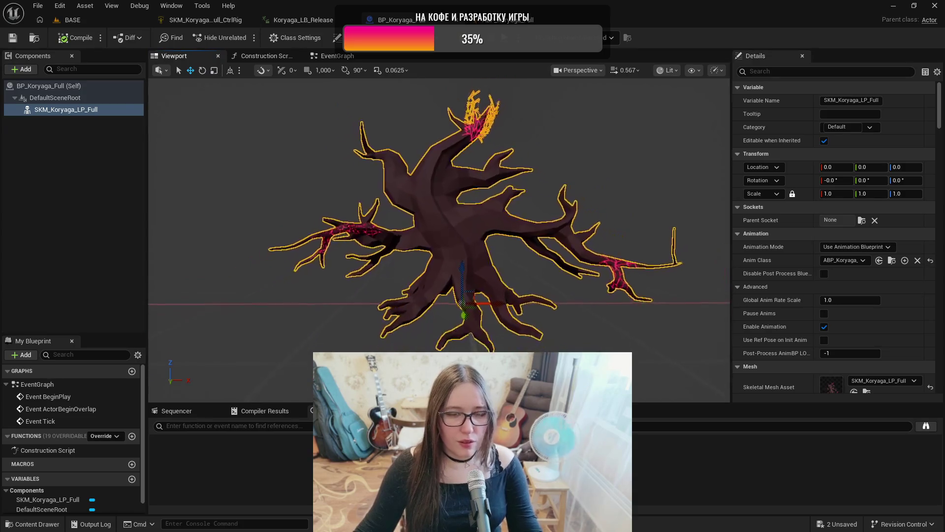
left_click(69, 20)
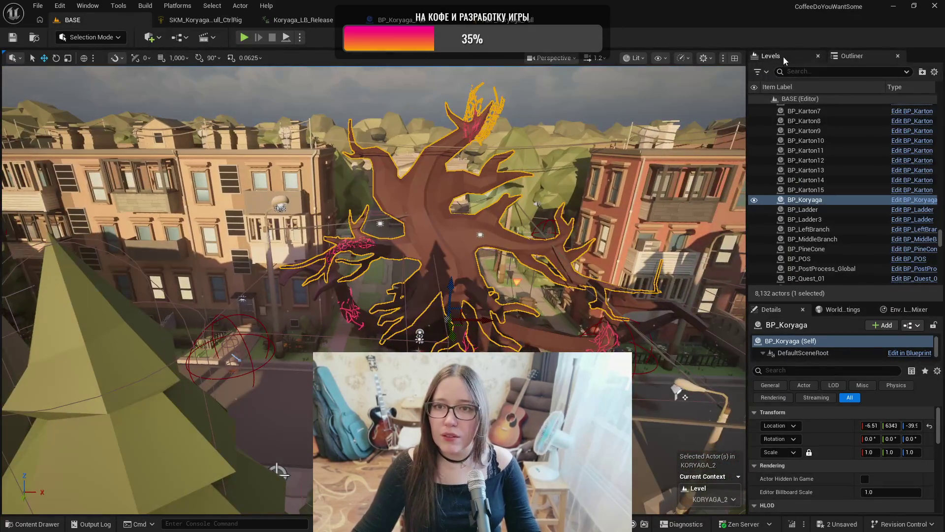
- Hide KORYAGA_2, make Koryaga_AnimMap visible and current, and show the Boss_Tree_V4 assets
left_click(784, 58)
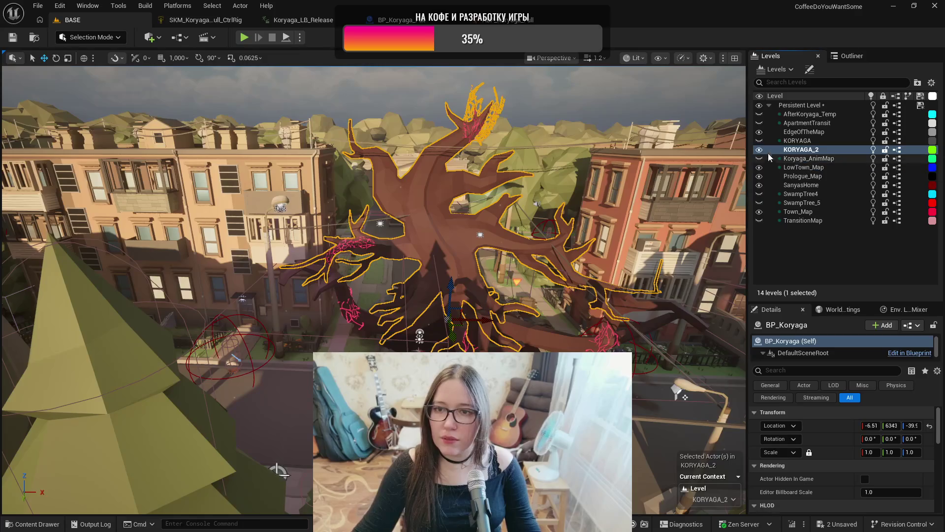
left_click(759, 150)
left_click(759, 159)
double_click(803, 158)
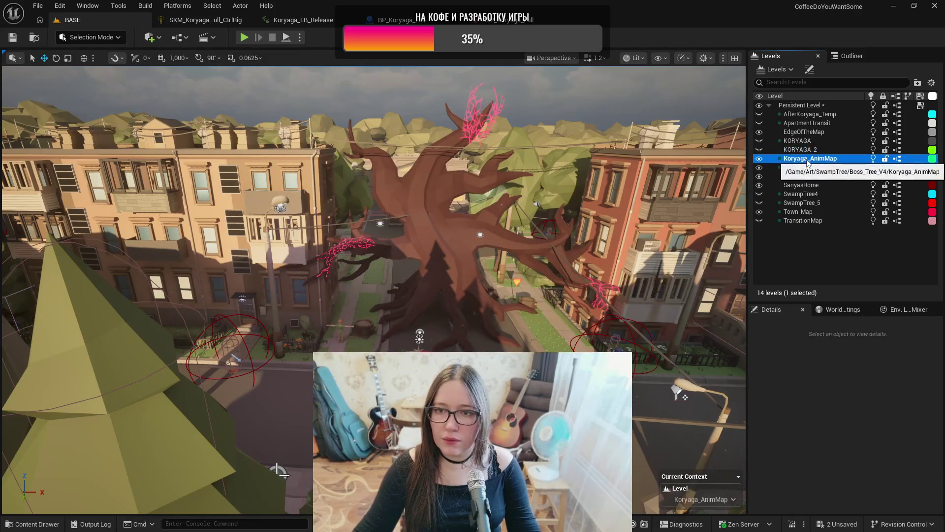
scroll(279, 470, "up", 6)
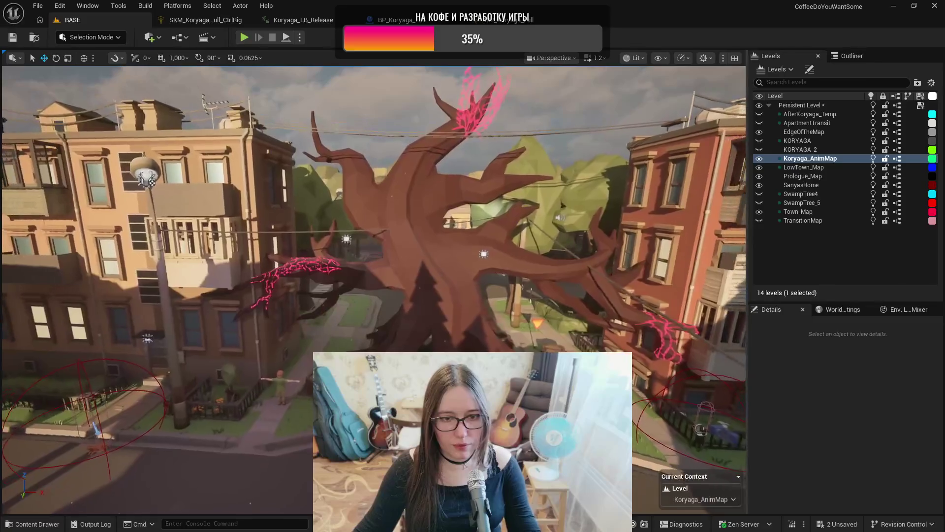
scroll(278, 470, "down", 3)
left_click_drag(629, 283, 629, 276)
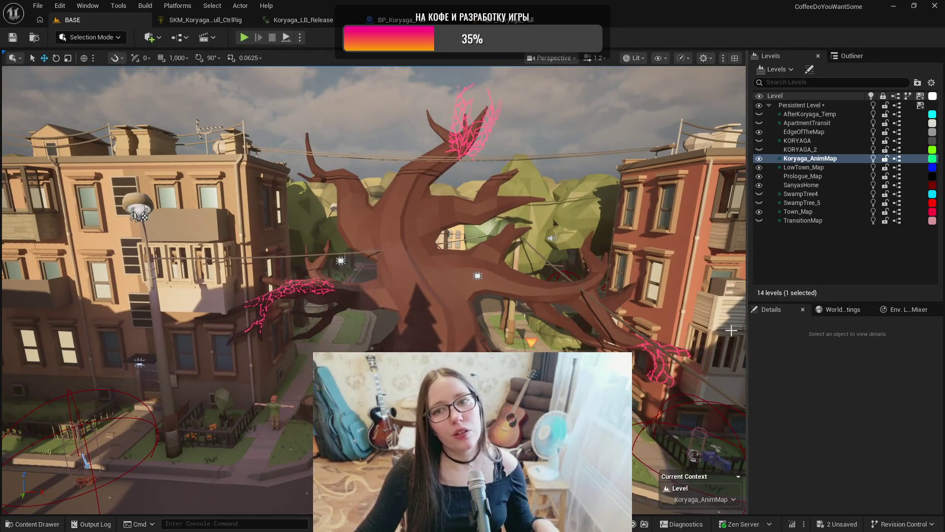
key("ctrl+space")
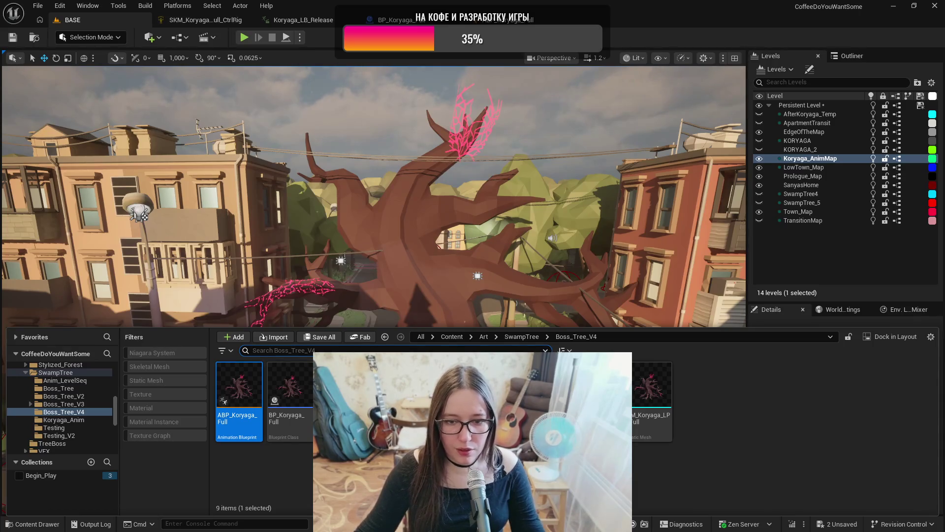
right_click(552, 374)
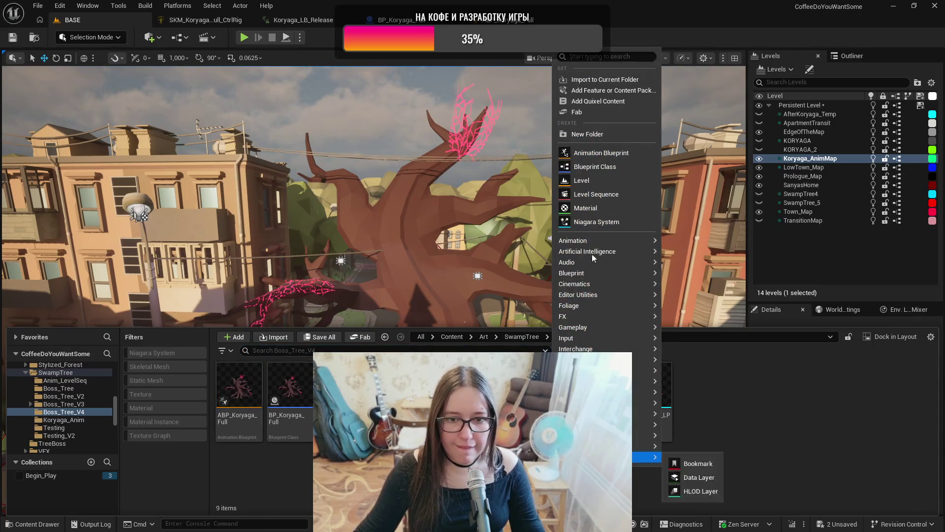
- Create the LS_Koryaga_Full_Idle level sequence, return to Selection Mode, and select the Koryaga tree rig
left_click(593, 195)
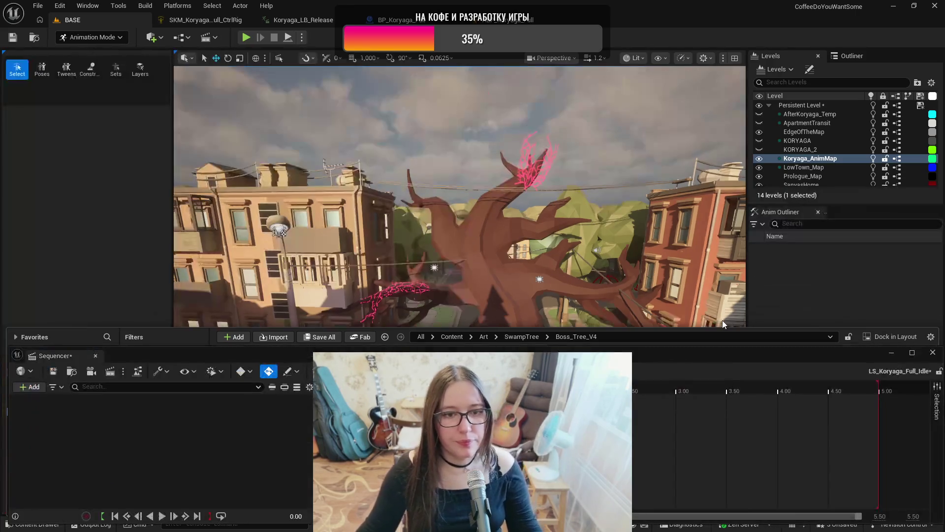
left_click(490, 261)
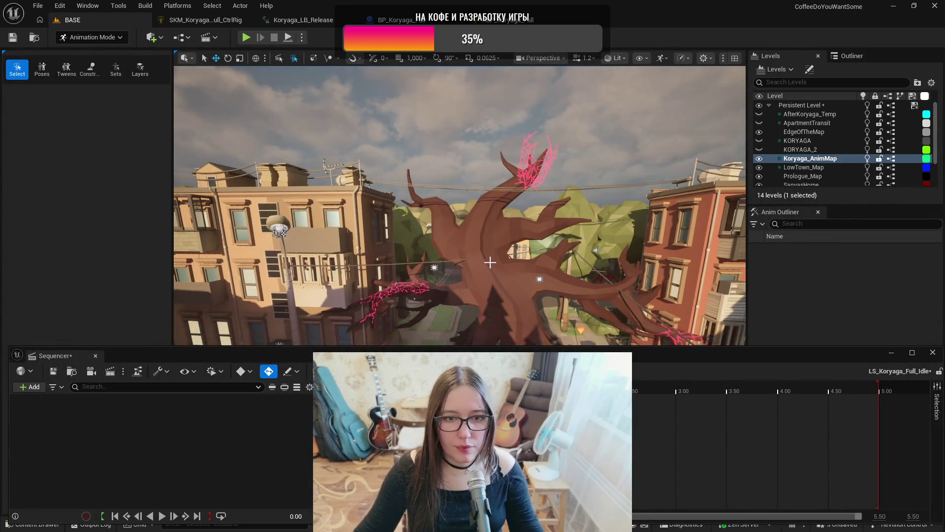
left_click(850, 56)
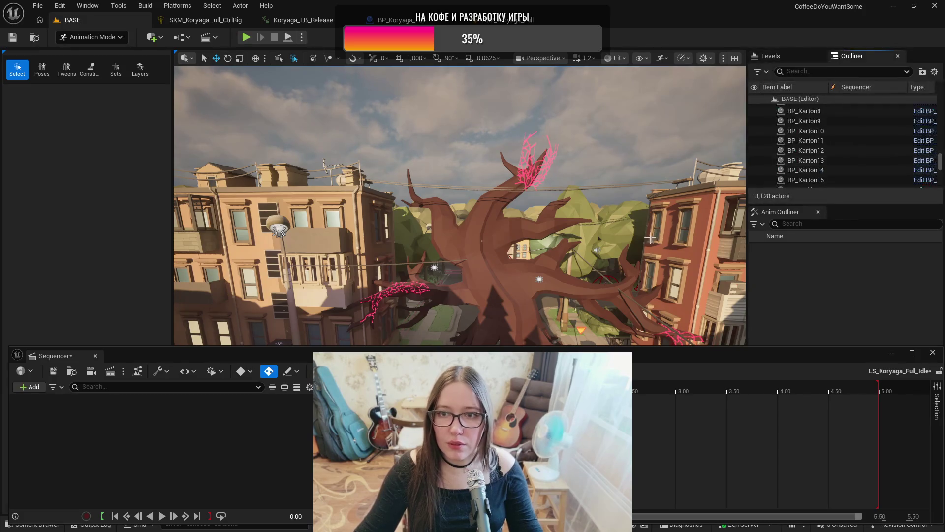
key("shift+1")
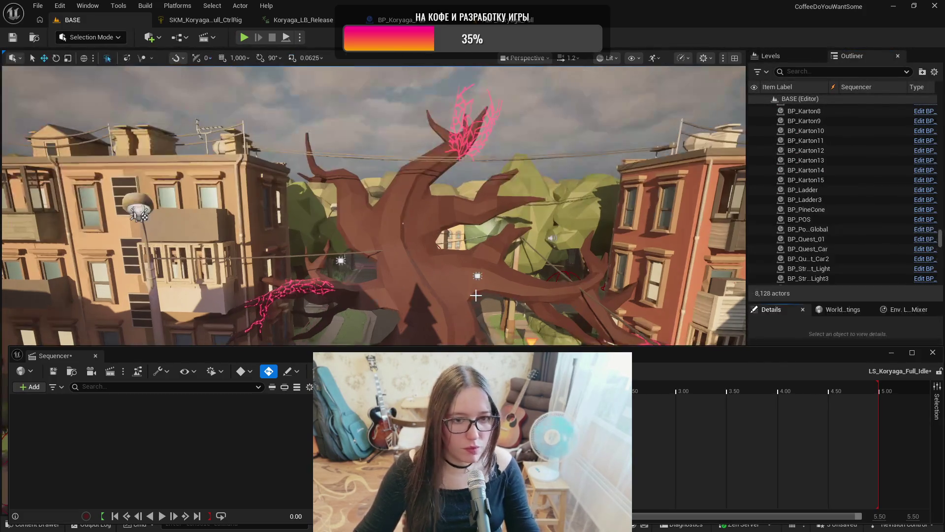
left_click_drag(93, 354, 283, 322)
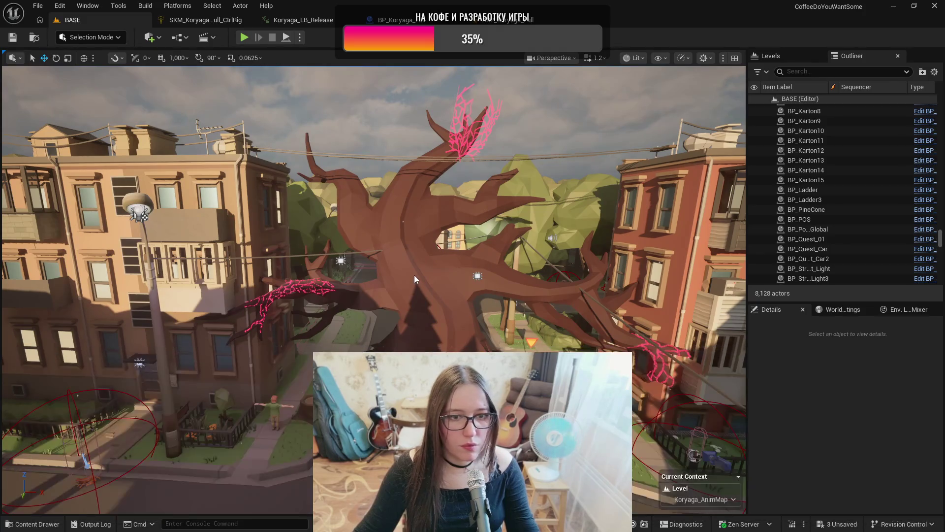
left_click(415, 275)
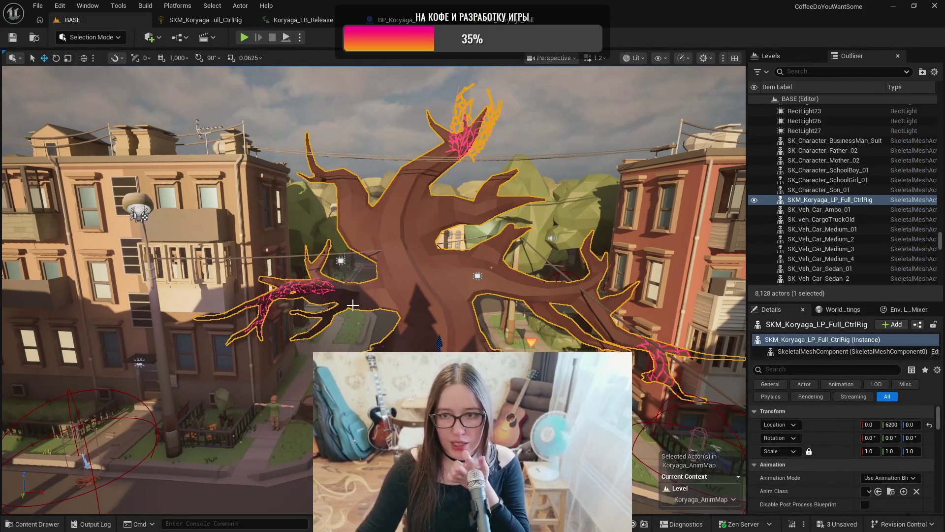
key("ctrl+space")
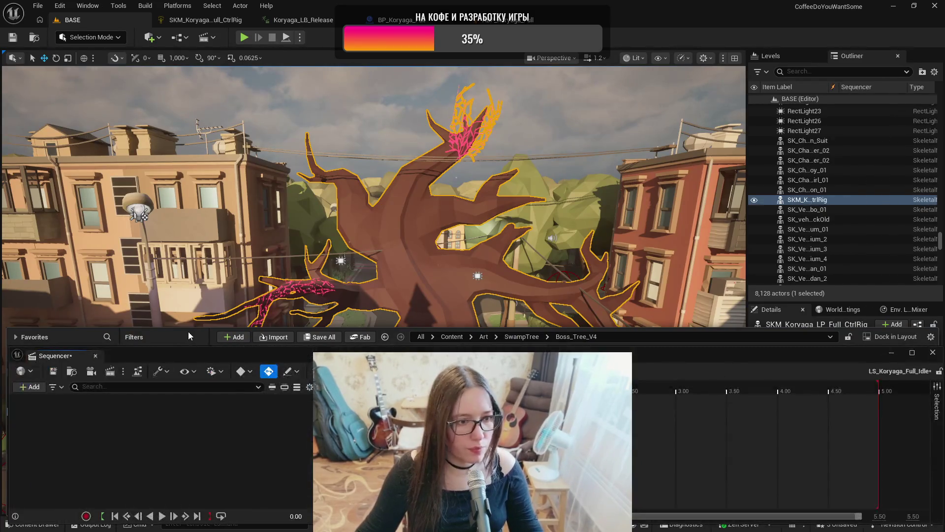
- Add the SKM_Koryaga_LP_Full_CtrlRig actor to the LS_Koryaga_Full_Idle sequence
left_click(31, 387)
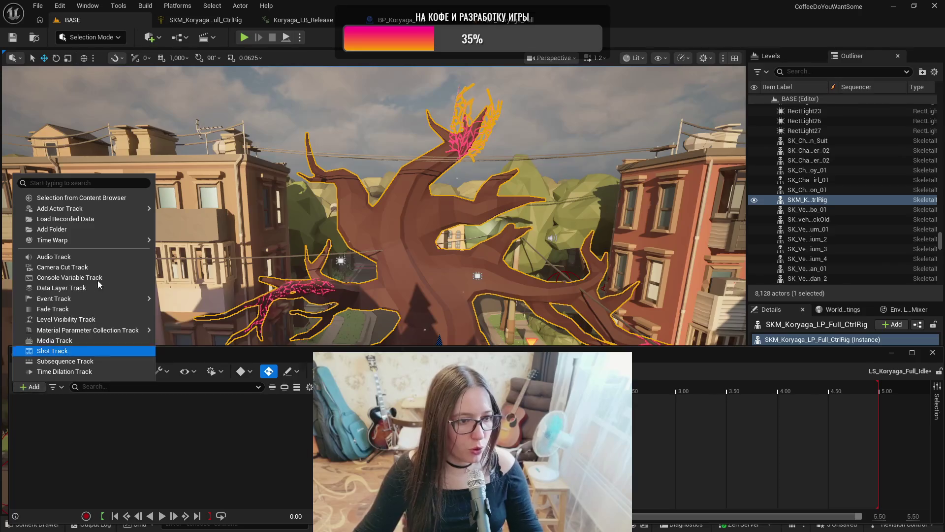
mouse_move(95, 239)
mouse_move(93, 208)
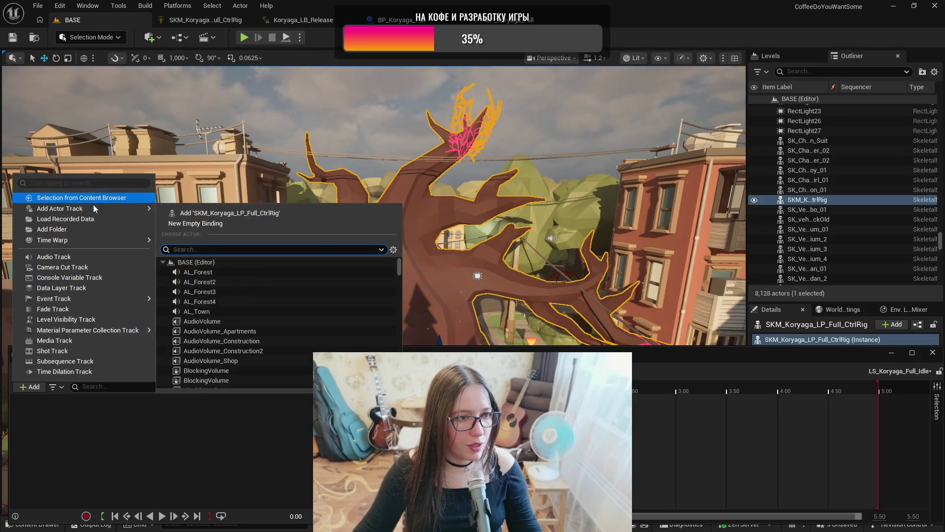
left_click(212, 213)
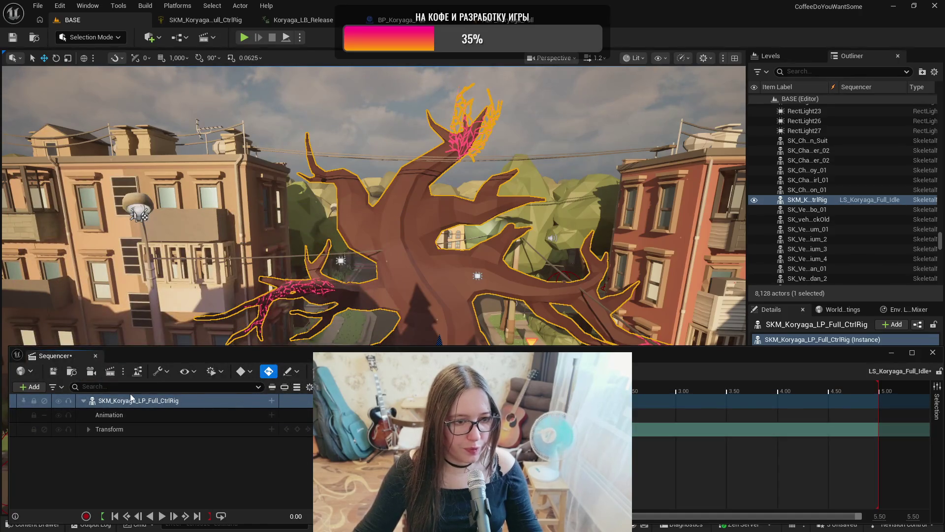
- Browse the tree rig's track menu for the Control Rig track, then dismiss it
left_click(272, 400)
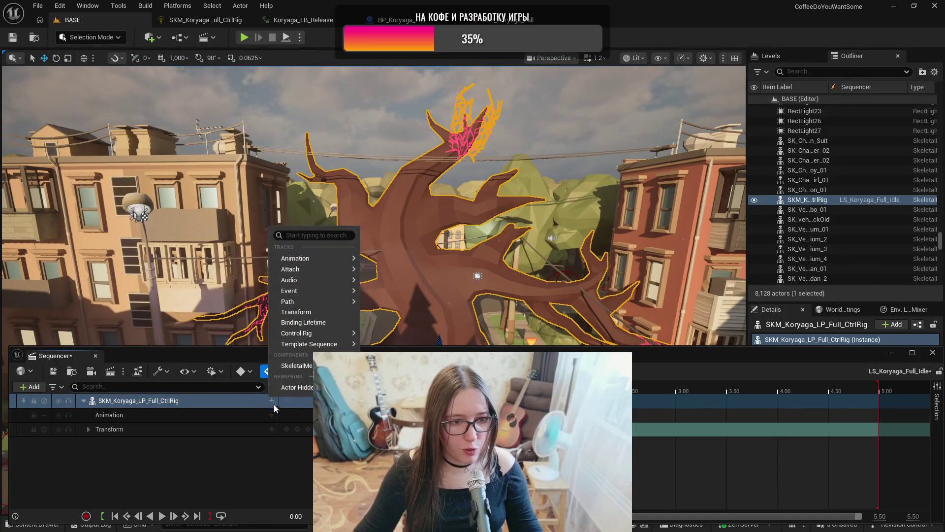
mouse_move(300, 333)
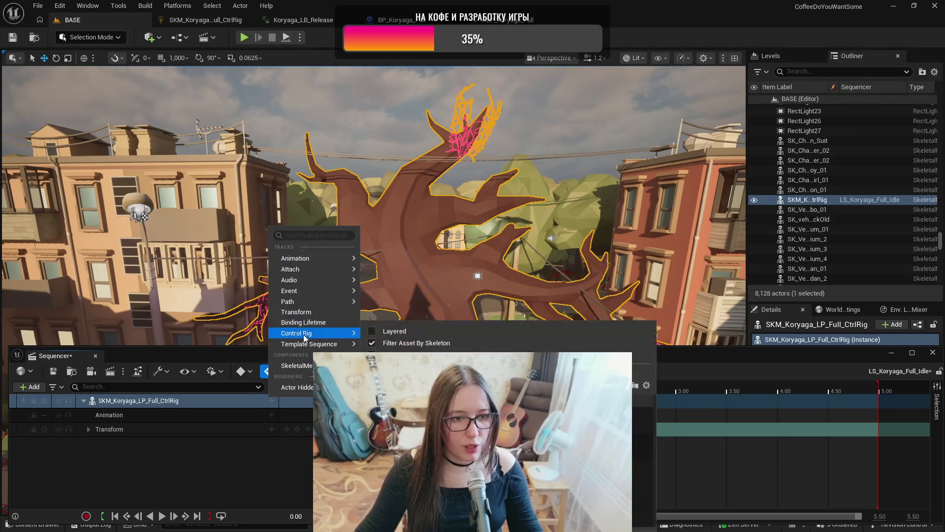
key("Escape")
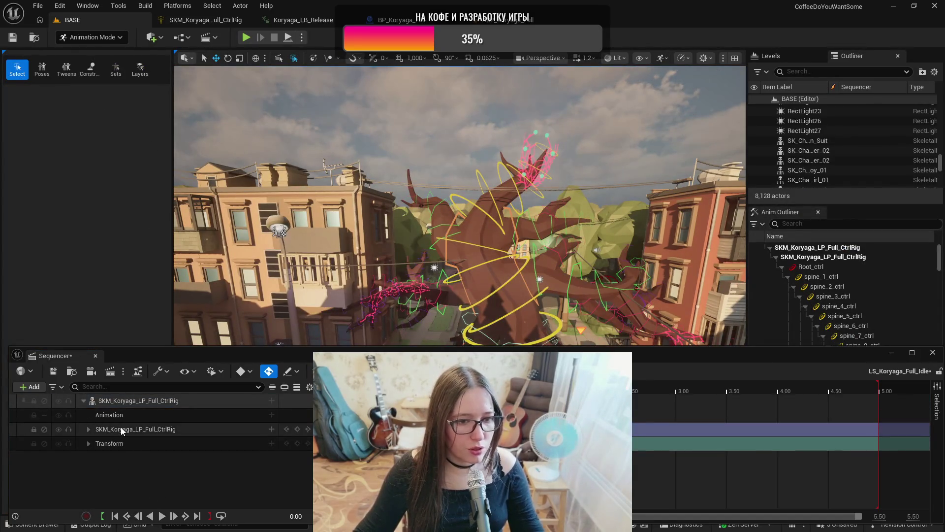
left_click(89, 429)
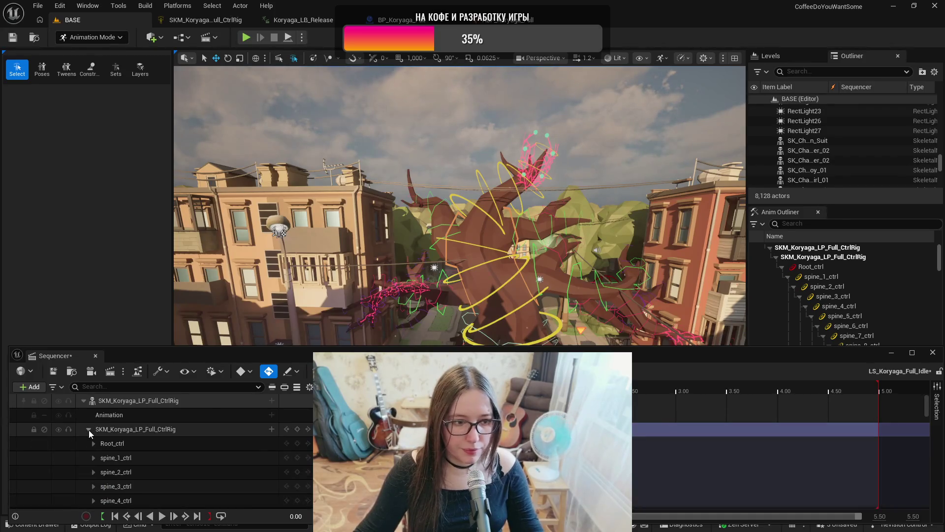
left_click(142, 445)
left_click(143, 458)
left_click(142, 472)
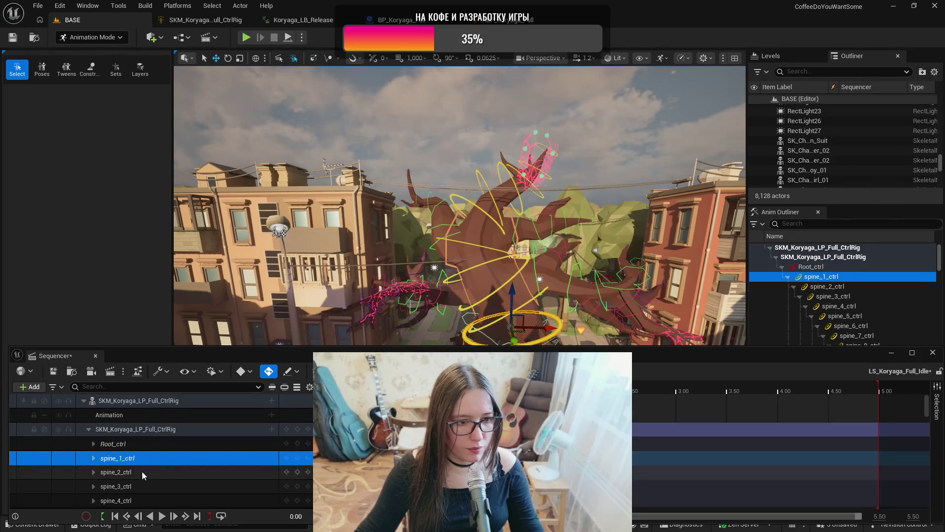
left_click(138, 486)
scroll(146, 475, "down", 2)
left_click(147, 470)
left_click(149, 483)
left_click(149, 497)
scroll(155, 475, "down", 3)
left_click(156, 470)
left_click(157, 479)
left_click(159, 494)
scroll(159, 494, "down", 2)
left_click(164, 474)
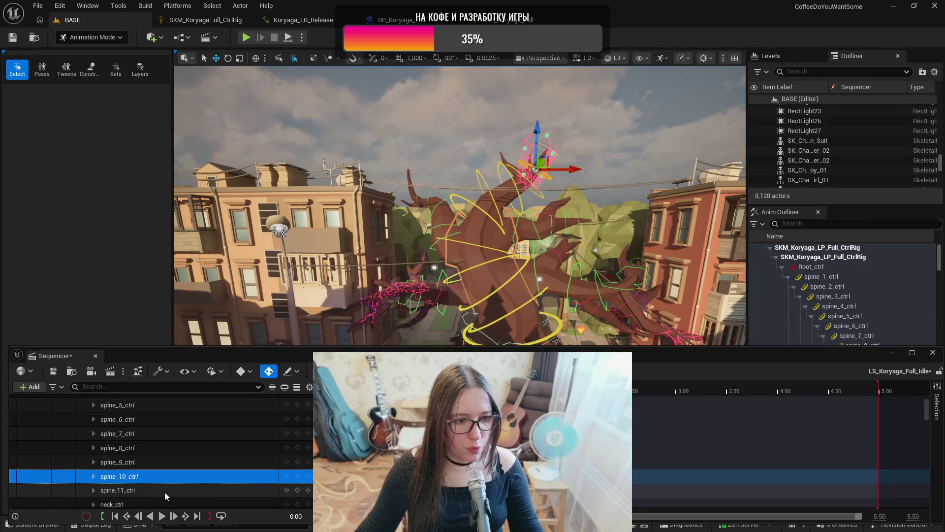
left_click(165, 491)
scroll(176, 468, "down", 2)
left_click(175, 473)
left_click(174, 487)
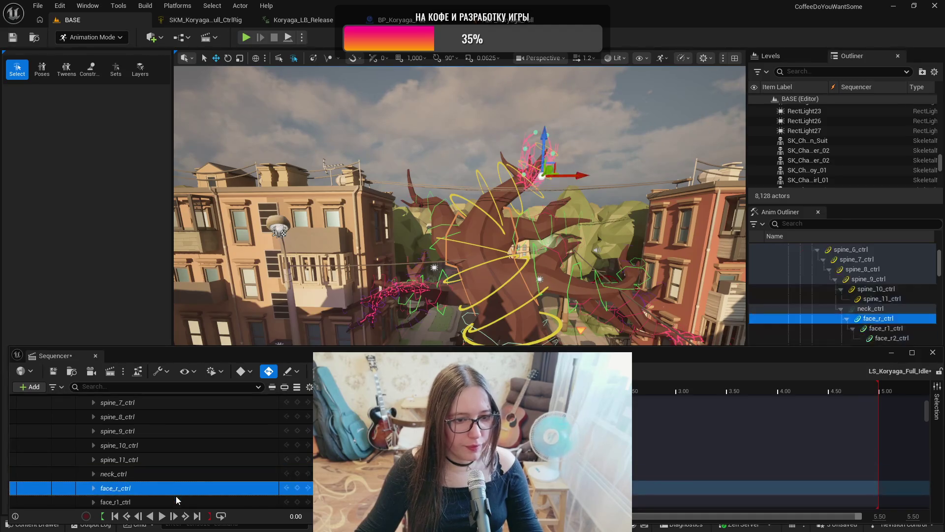
left_click(173, 502)
scroll(189, 468, "down", 3)
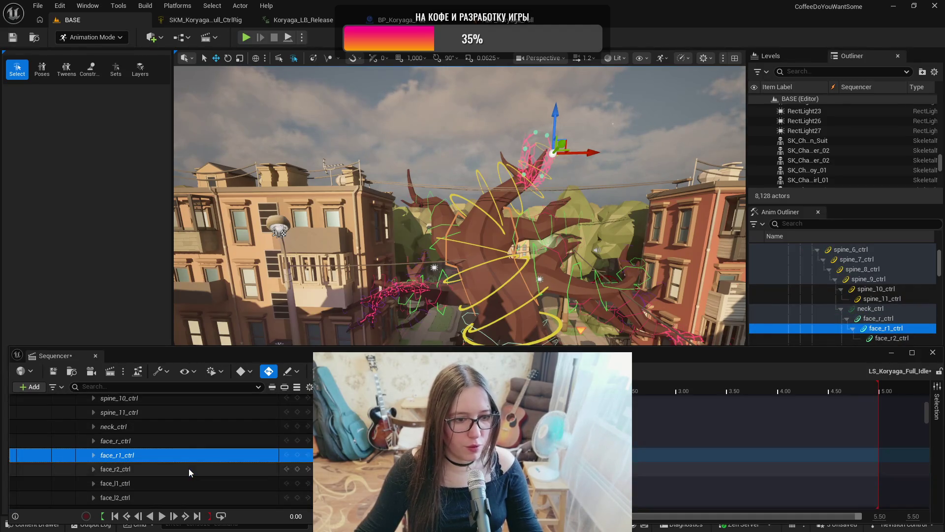
left_click(181, 468)
left_click(176, 483)
left_click(175, 497)
scroll(187, 477, "down", 3)
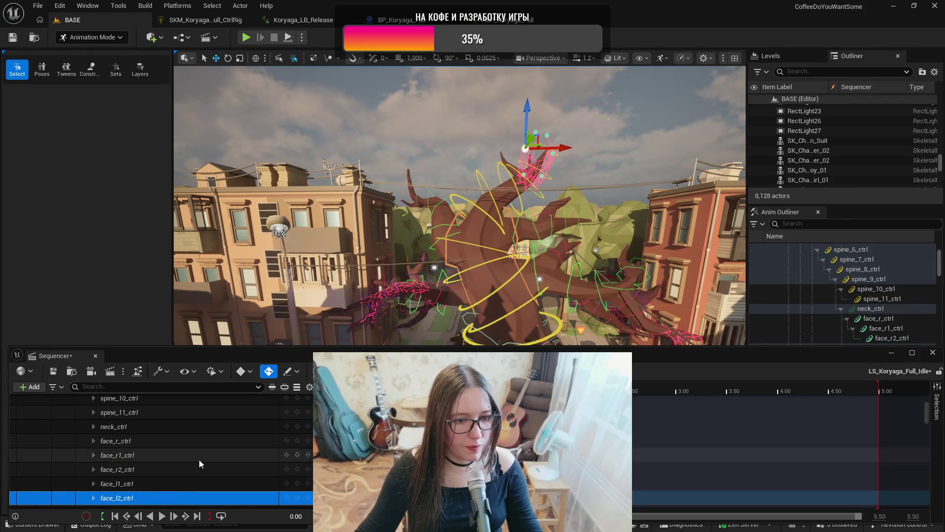
left_click(175, 466)
left_click(172, 476)
left_click(169, 491)
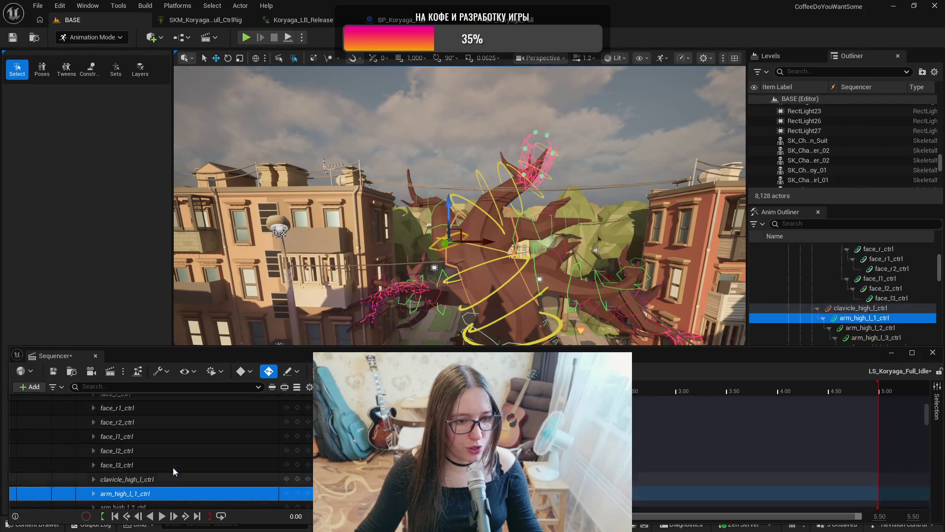
scroll(172, 468, "down", 2)
left_click(169, 475)
left_click(167, 488)
scroll(170, 487, "down", 3)
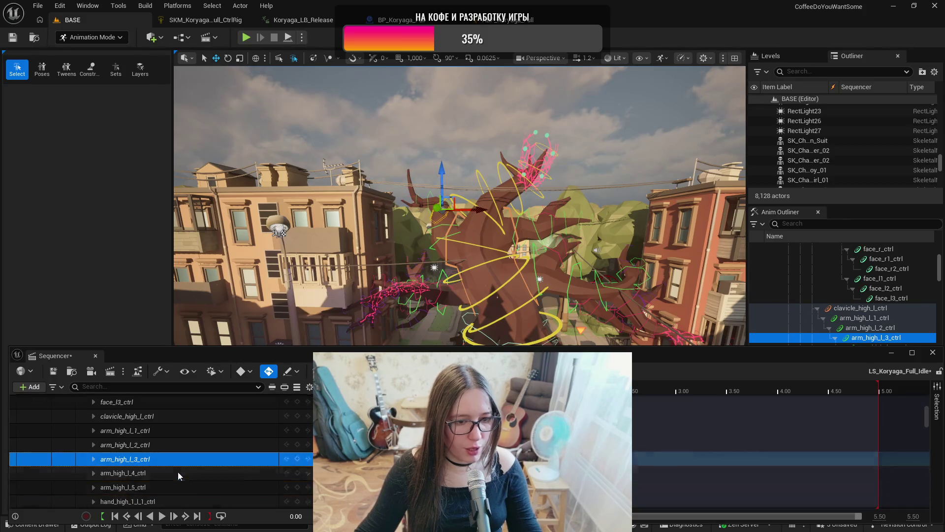
left_click(178, 458)
left_click(177, 457)
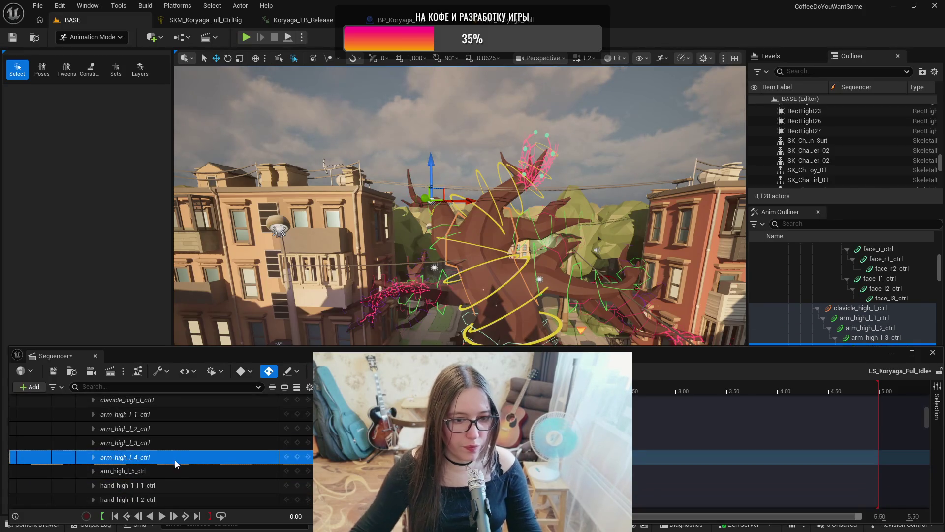
left_click(173, 471)
left_click(171, 483)
scroll(176, 466, "down", 2)
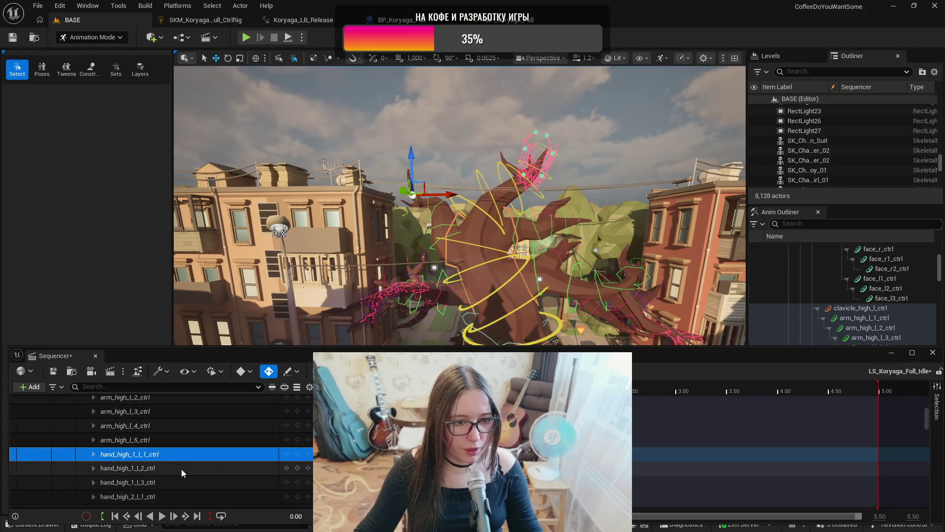
left_click(181, 468)
left_click(185, 484)
scroll(191, 472, "down", 2)
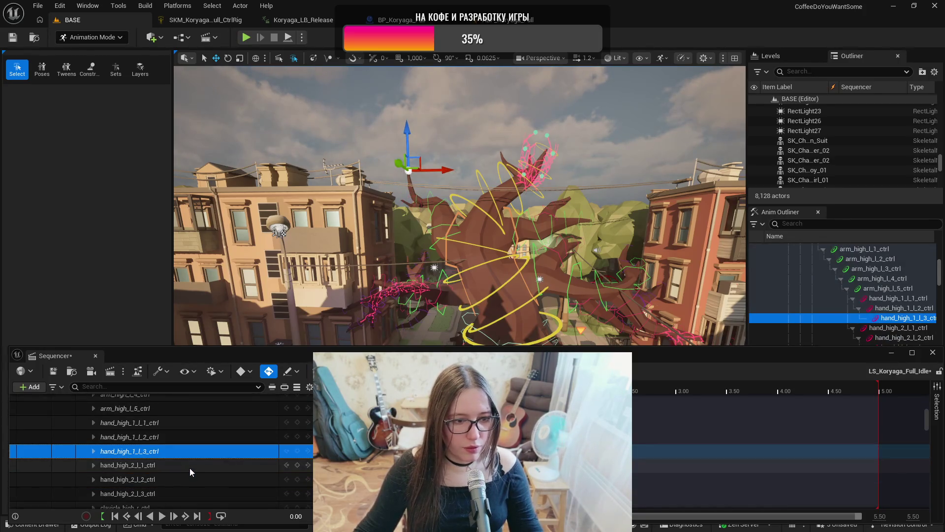
left_click(190, 468)
left_click(190, 480)
left_click(187, 492)
scroll(190, 453, "down", 3)
left_click(192, 446)
left_click(192, 456)
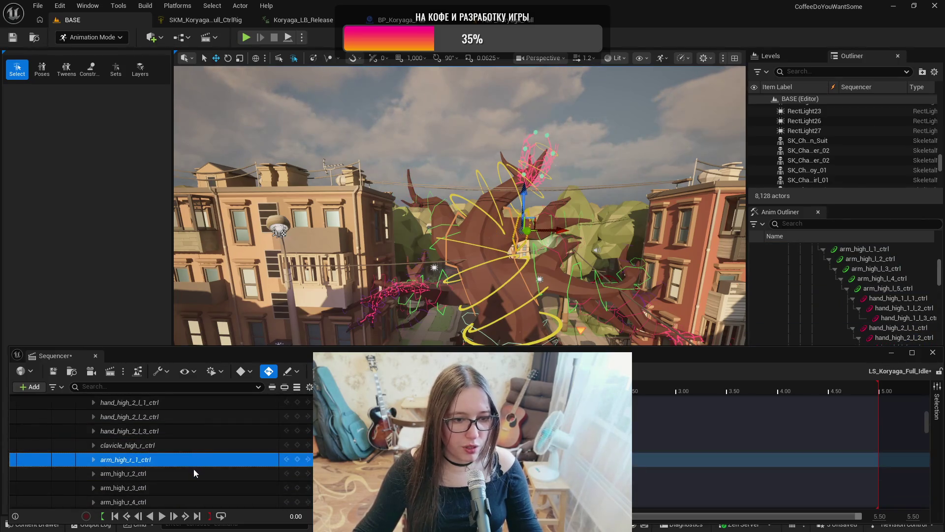
left_click(193, 472)
left_click(194, 486)
scroll(197, 480, "down", 2)
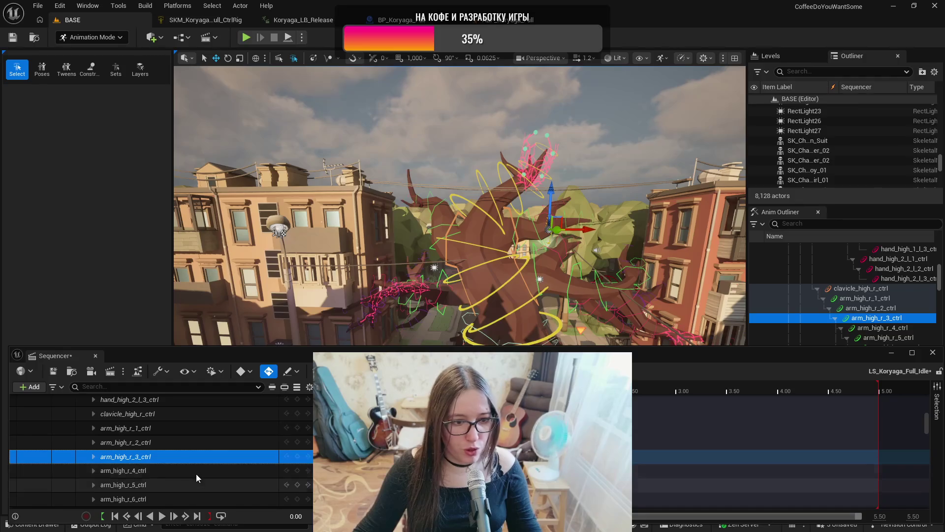
left_click(196, 471)
left_click(201, 484)
left_click(203, 498)
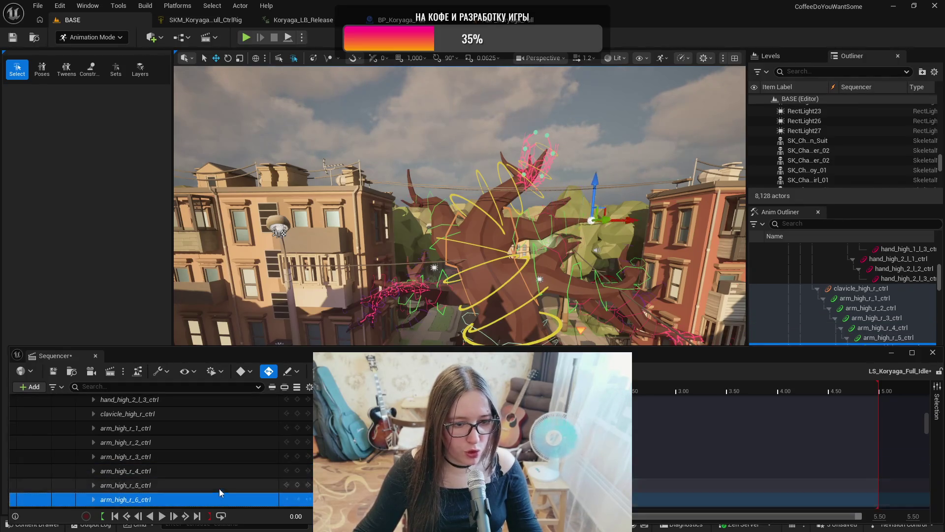
scroll(209, 483, "down", 3)
left_click(205, 468)
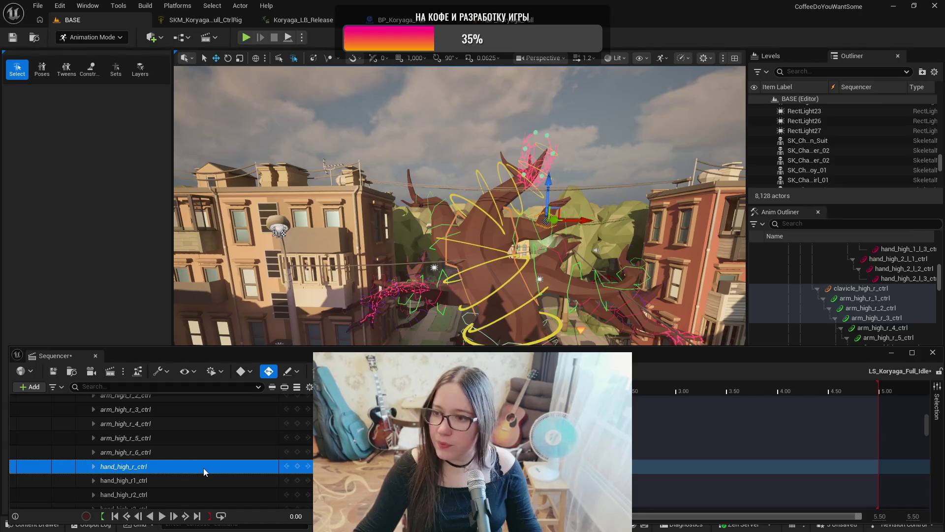
left_click(203, 480)
left_click(200, 495)
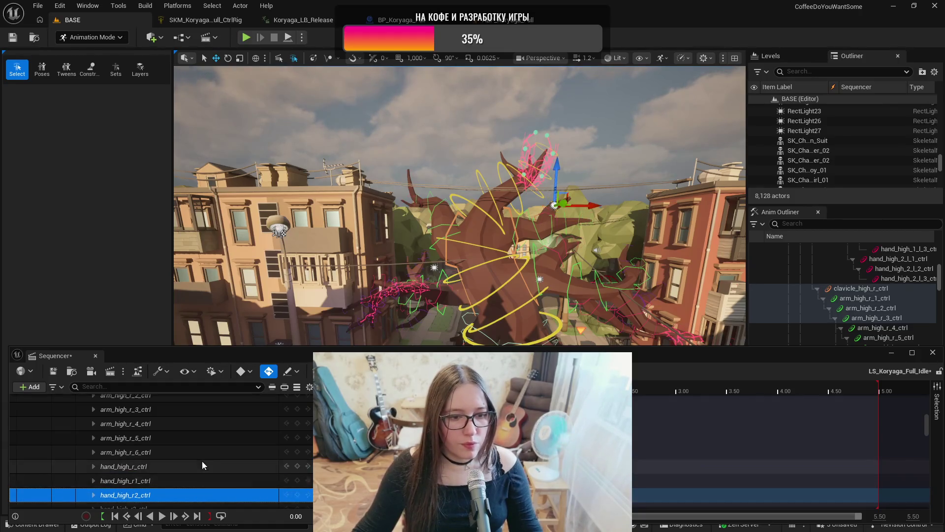
scroll(203, 464, "down", 3)
left_click(204, 465)
left_click(204, 475)
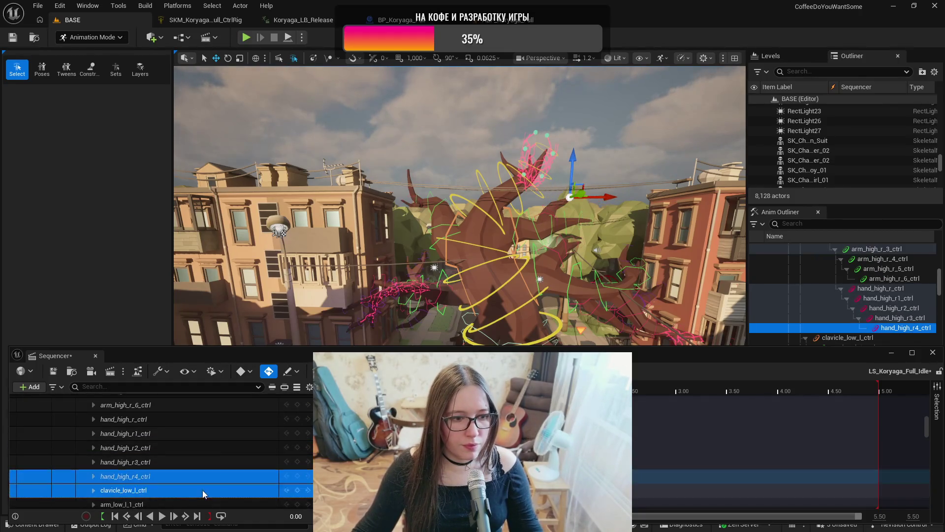
left_click(202, 489)
scroll(202, 455, "down", 2)
left_click(192, 477)
left_click(191, 485)
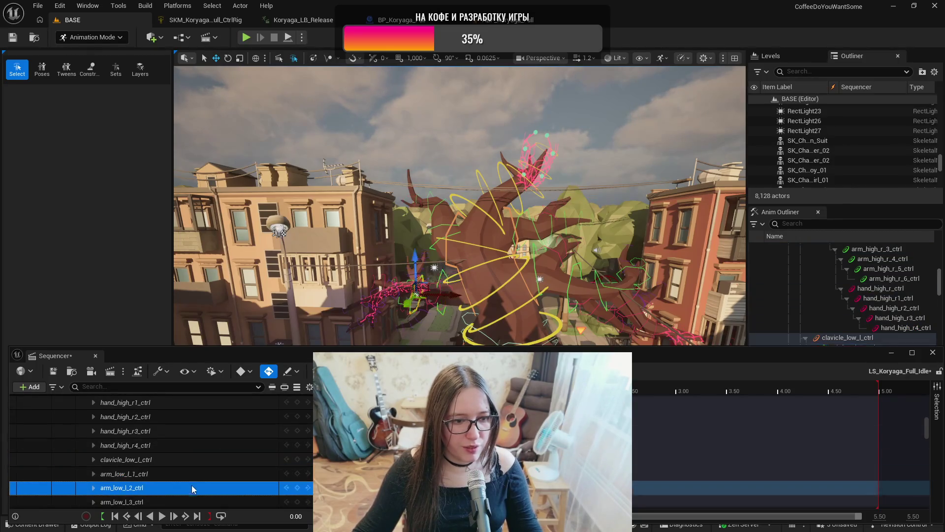
scroll(197, 473, "down", 2)
left_click(205, 465)
left_click(203, 483, "ctrl")
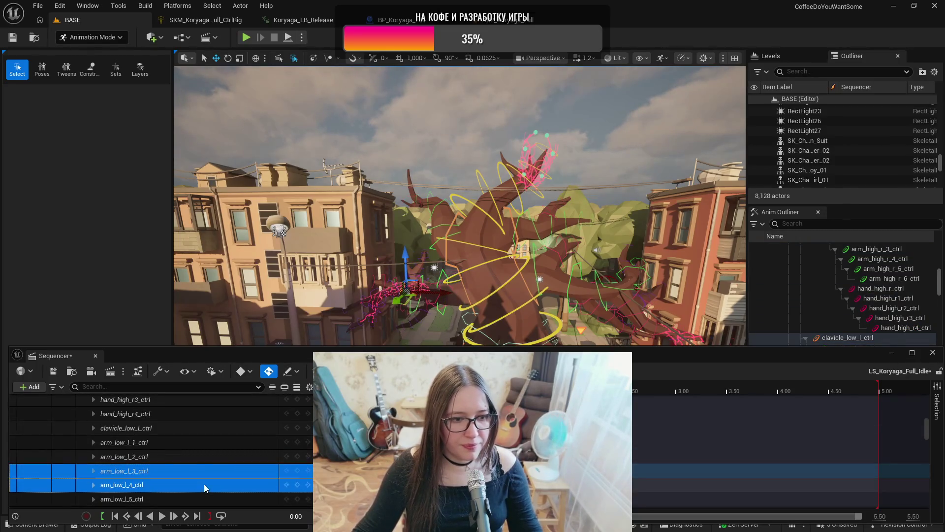
left_click(204, 483)
scroll(213, 461, "down", 3)
left_click(208, 455)
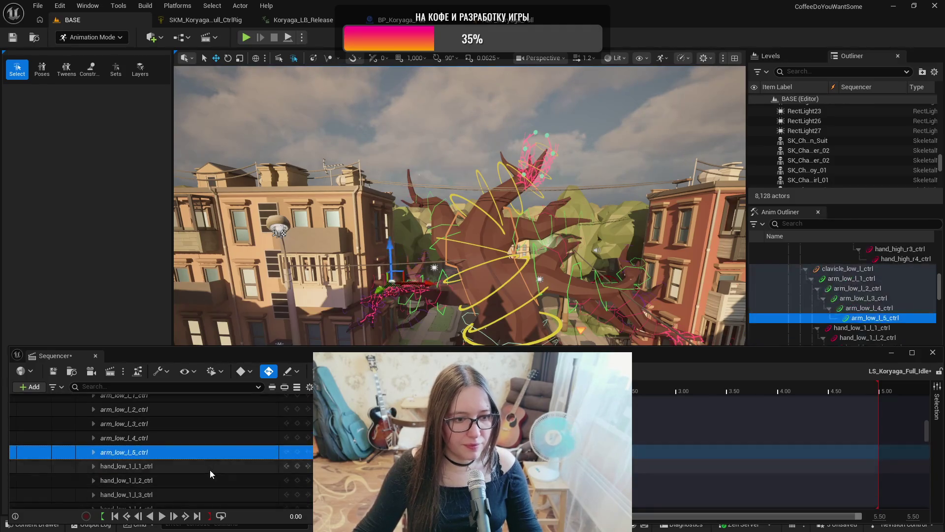
left_click(209, 470)
left_click(212, 480)
left_click(211, 494)
scroll(217, 472, "down", 3)
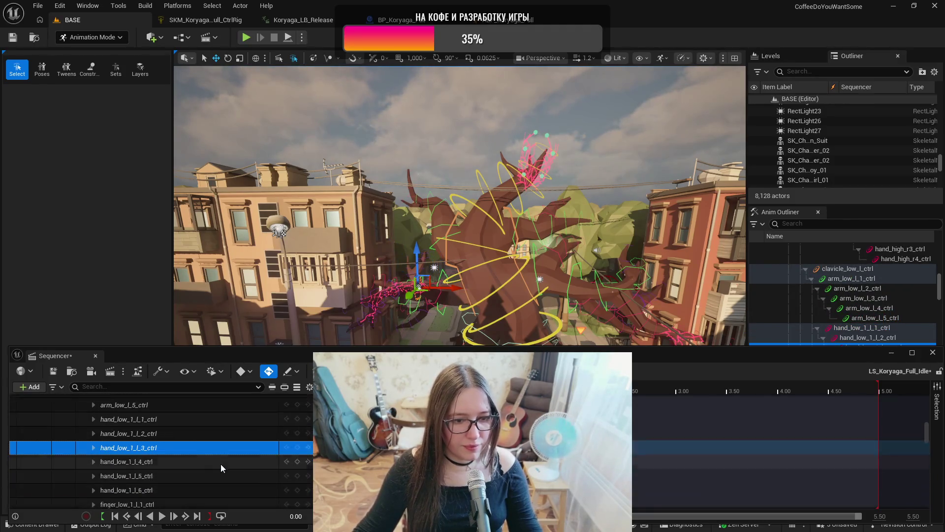
left_click(215, 463)
left_click(216, 476)
left_click(217, 491)
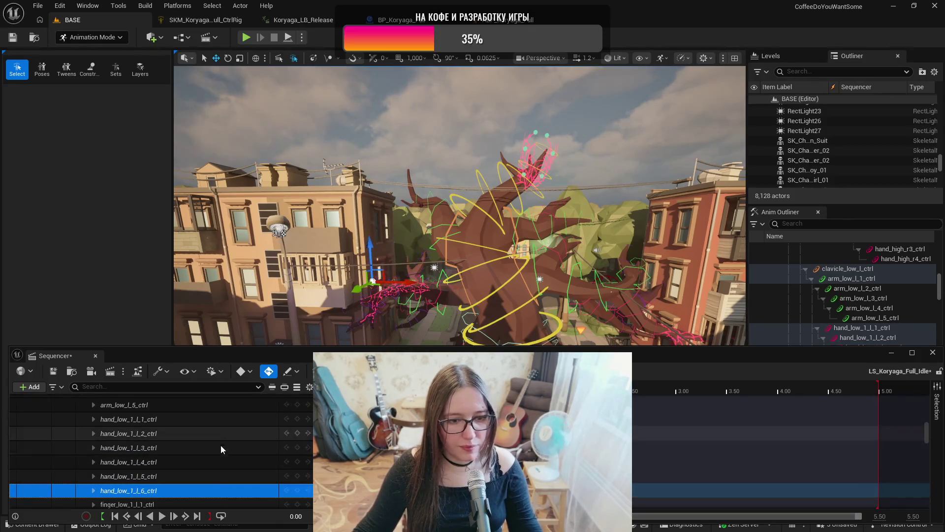
scroll(221, 446, "down", 2)
left_click(212, 473)
left_click(214, 486)
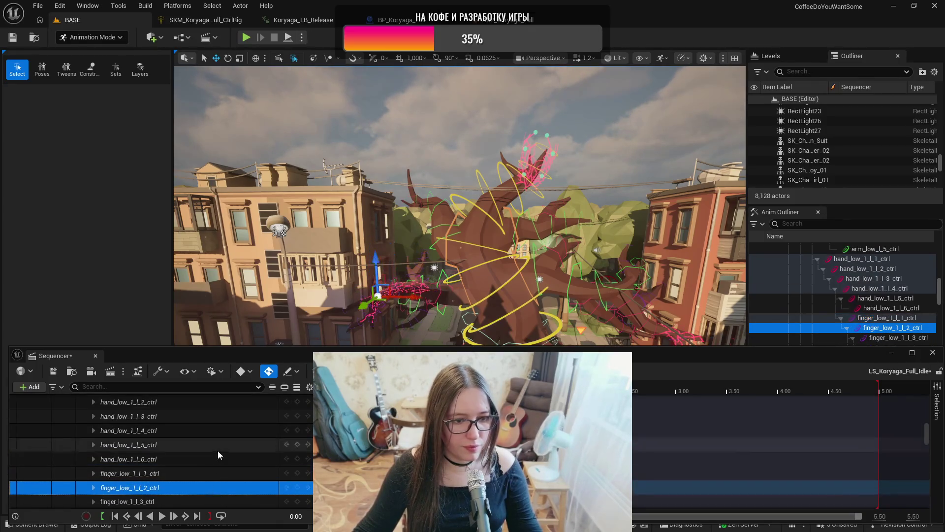
scroll(217, 450, "down", 2)
left_click(220, 472)
left_click(219, 485)
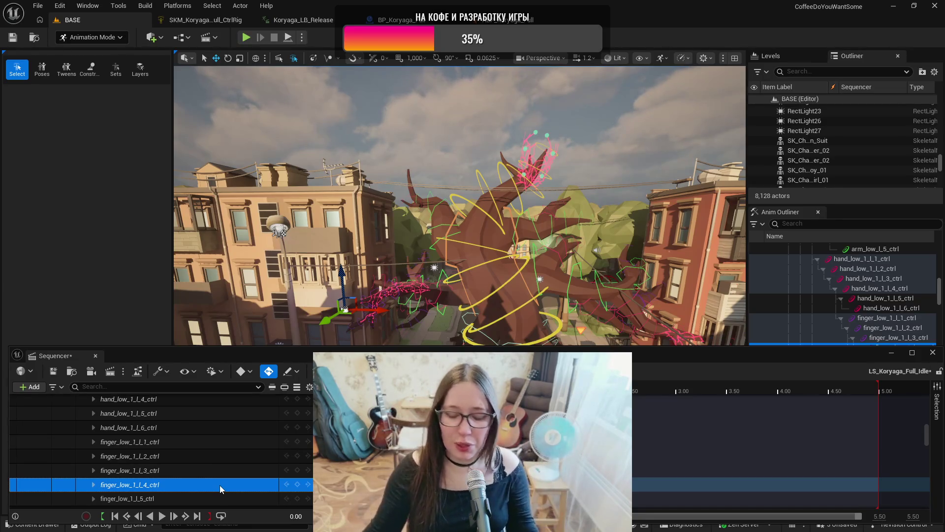
scroll(223, 479, "down", 2)
left_click(228, 471)
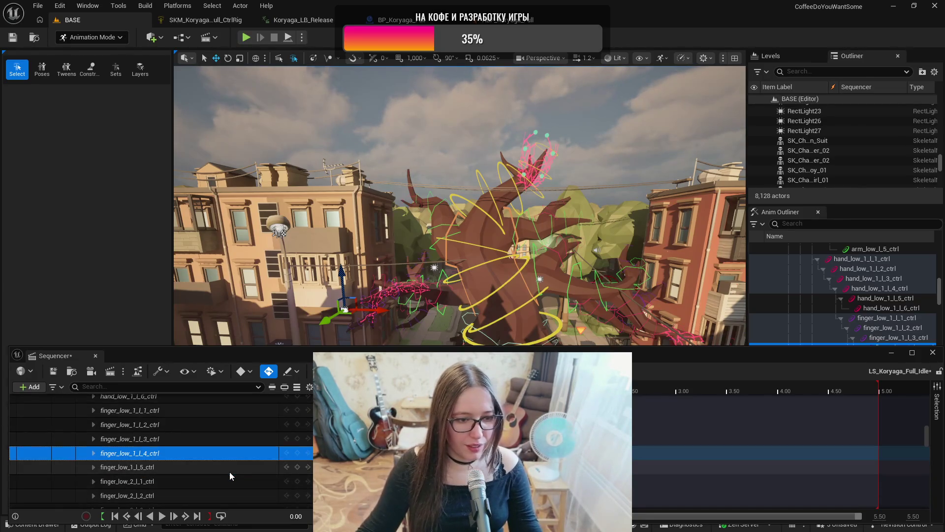
left_click(223, 482)
scroll(223, 479, "down", 1)
left_click(223, 478)
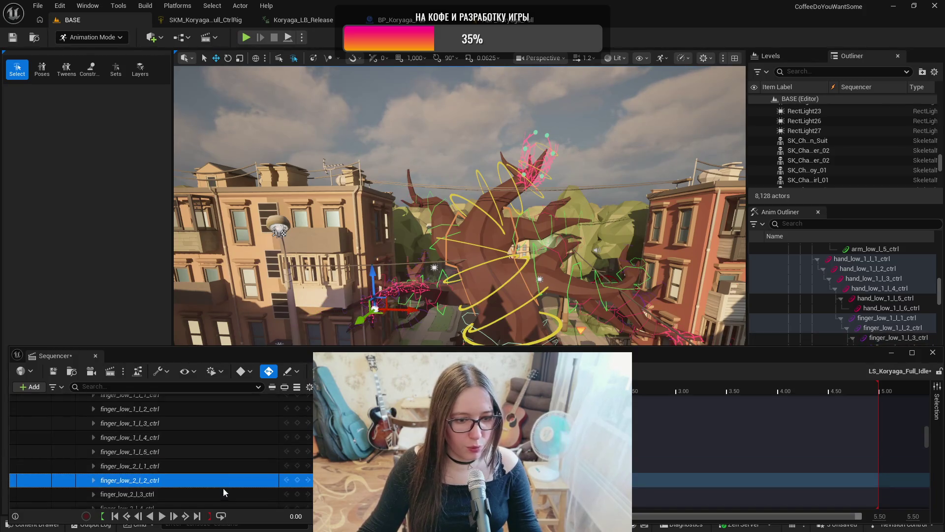
left_click(223, 492)
scroll(219, 469, "down", 2)
left_click(217, 478)
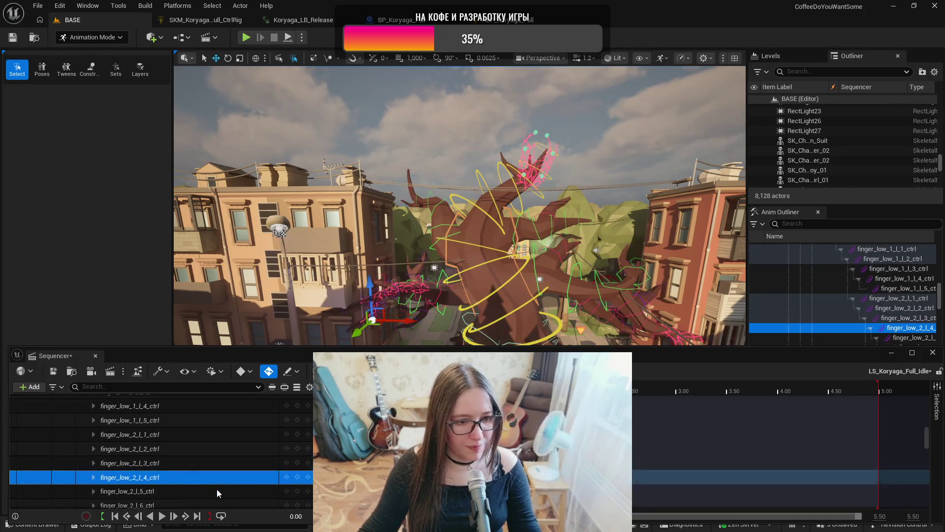
left_click(216, 490)
scroll(223, 469, "down", 2)
left_click(219, 479)
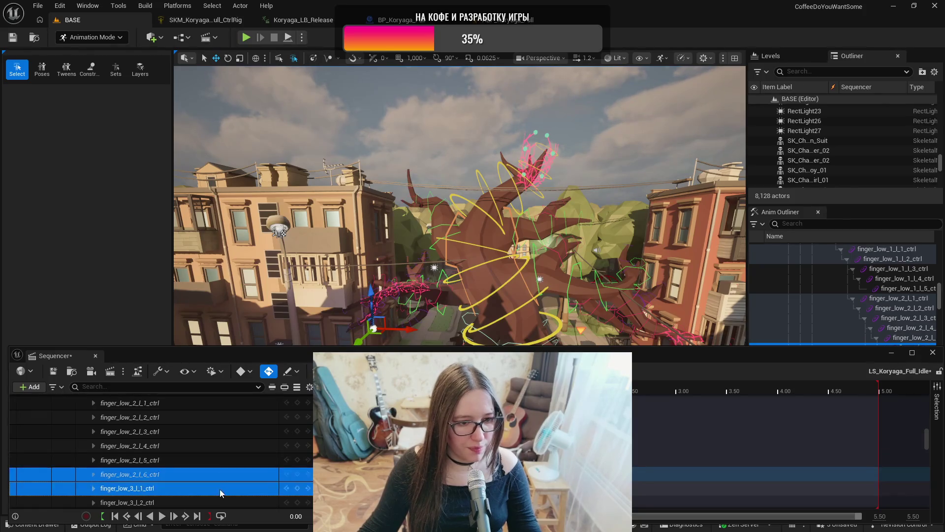
left_click(219, 489)
scroll(222, 486, "down", 2)
left_click(223, 475)
left_click(223, 487)
scroll(223, 486, "down", 2)
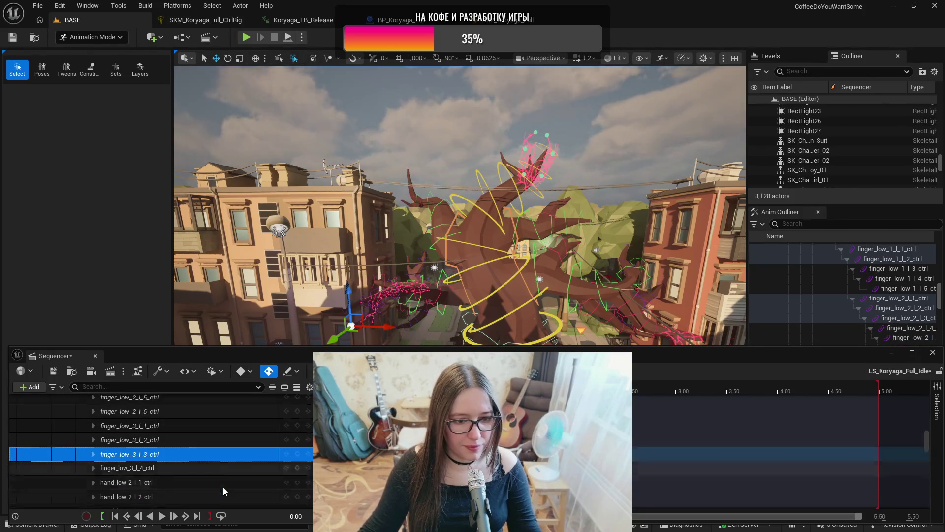
left_click(219, 468)
left_click(219, 480)
left_click(220, 495)
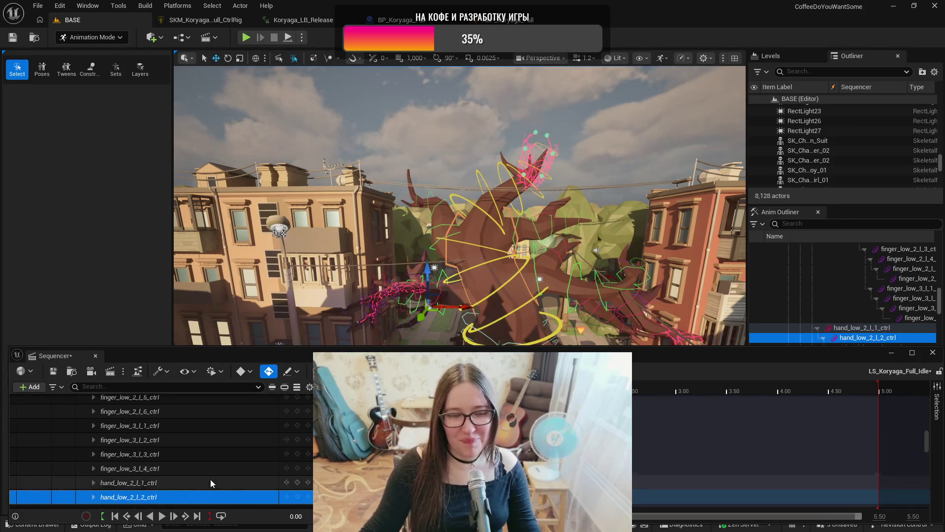
scroll(210, 480, "down", 1)
scroll(210, 476, "down", 2)
left_click(191, 465)
left_click(190, 478)
left_click(195, 492)
scroll(199, 483, "down", 1)
left_click(198, 489)
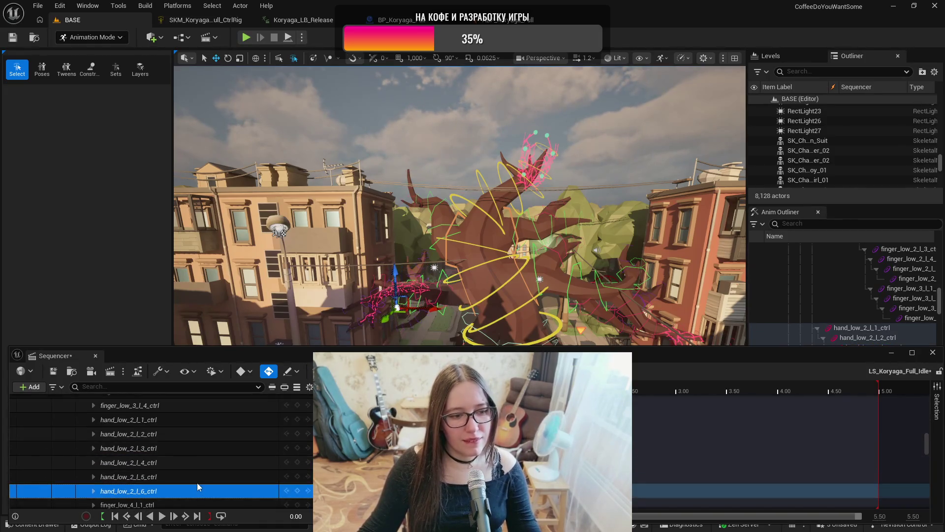
scroll(196, 480, "down", 2)
left_click(193, 489)
scroll(196, 468, "down", 2)
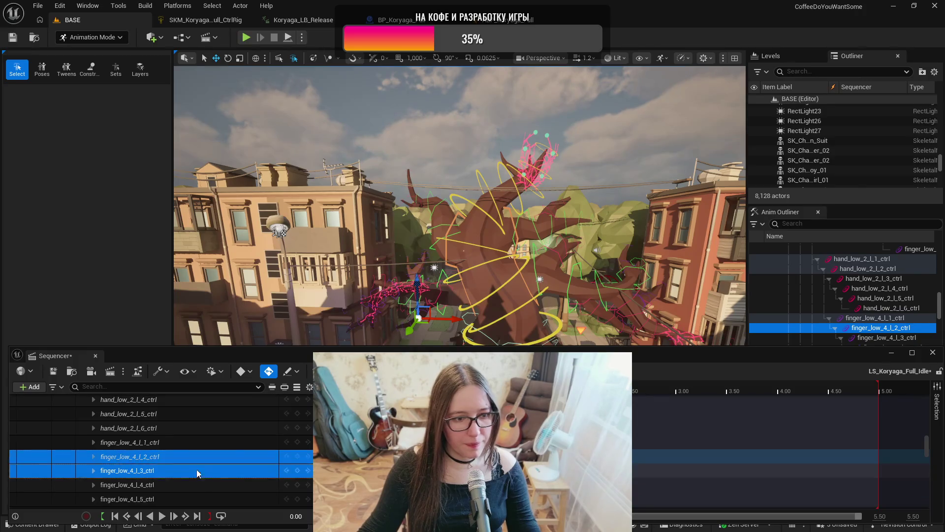
left_click(196, 487)
left_click(196, 492)
scroll(196, 473, "down", 5)
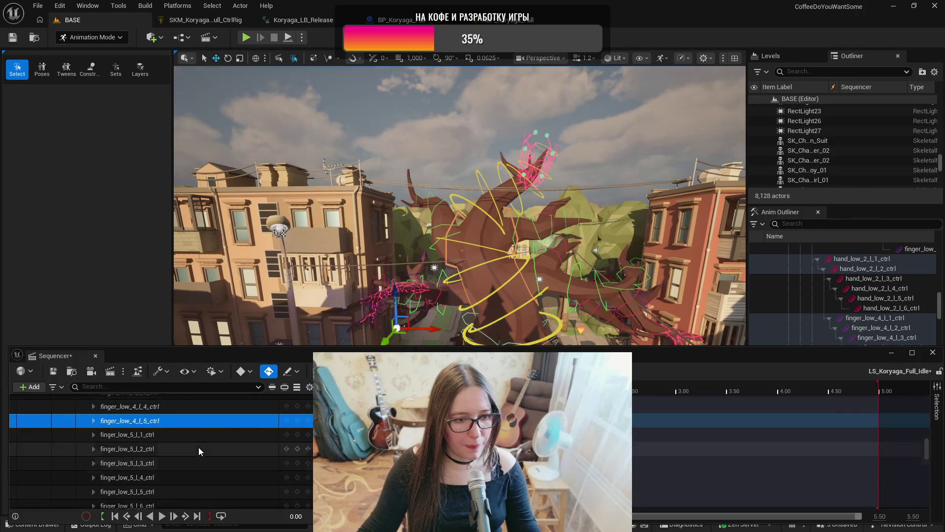
left_click(199, 435)
left_click(198, 465)
left_click(200, 491)
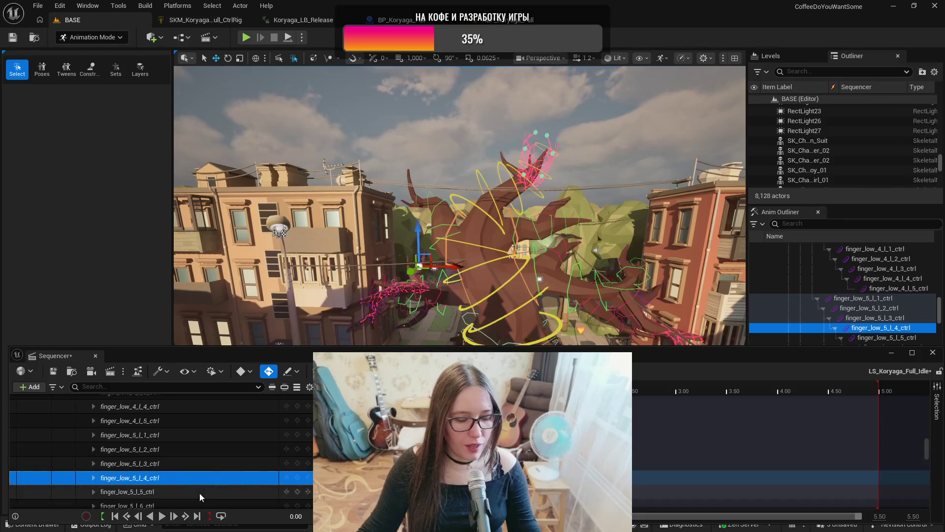
scroll(204, 464, "down", 3)
left_click(202, 463)
left_click(203, 467)
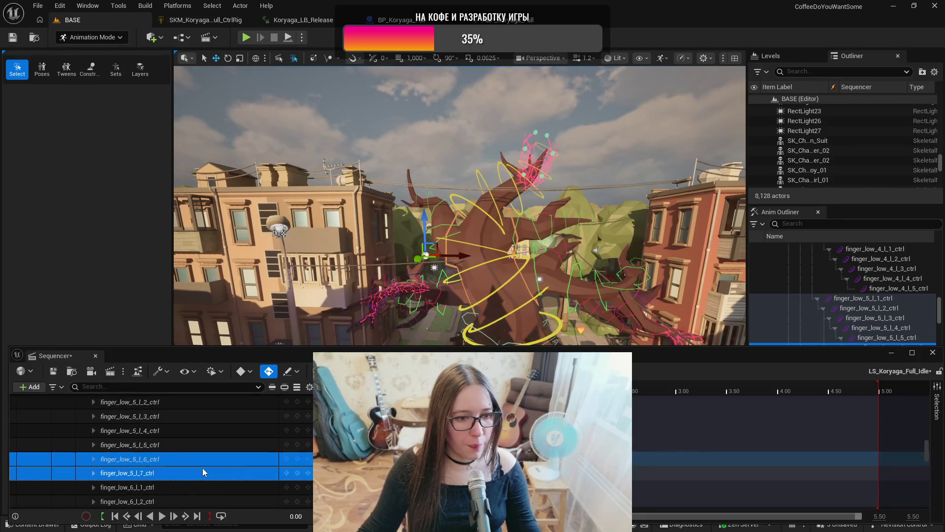
left_click(203, 486)
scroll(212, 482, "down", 4)
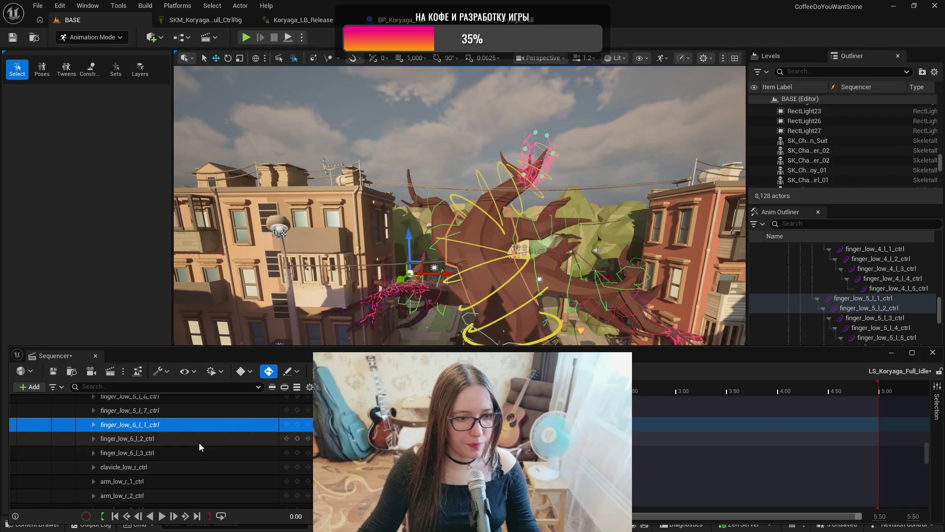
left_click(198, 439)
left_click(199, 453)
left_click(199, 467)
left_click(199, 480)
left_click(199, 494)
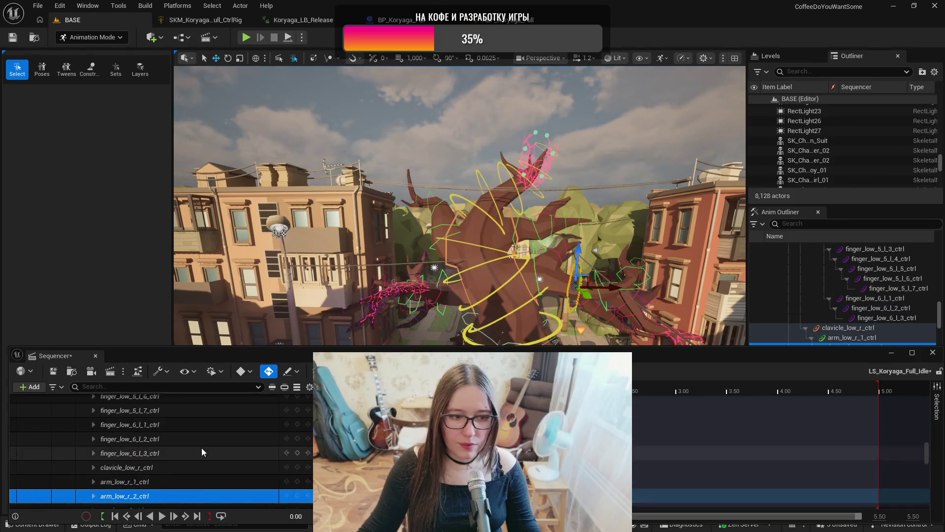
scroll(203, 458, "down", 4)
left_click(205, 448)
left_click(196, 462)
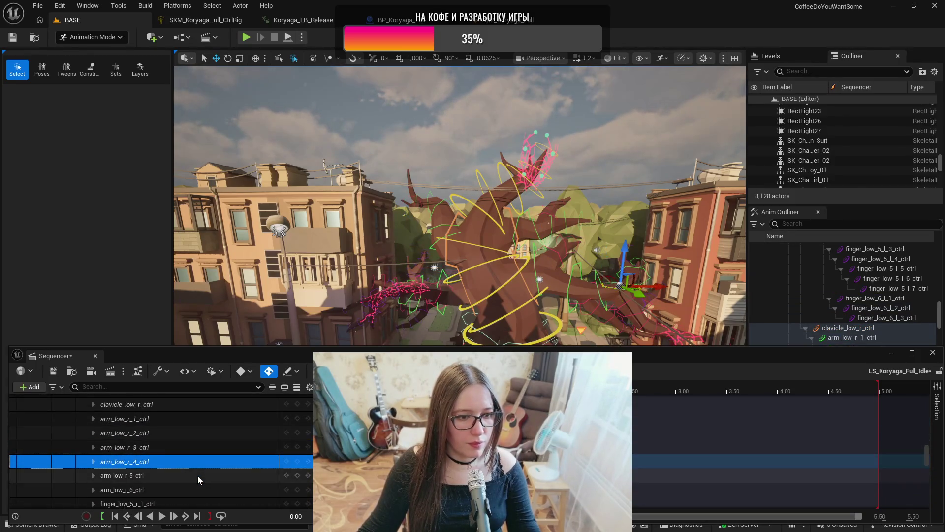
left_click(197, 475)
left_click(202, 491)
scroll(199, 460, "down", 3)
left_click(197, 461)
left_click(196, 473)
left_click(196, 484)
left_click(193, 498)
scroll(200, 458, "down", 4)
left_click(198, 451)
left_click(194, 465)
left_click(190, 480)
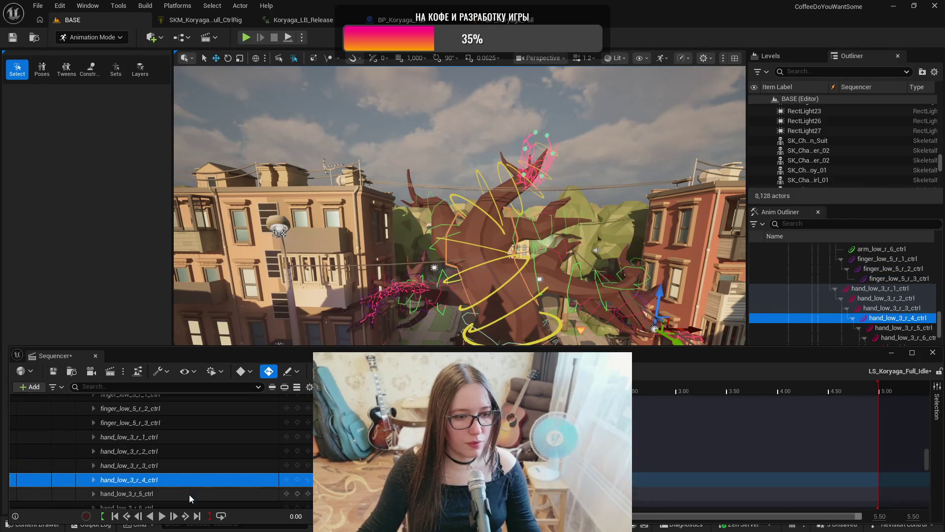
left_click(189, 494)
scroll(201, 463, "down", 3)
left_click(202, 462)
left_click(200, 475)
left_click(197, 490)
scroll(199, 480, "down", 2)
left_click(197, 485)
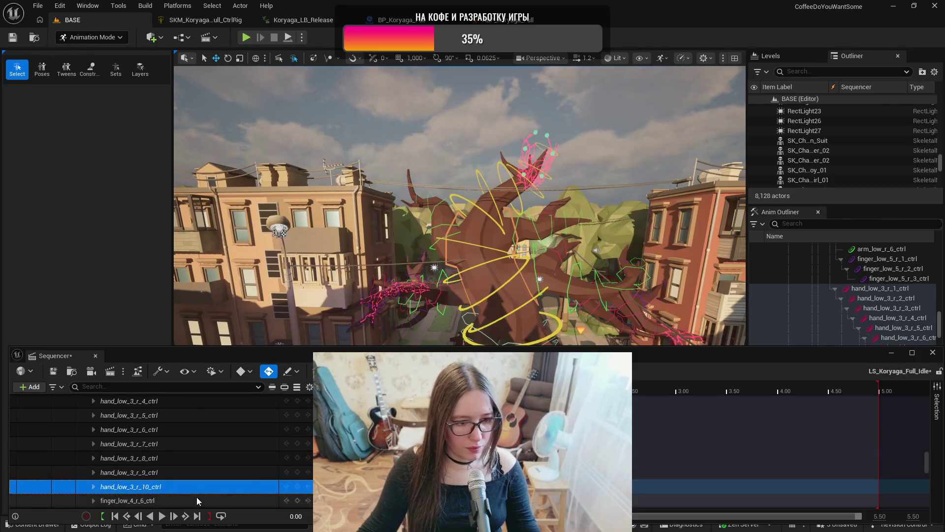
left_click(196, 497)
scroll(201, 470, "down", 5)
left_click(181, 437)
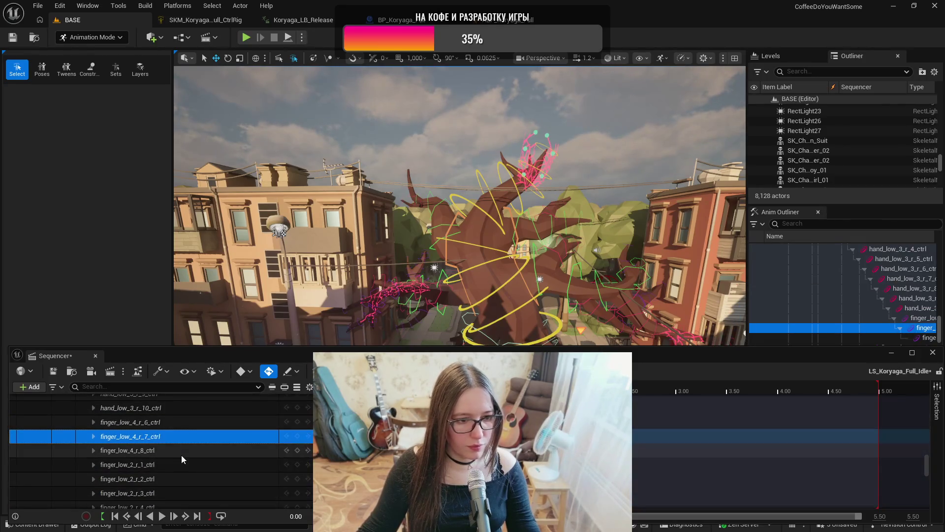
left_click(182, 450)
left_click(184, 466)
left_click(183, 479)
left_click(182, 492)
scroll(184, 462, "down", 2)
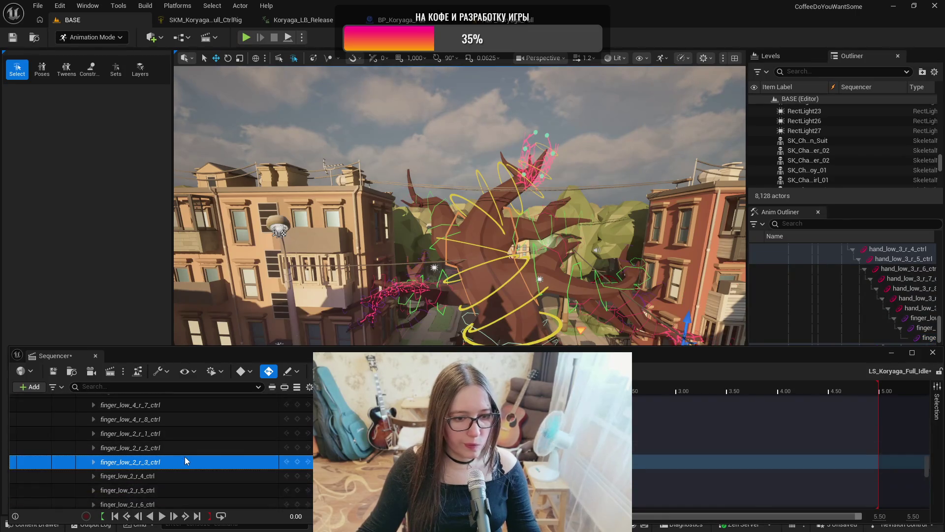
left_click(188, 477)
left_click(185, 487)
scroll(191, 466, "down", 2)
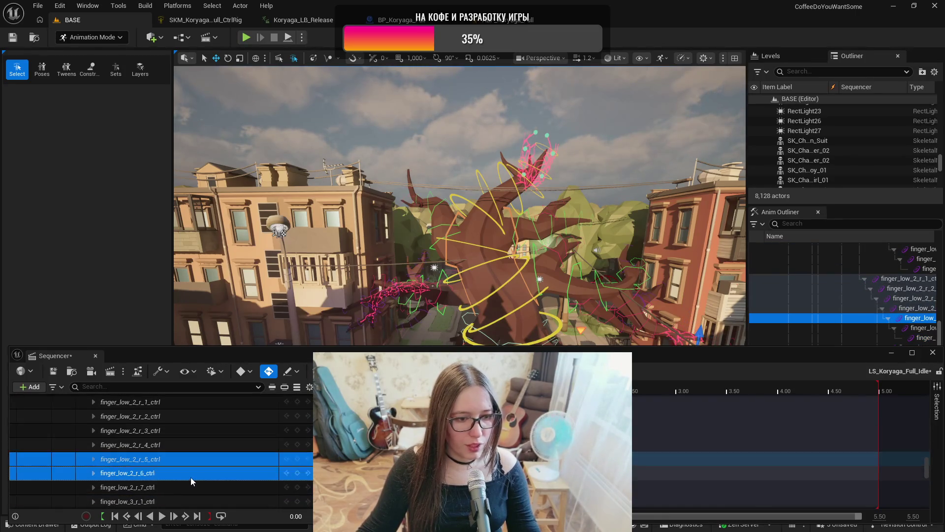
left_click(190, 475)
left_click(193, 481)
scroll(194, 475, "down", 2)
left_click(194, 471)
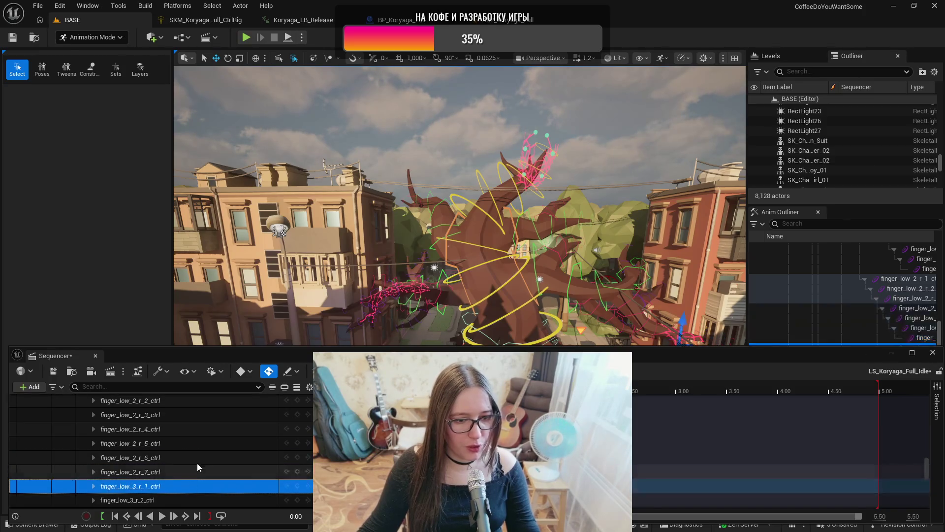
scroll(197, 459, "down", 2)
left_click(198, 456)
left_click(197, 468)
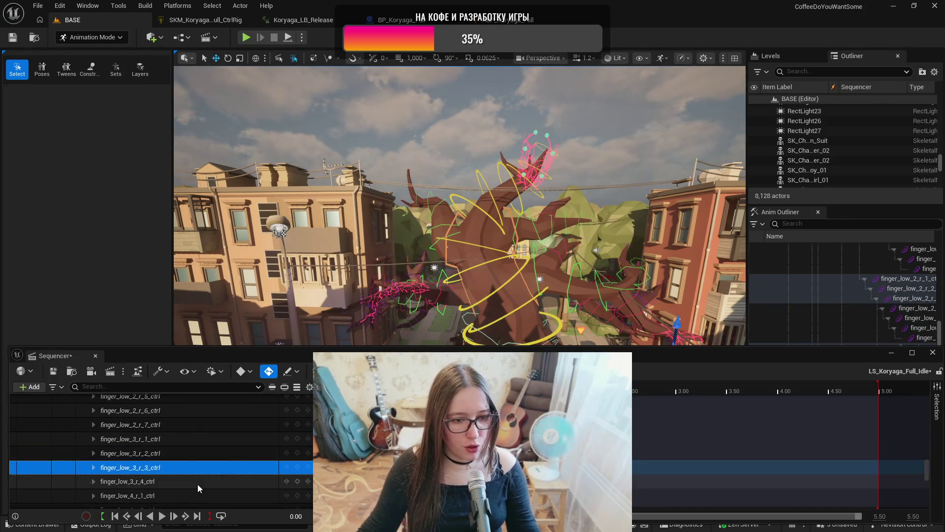
left_click(197, 482)
left_click(199, 495)
scroll(200, 468, "down", 3)
left_click(201, 464)
left_click(191, 477)
left_click(192, 491)
scroll(194, 463, "down", 3)
left_click(196, 460)
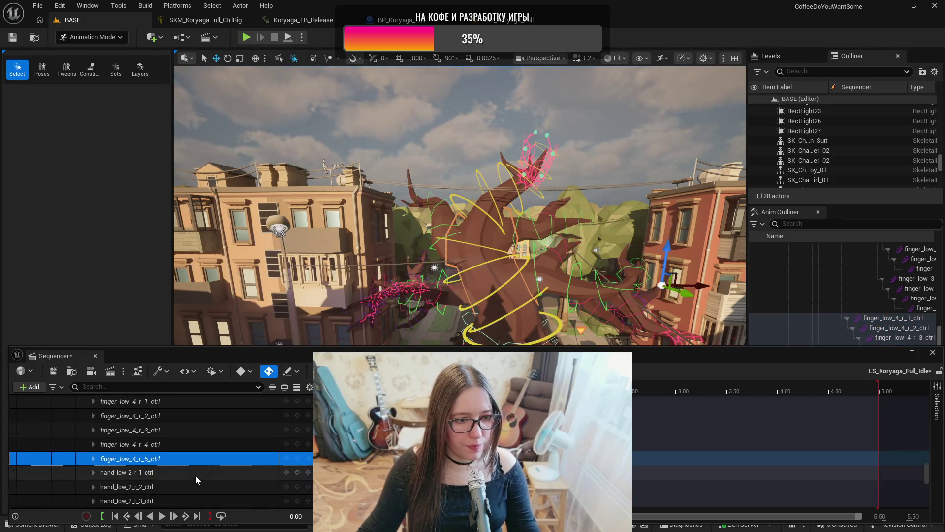
left_click(196, 474)
left_click(194, 485)
scroll(197, 472, "down", 3)
left_click(198, 452)
left_click(198, 467)
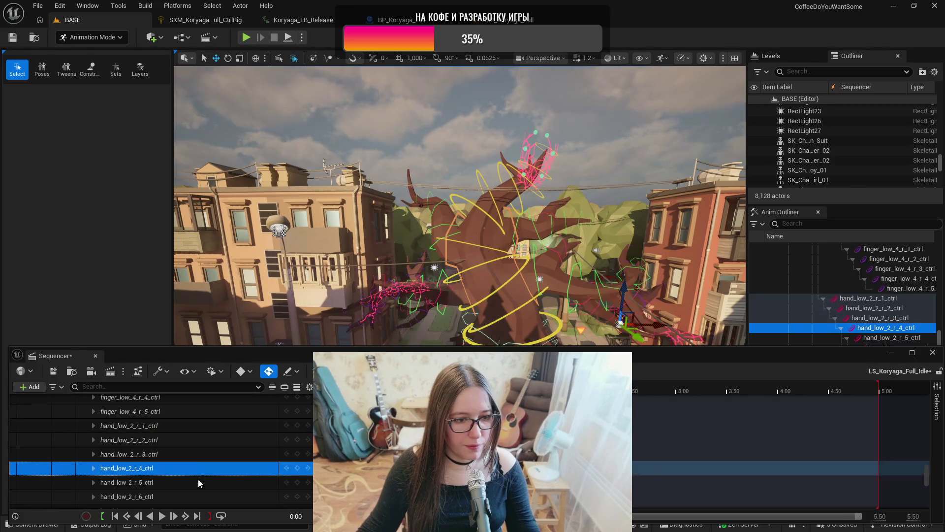
left_click(197, 479)
scroll(204, 465, "down", 2)
left_click(204, 461)
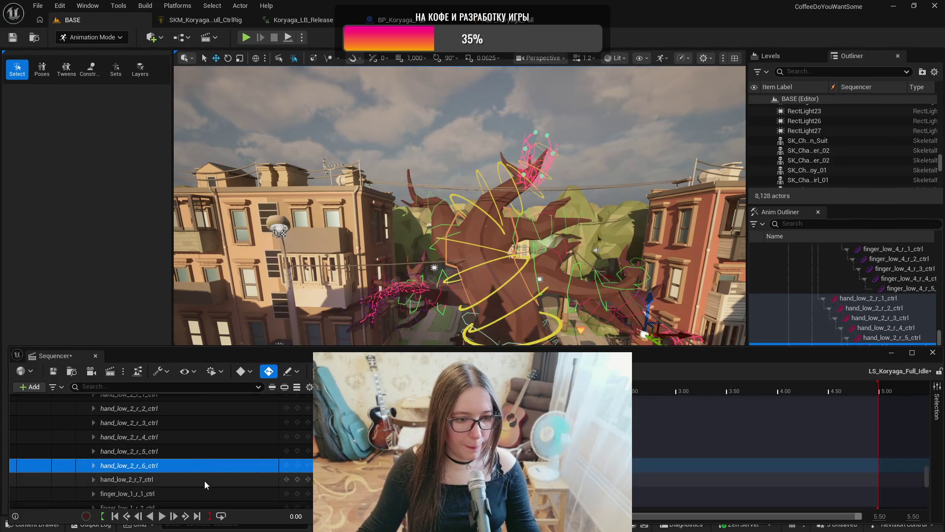
left_click(205, 480)
left_click(203, 492)
scroll(208, 469, "down", 2)
left_click(208, 476)
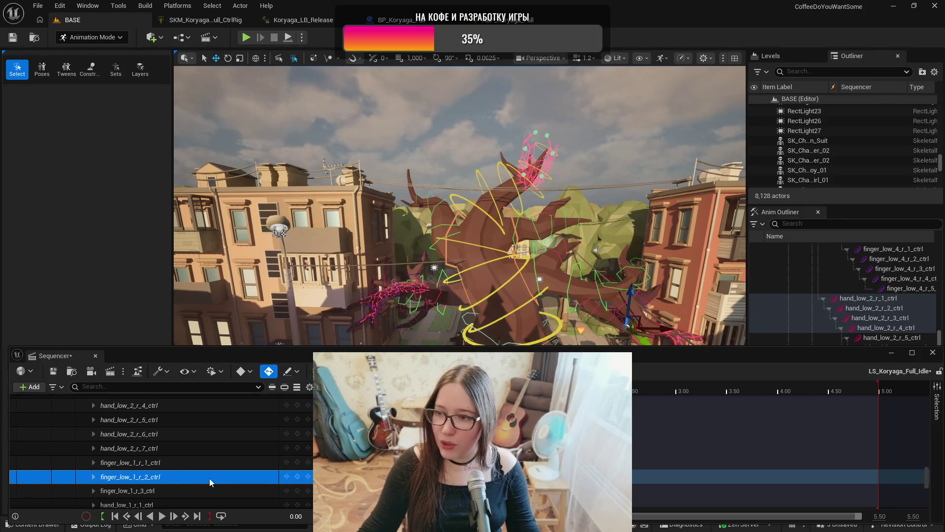
scroll(212, 461, "down", 2)
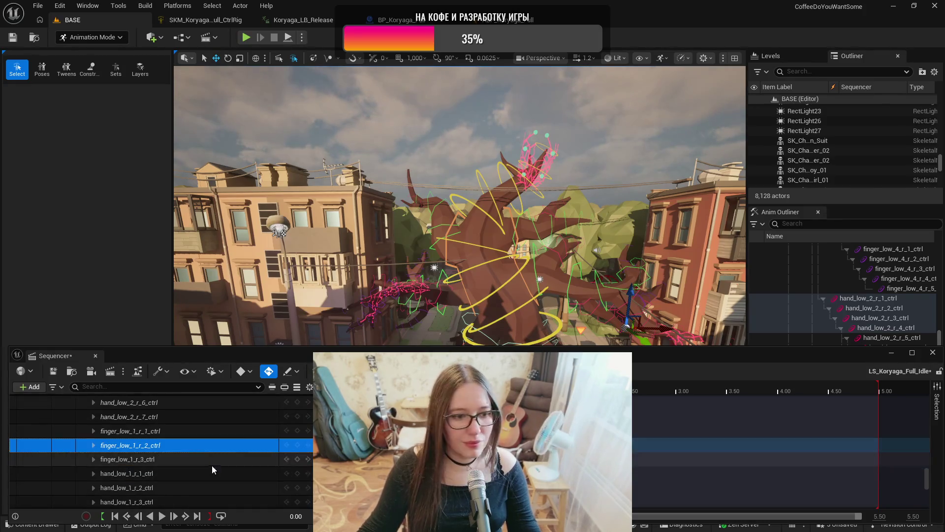
left_click(209, 475)
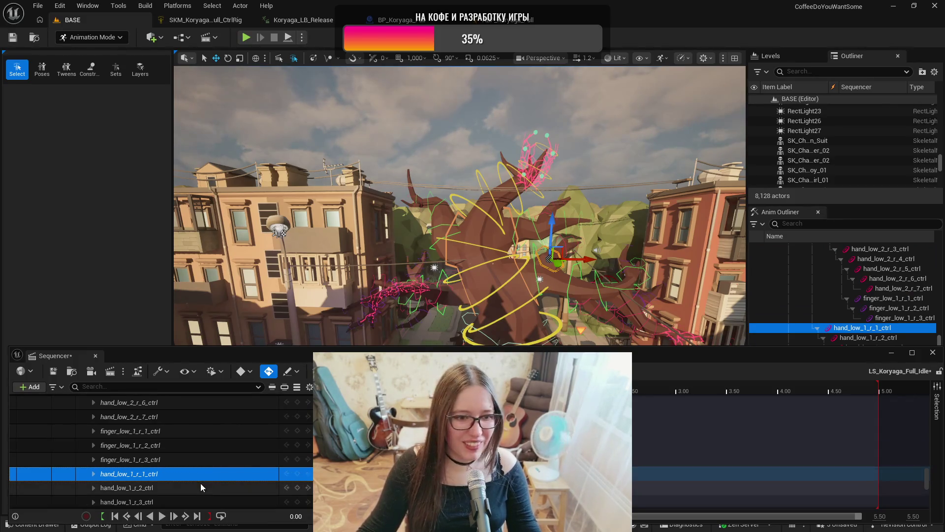
left_click(199, 489)
scroll(207, 473, "down", 2)
left_click(208, 471)
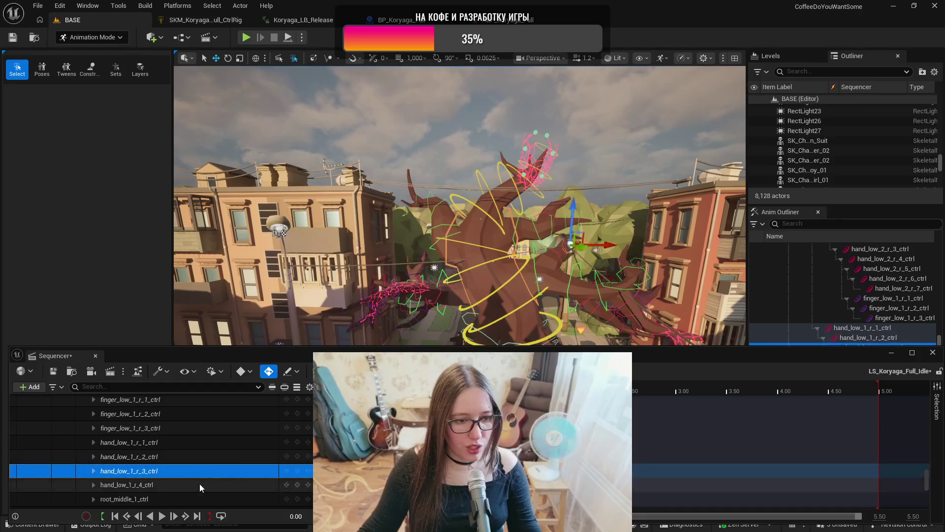
left_click(199, 484)
scroll(209, 465, "down", 2)
left_click(207, 469)
scroll(206, 482, "down", 1)
left_click(211, 471, "shift")
left_click(210, 478)
left_click(211, 494)
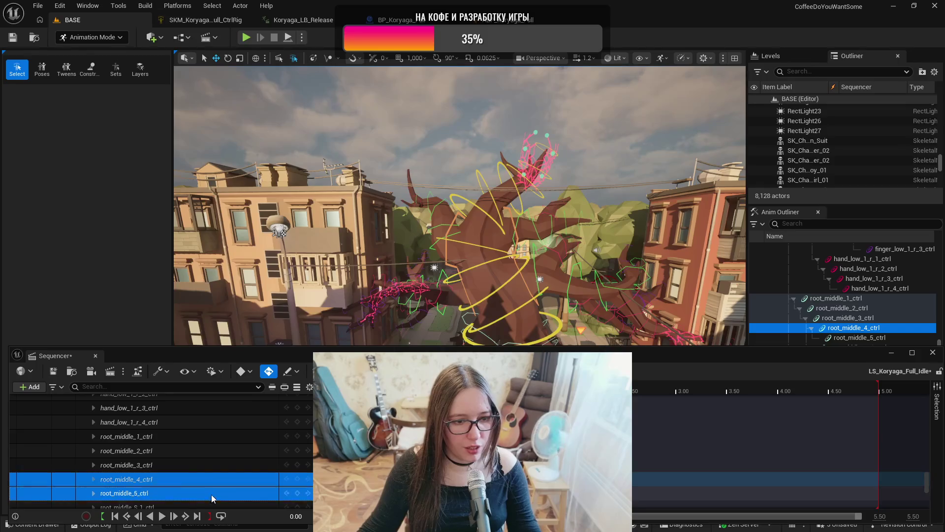
- Review the root_right, root_right2, root_right3 and root_right4 control tracks in Sequencer
scroll(213, 478, "down", 2)
scroll(214, 477, "down", 2)
left_click(211, 487)
scroll(211, 478, "down", 2)
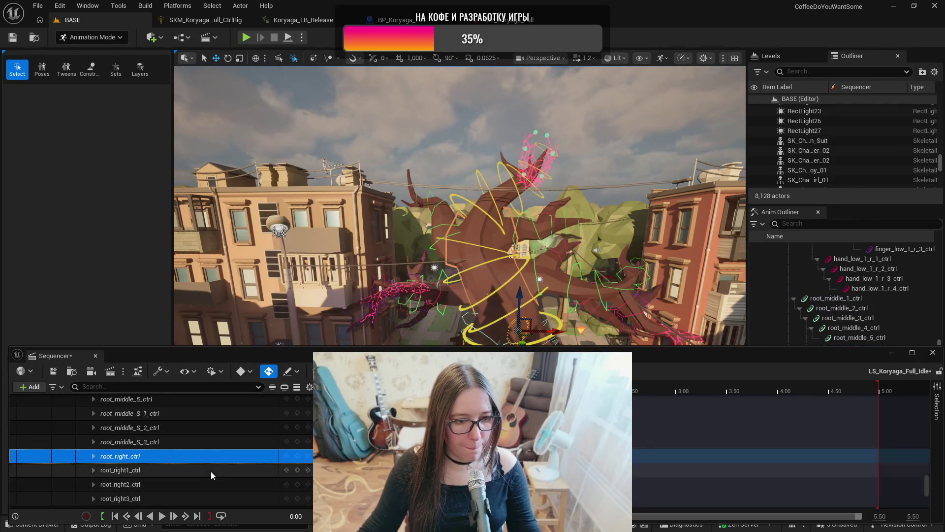
left_click(214, 483)
scroll(214, 480, "down", 1)
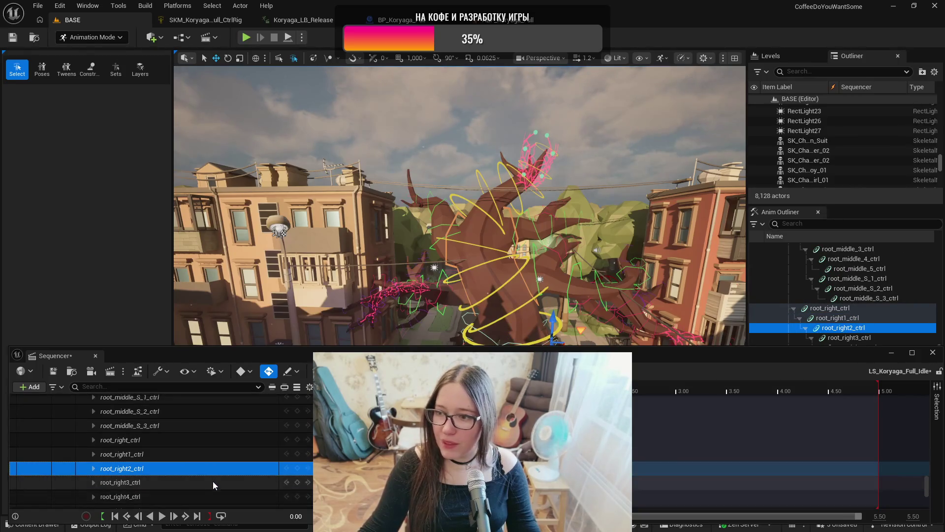
left_click(211, 483)
scroll(211, 480, "down", 2)
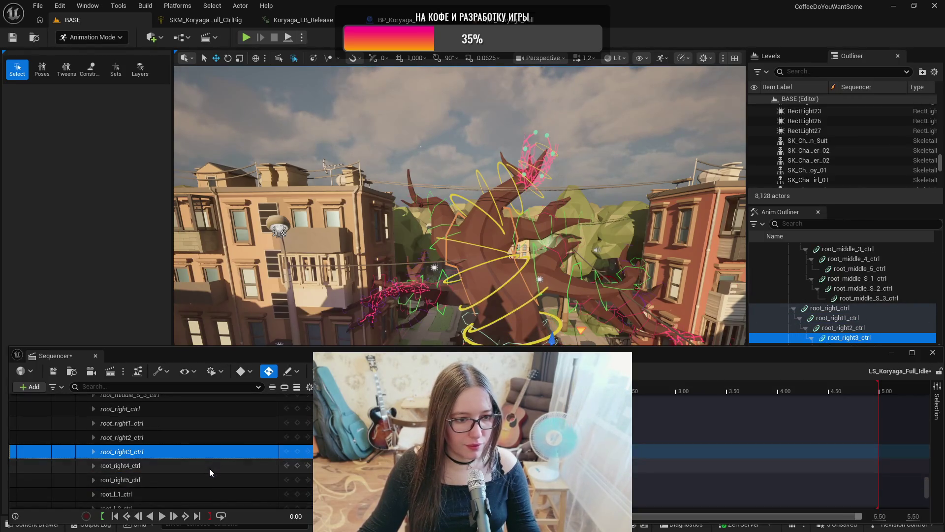
left_click(209, 468)
- Review the root_l_1, root_l_3, root_l_4 and root_l_5 control tracks
left_click(213, 495)
scroll(213, 474, "down", 3)
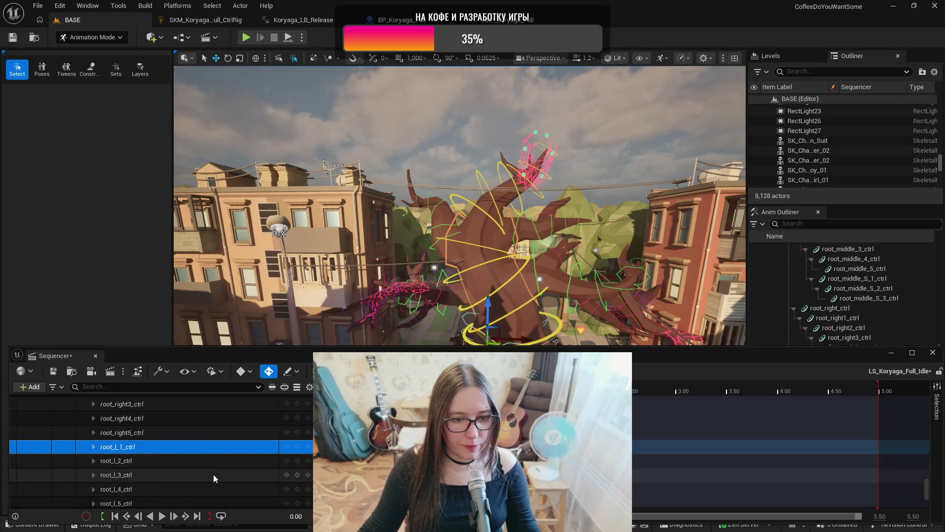
left_click(214, 474)
left_click(215, 486)
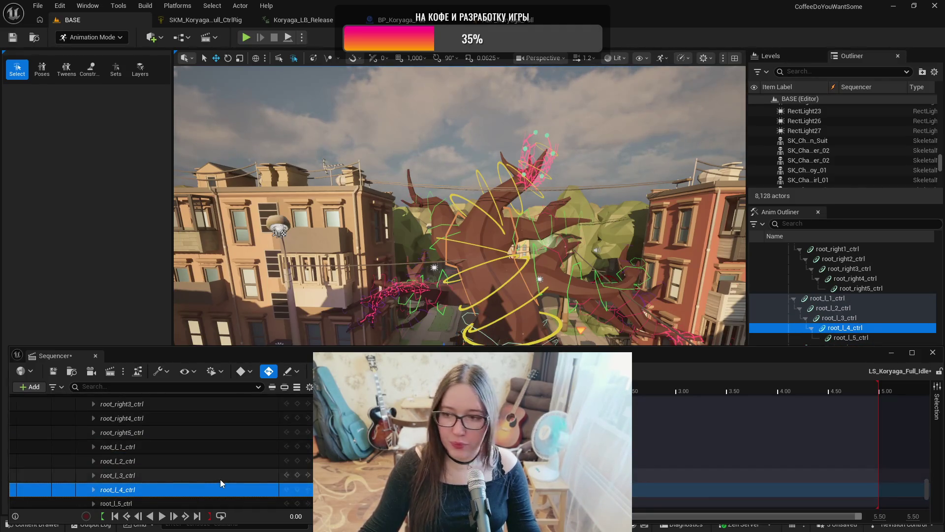
scroll(220, 483, "down", 1)
left_click(219, 484)
- Review the root_rr_1 through root_rr_6 control tracks
scroll(221, 483, "down", 1)
left_click(217, 486)
scroll(220, 480, "down", 1)
left_click(220, 486)
scroll(223, 487, "down", 1)
left_click(224, 486)
left_click(225, 494)
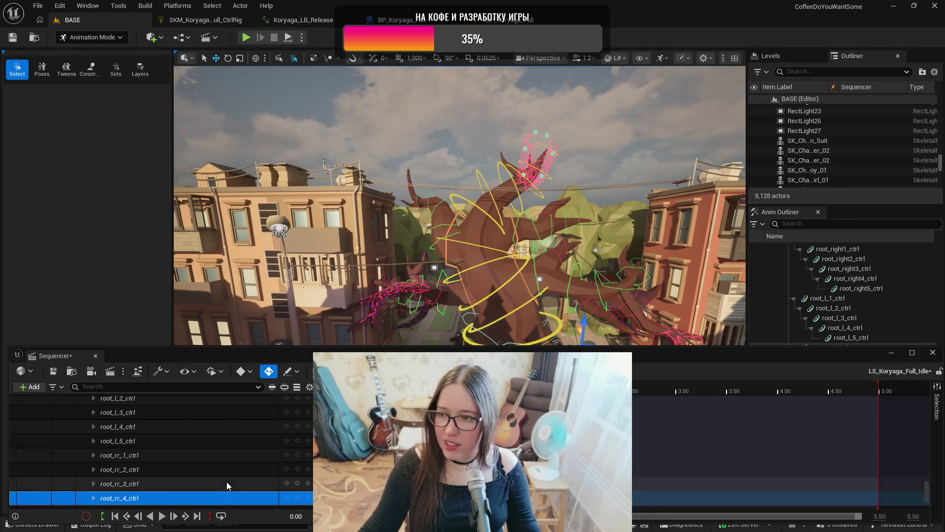
scroll(225, 483, "down", 2)
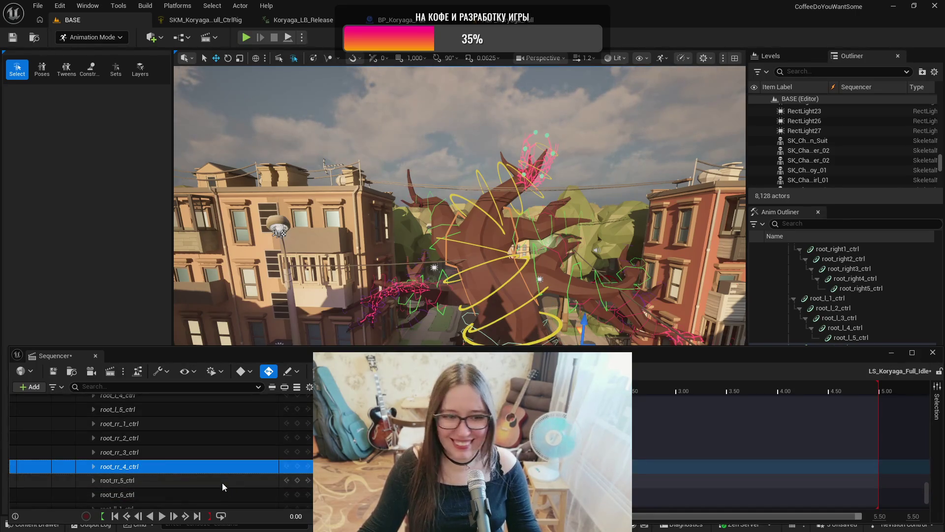
left_click(223, 481)
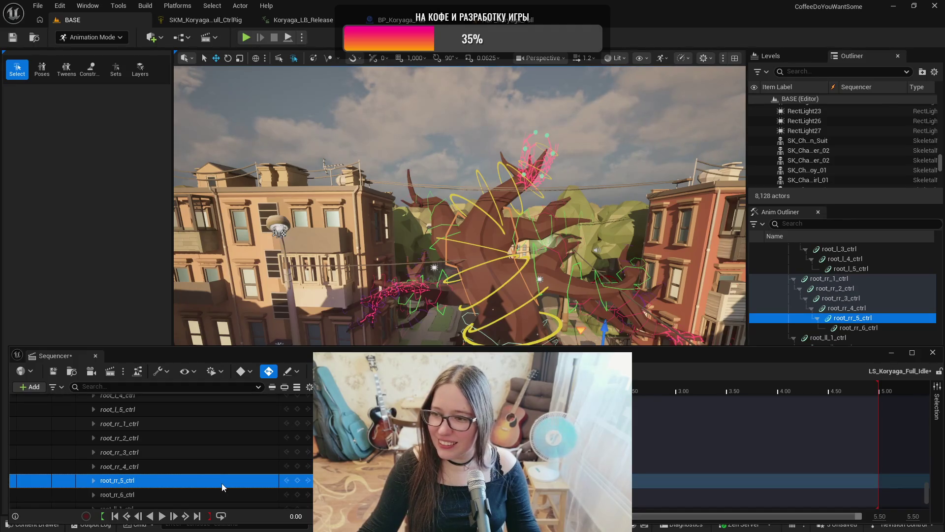
left_click(215, 493)
- Review the root_ll_1 through root_ll_6 control tracks
scroll(219, 470, "down", 2)
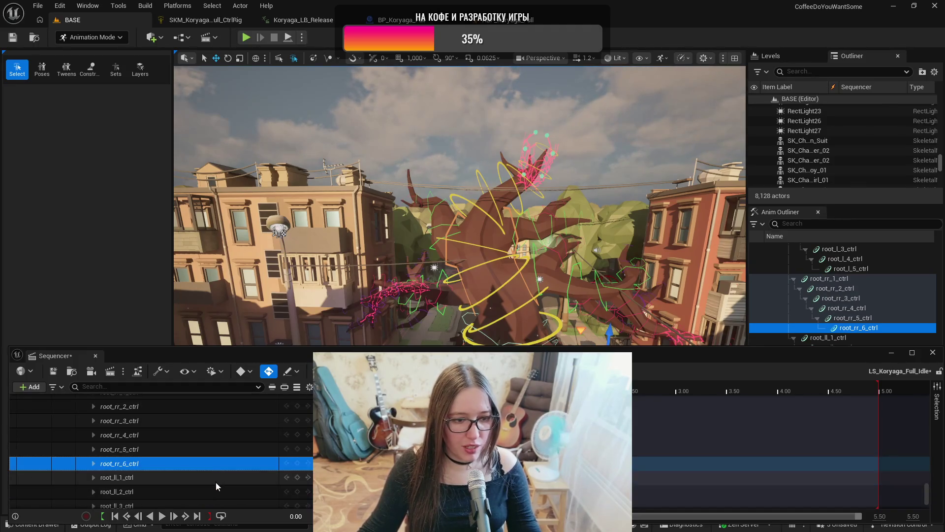
left_click(216, 486)
left_click(218, 483)
scroll(220, 474, "down", 2)
left_click(218, 480)
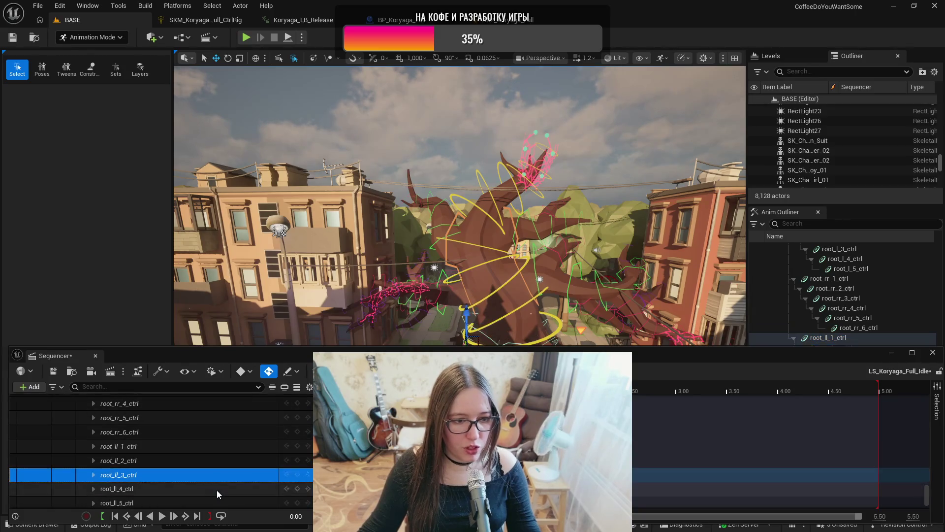
left_click(217, 489)
left_click(217, 499)
scroll(220, 484, "down", 2)
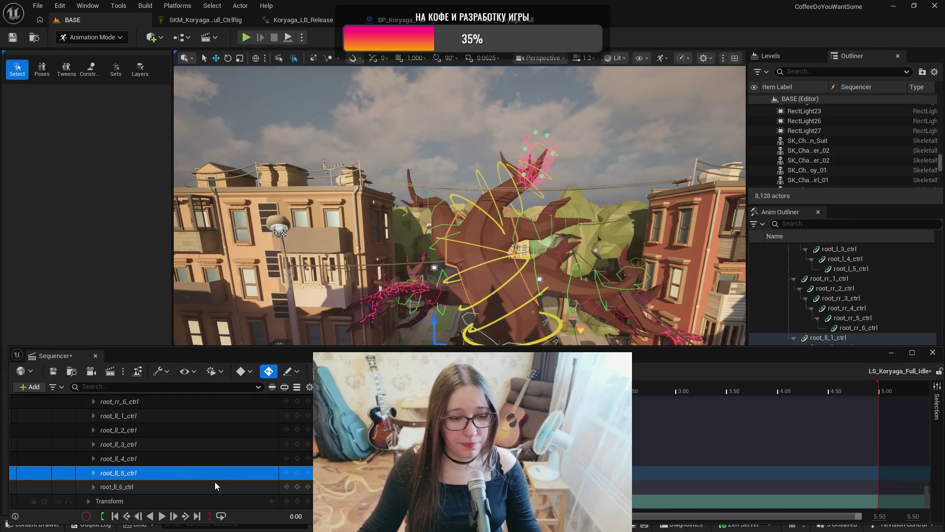
left_click(212, 487)
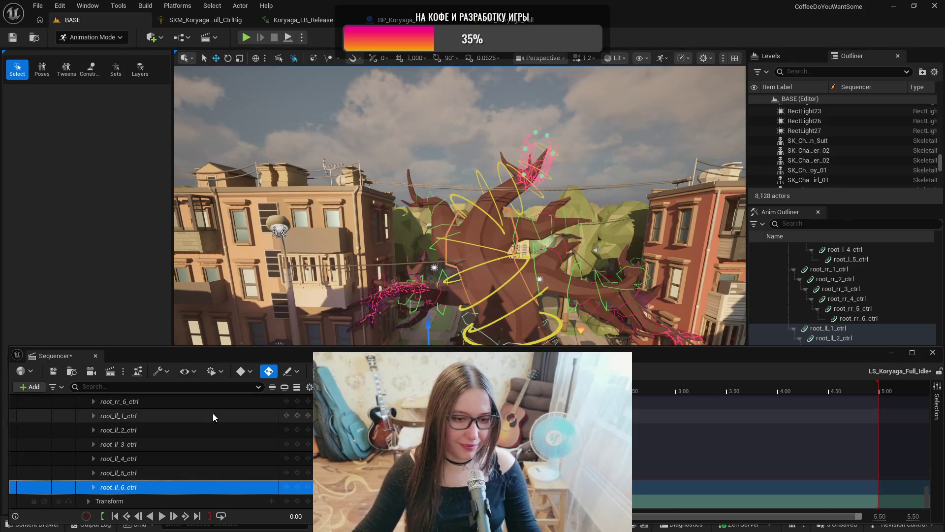
- Save LS_Koryaga_Full_Idle and select all the rig's control tracks from Root_ctrl through the spine
left_click(53, 371)
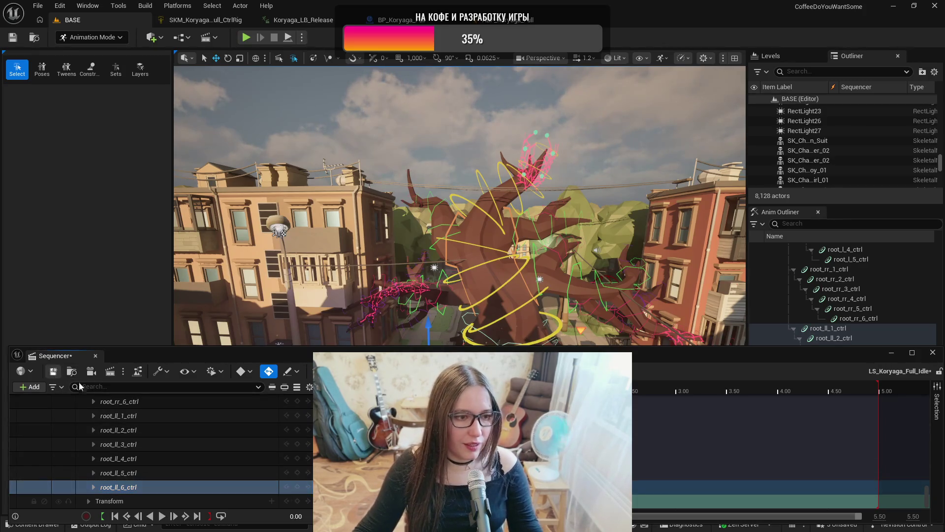
scroll(148, 448, "down", 10)
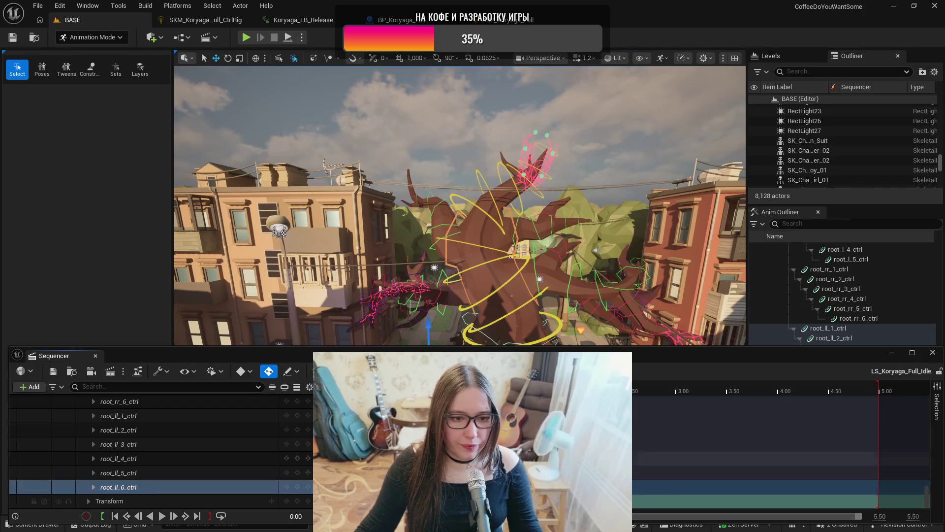
scroll(147, 448, "up", 15)
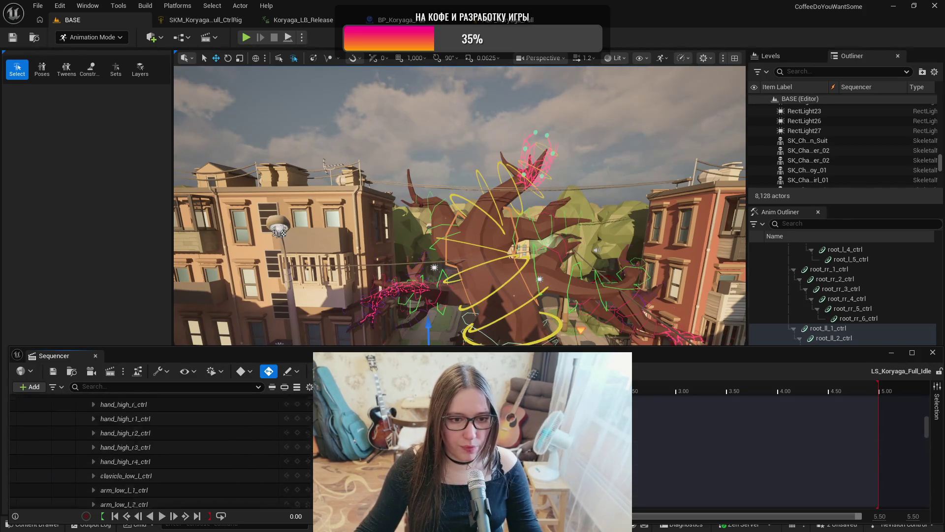
scroll(148, 448, "up", 2)
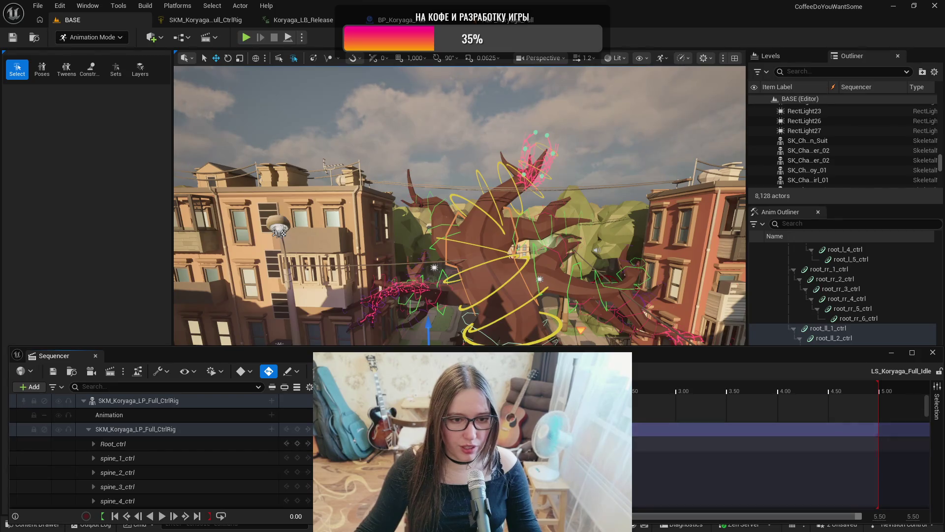
left_click(135, 429)
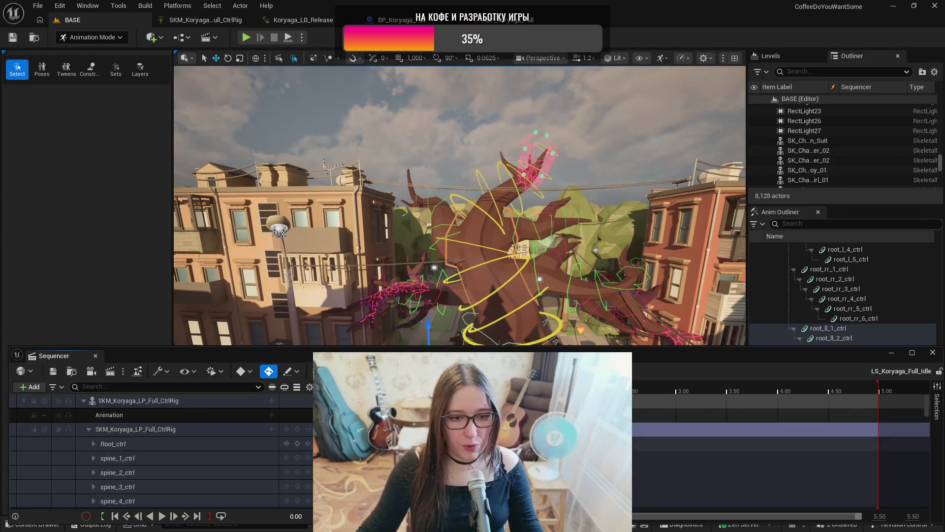
key("s")
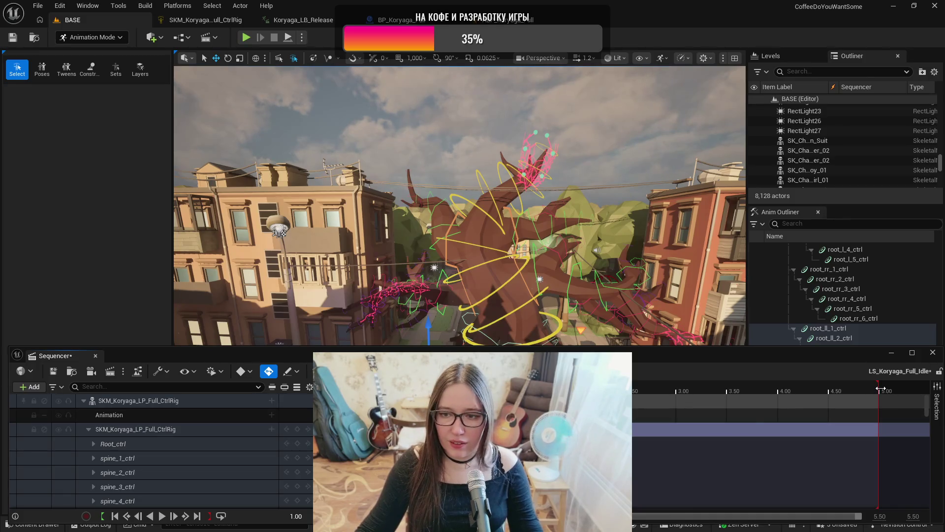
- Set the idle sequence's end time to 1.00 and save it
left_click_drag(880, 389, 615, 389)
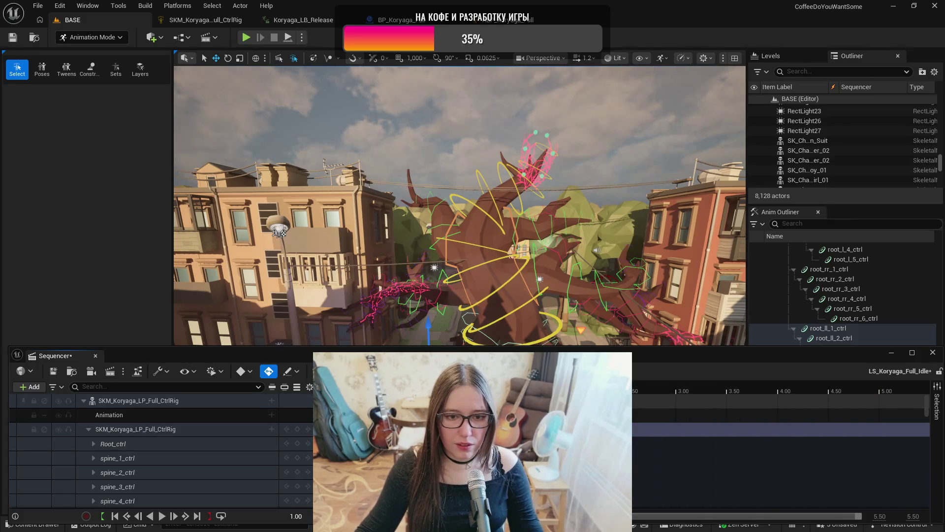
left_click(879, 516)
type("1")
key("Return")
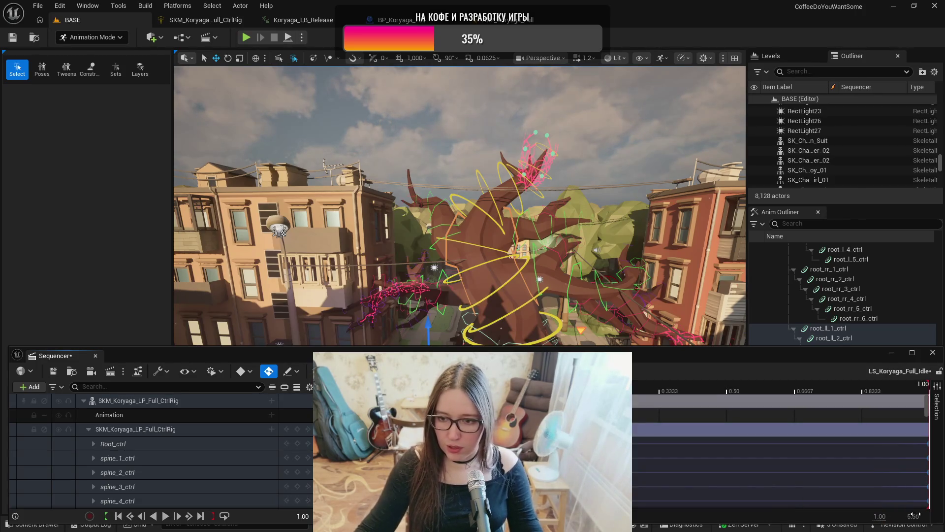
left_click_drag(915, 514, 901, 514)
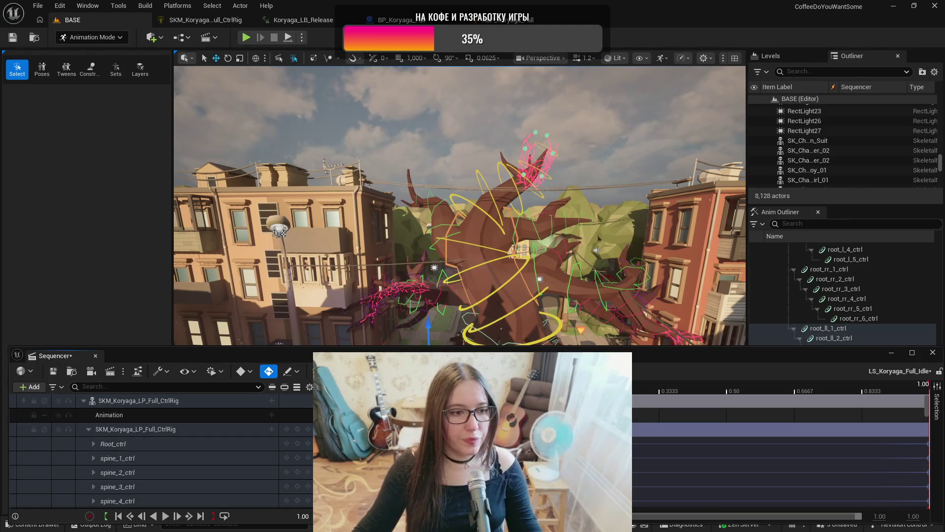
left_click(54, 371)
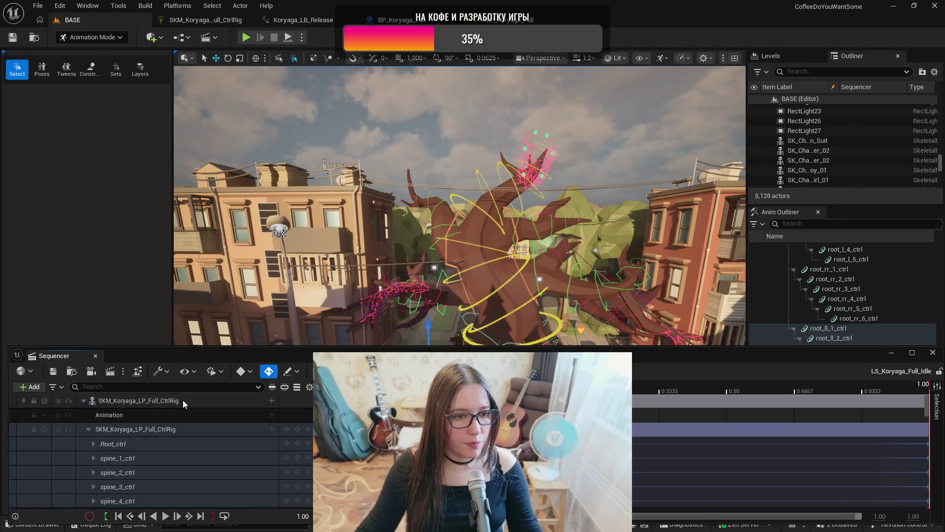
- Bake the Koryaga control rig track into the Koryaga_LP_Full_Idle animation sequence
right_click(182, 400)
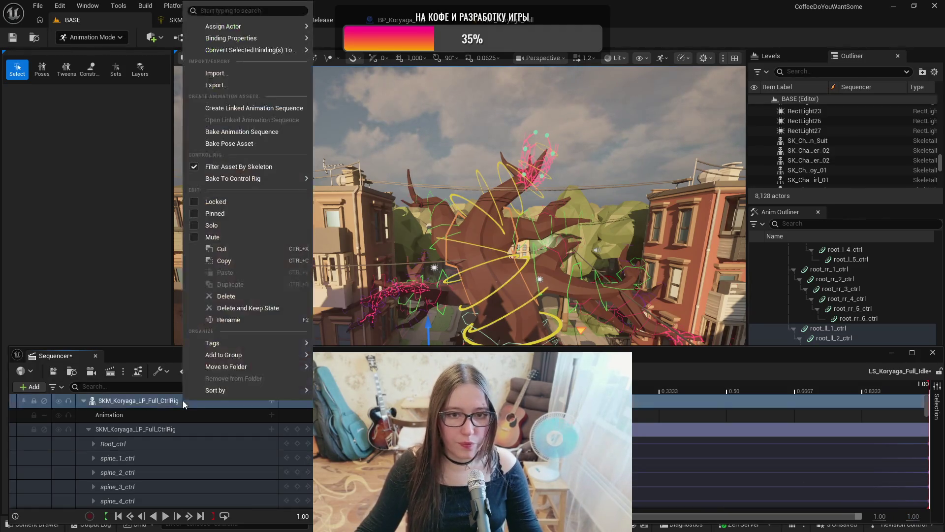
left_click(246, 132)
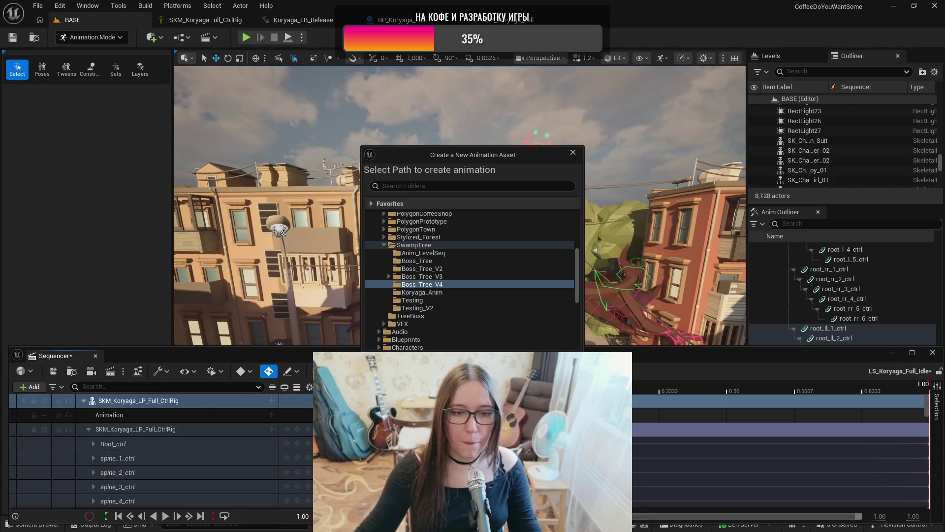
key("Return")
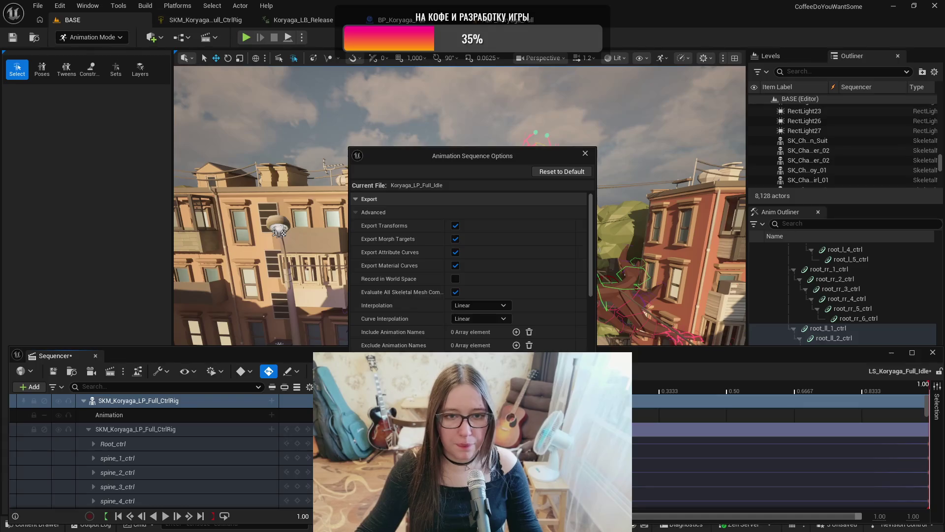
key("Return")
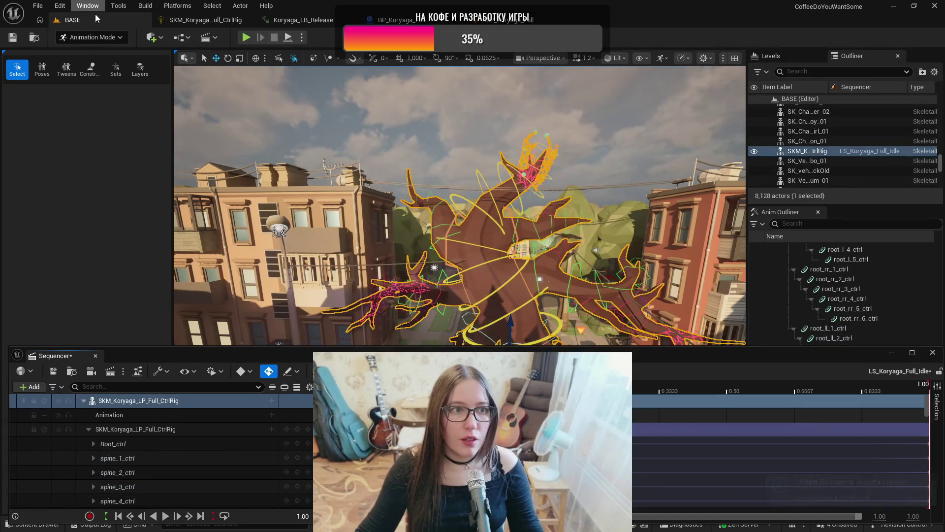
left_click(497, 20)
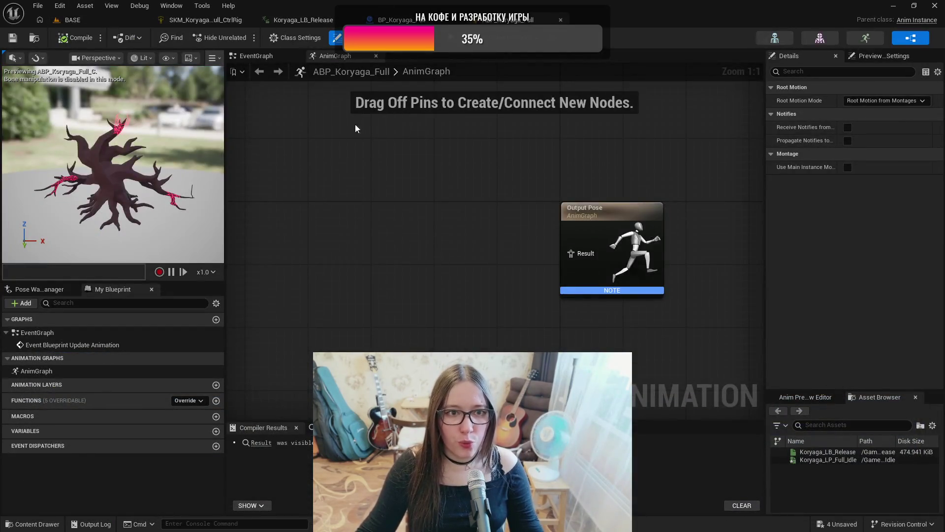
- Add a state machine named Main_State_Machine to the AnimGraph
left_click_drag(411, 227, 509, 245)
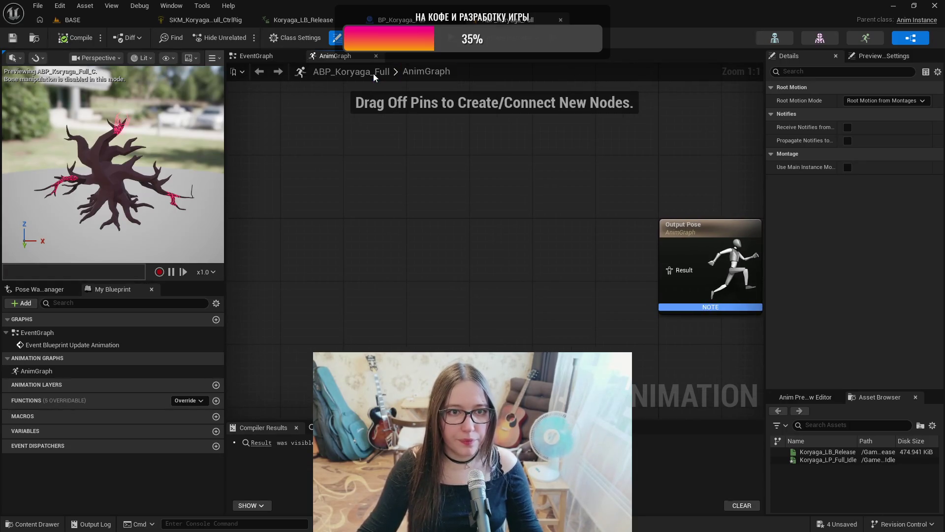
right_click(349, 259)
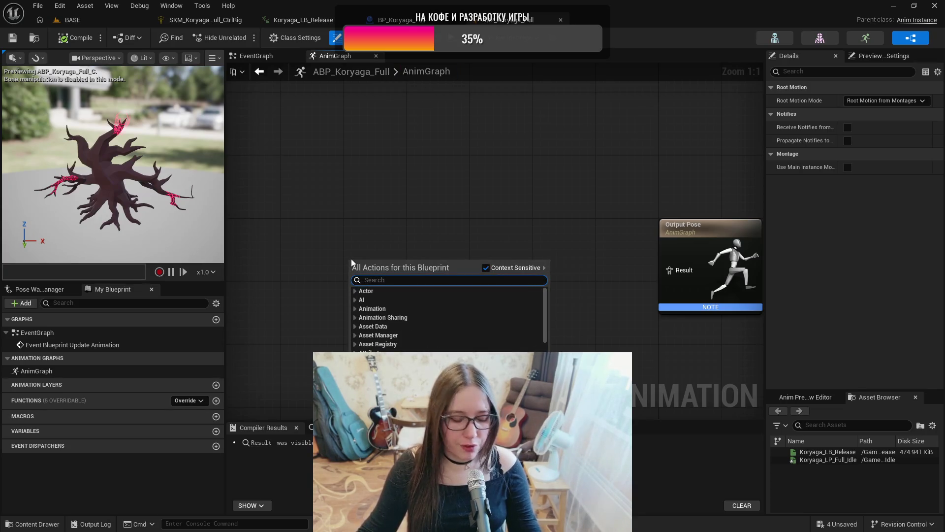
type("state")
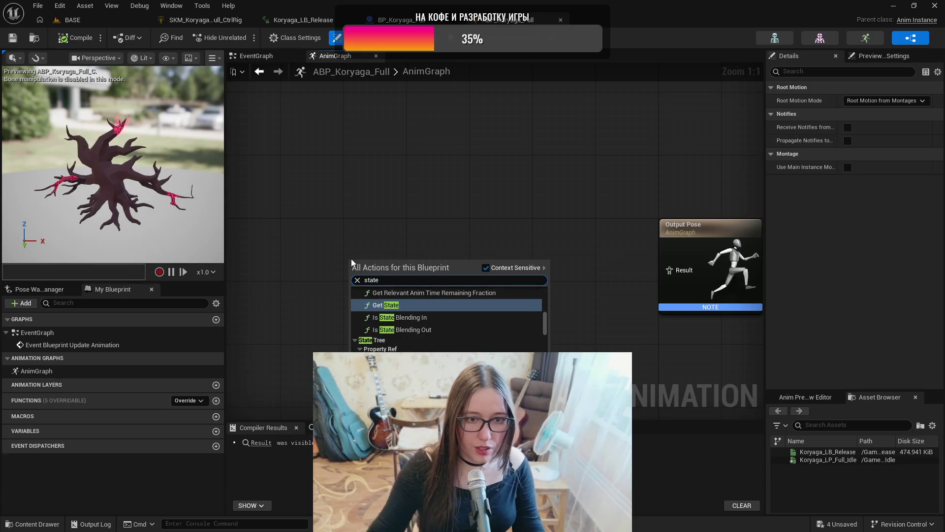
type(" machine")
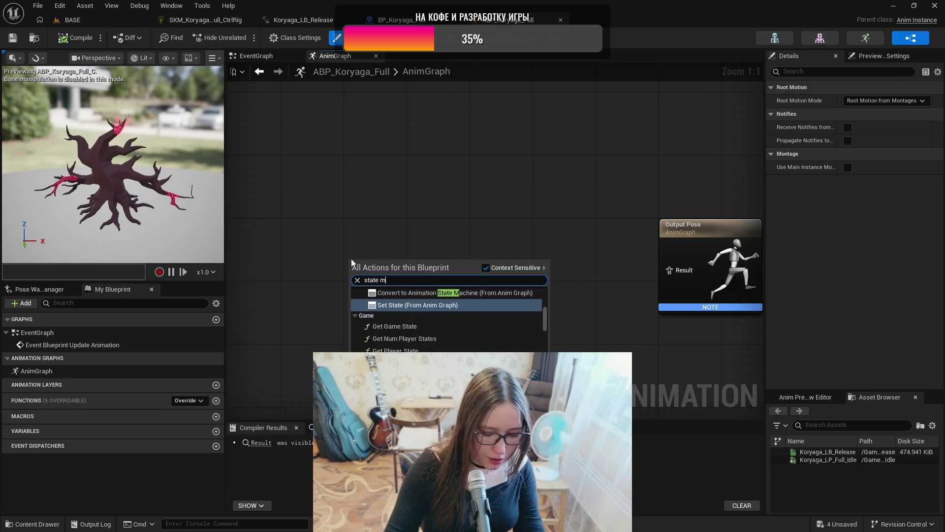
key("Return")
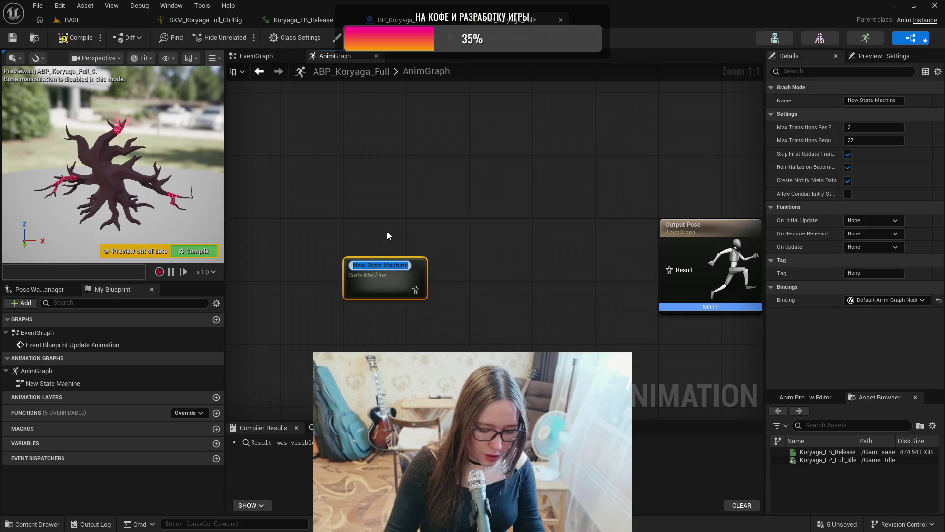
type("Main")
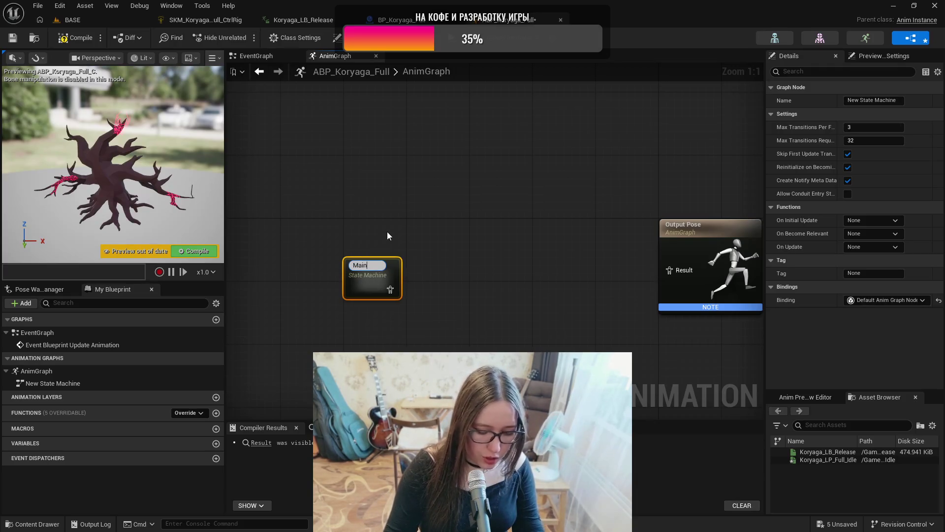
type("_State")
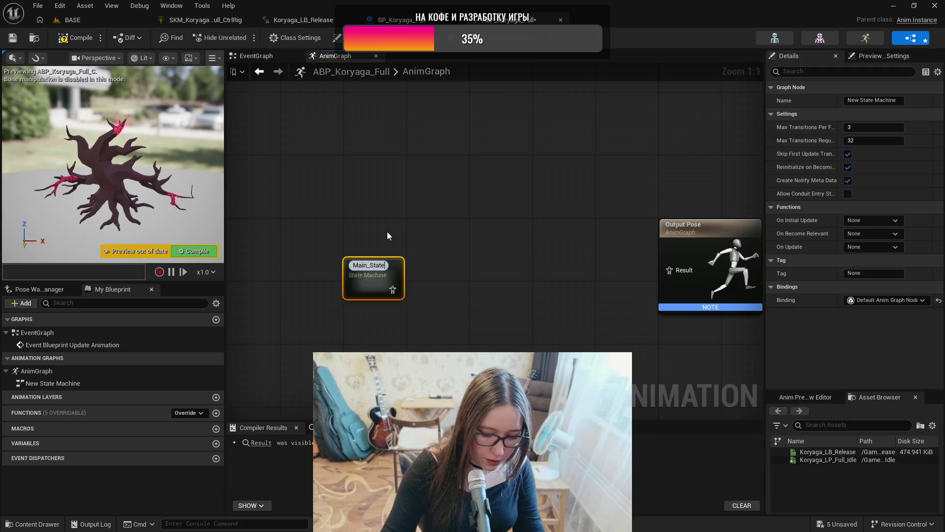
type("_Machine")
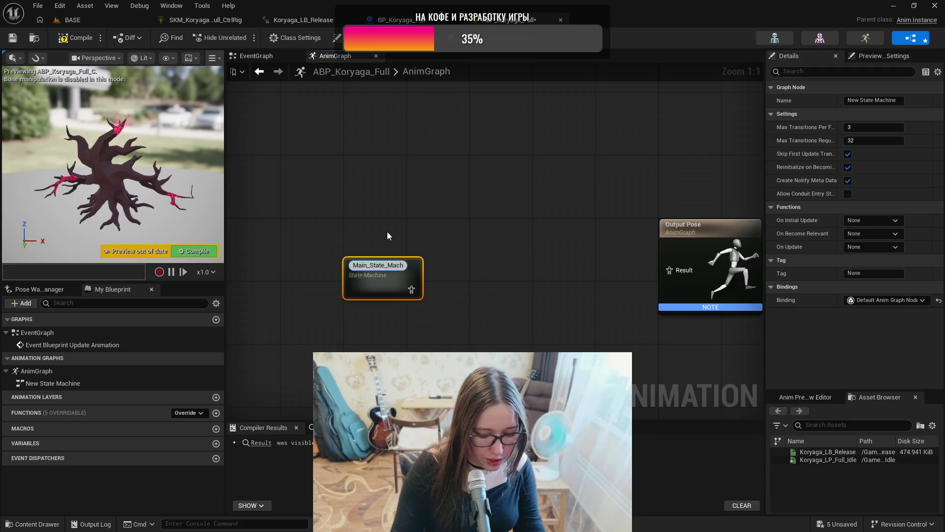
key("Return")
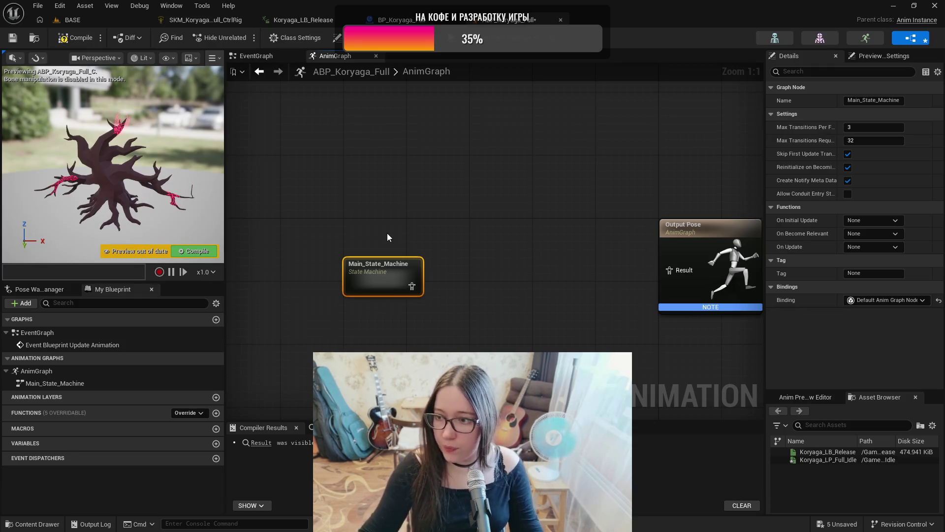
left_click_drag(390, 270, 430, 248)
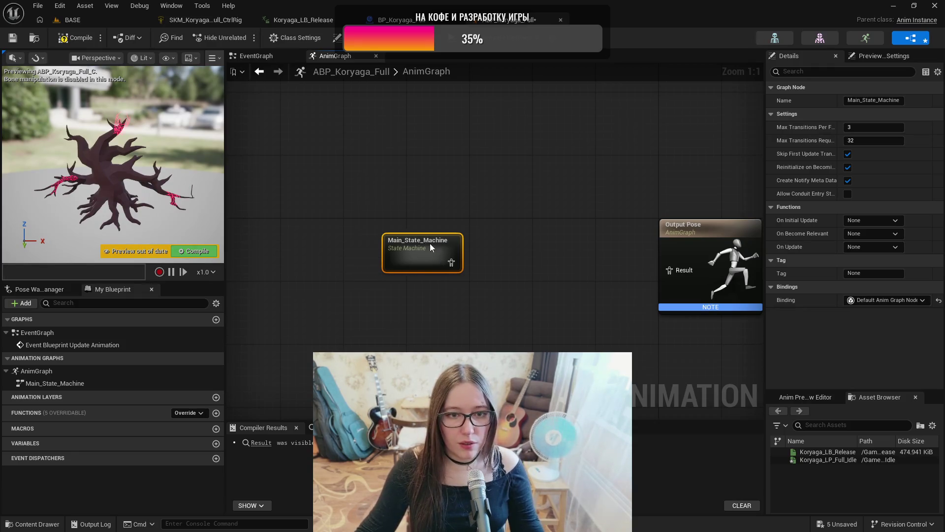
- Inside Main_State_Machine, add an Idle state wired from Entry and open its graph
double_click(430, 244)
left_click_drag(544, 274, 407, 263)
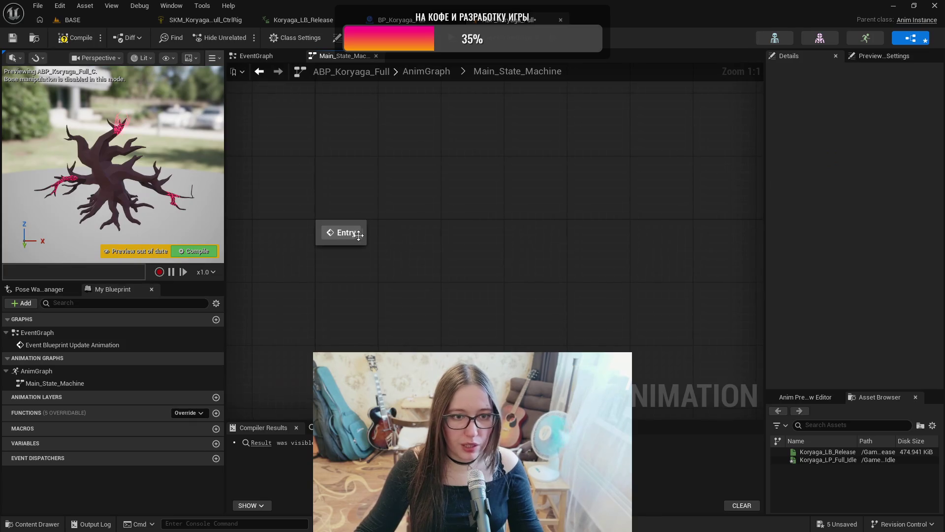
left_click_drag(363, 233, 439, 237)
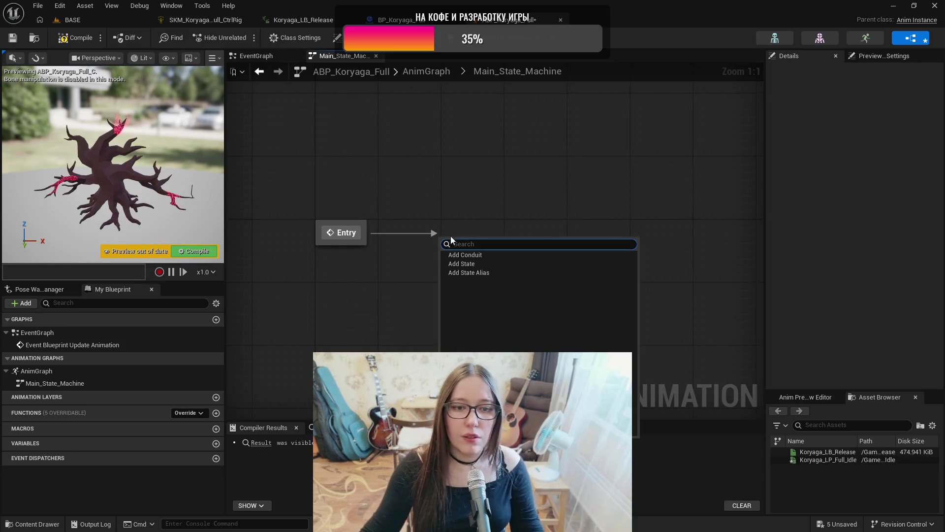
left_click(463, 264)
type("Idle")
key("Return")
left_click_drag(463, 252, 471, 235)
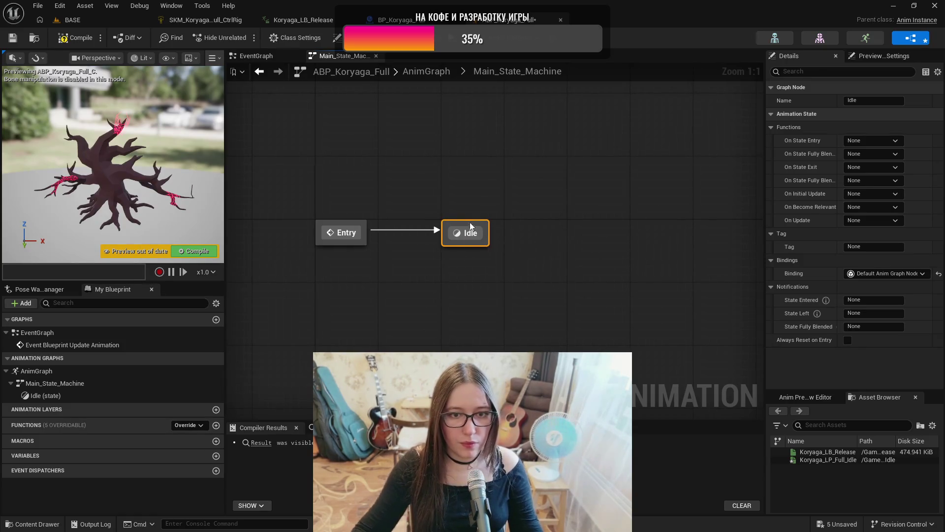
double_click(468, 223)
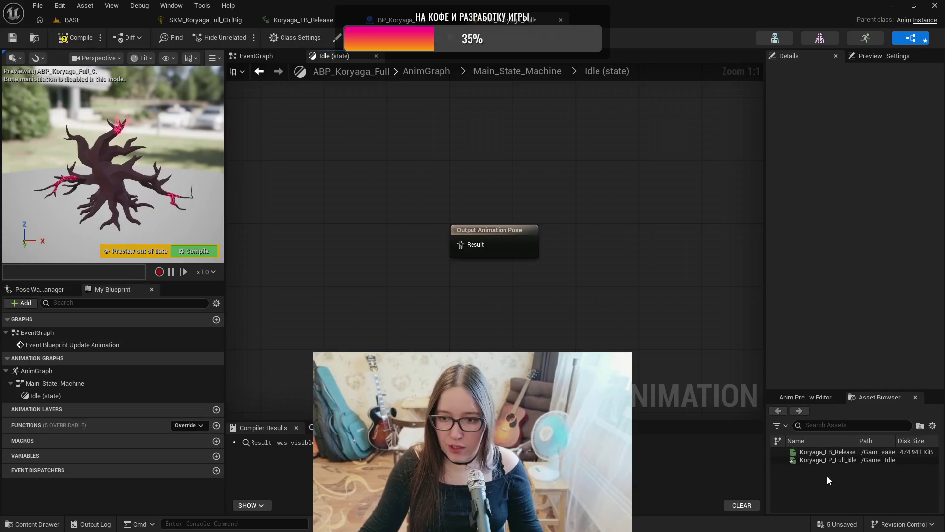
- Wire Koryaga_LP_Full_Idle into the Idle state's Result pose, compile, and go back to Main_State_Machine
left_click(828, 460)
mouse_move(828, 460)
left_mouse_down()
mouse_move(381, 317)
mouse_move(308, 227)
left_mouse_up()
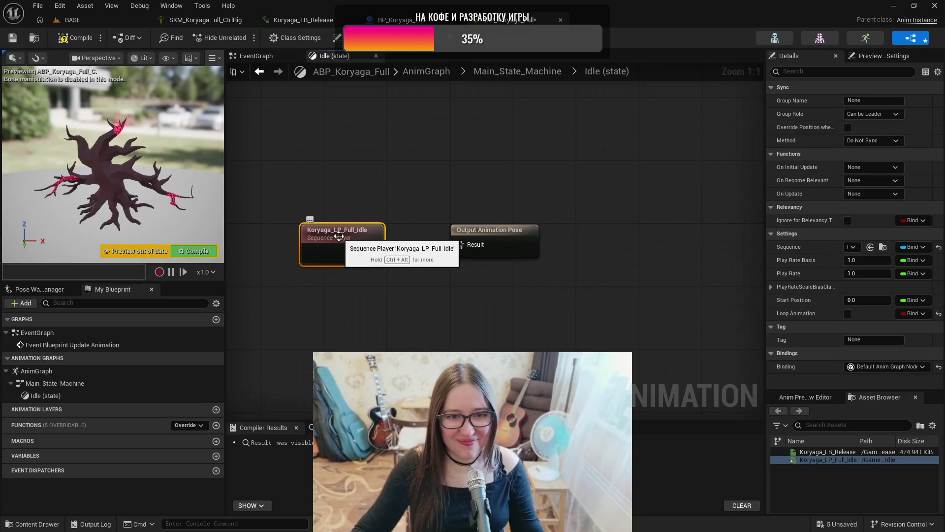
left_click_drag(374, 252, 463, 248)
left_click_drag(345, 231, 345, 224)
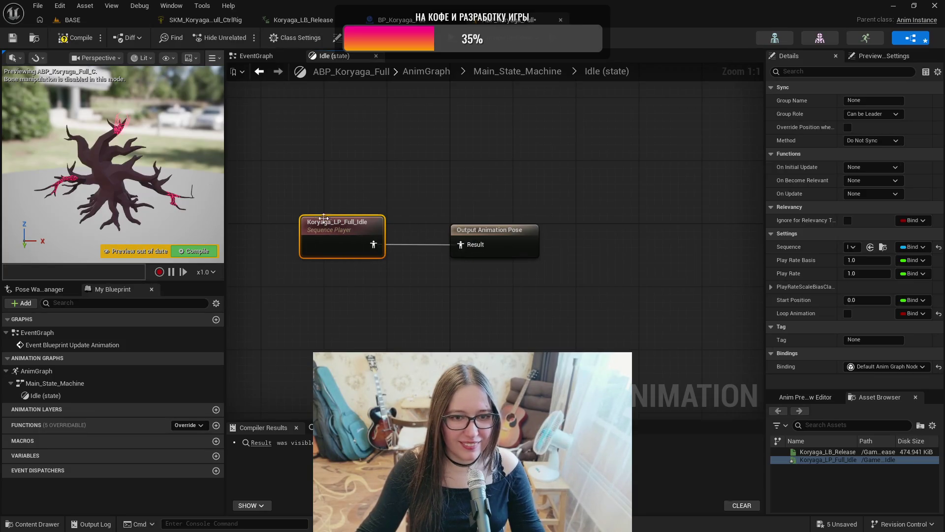
left_click(51, 38)
left_click(13, 38)
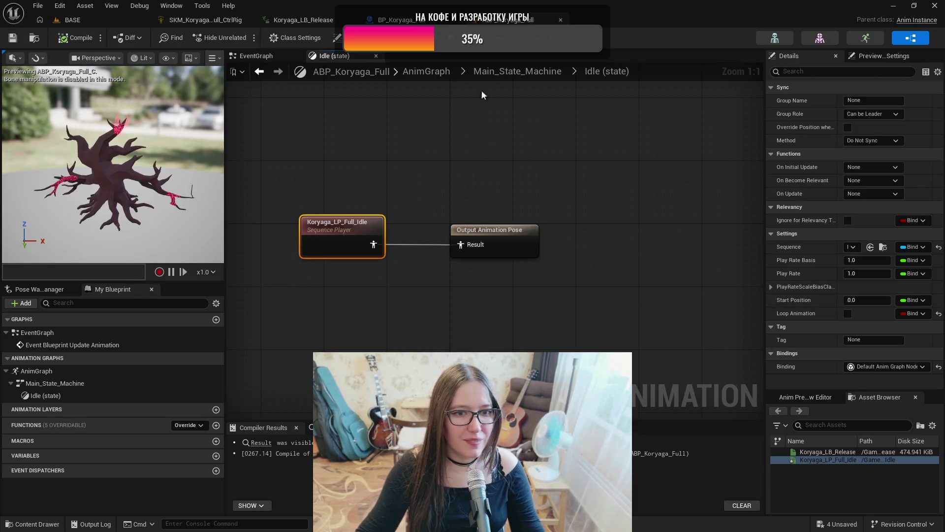
left_click(517, 74)
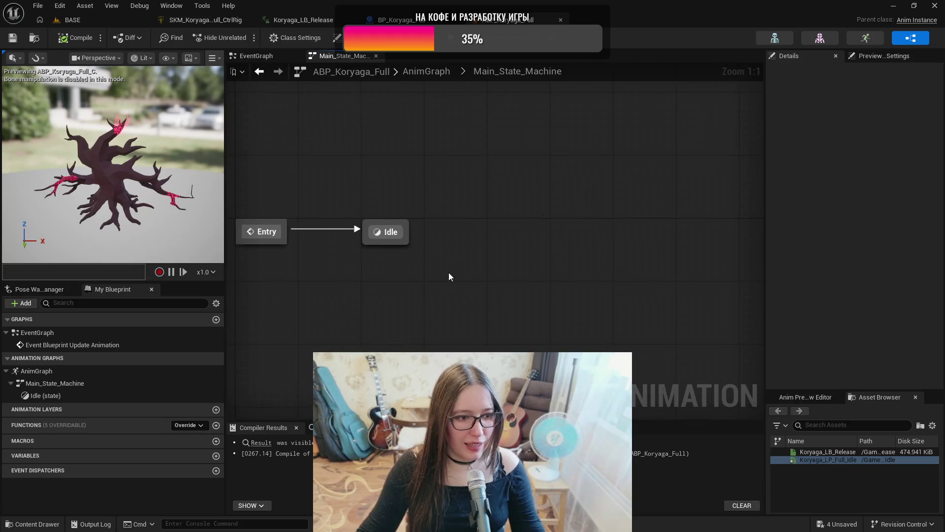
- Add an LB_Release state after Idle, with Koryaga_LB_Release wired to its Result pose
left_click_drag(406, 232, 503, 232)
left_click(525, 259)
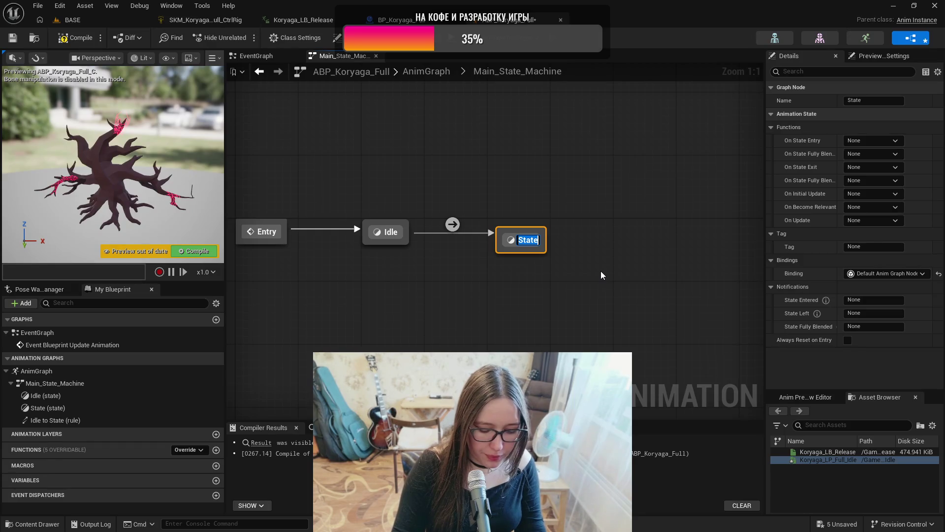
type("LB")
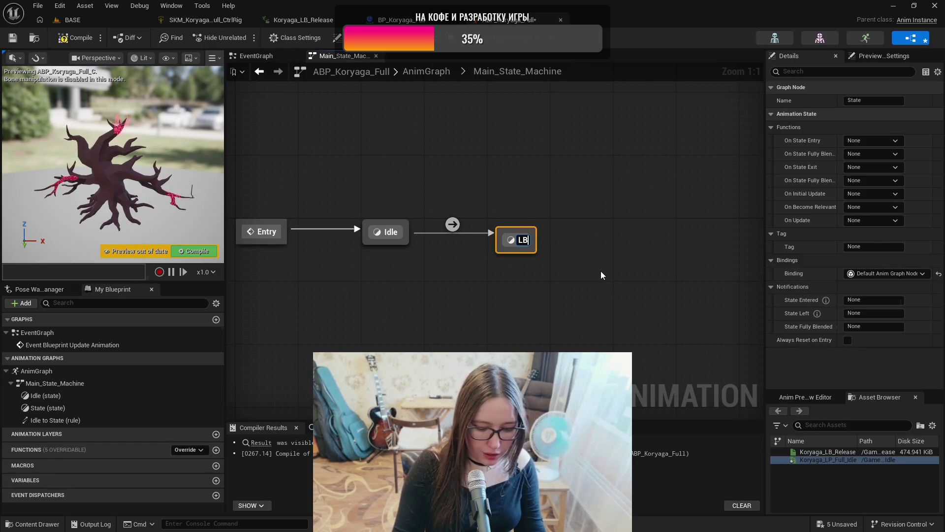
type("_Release")
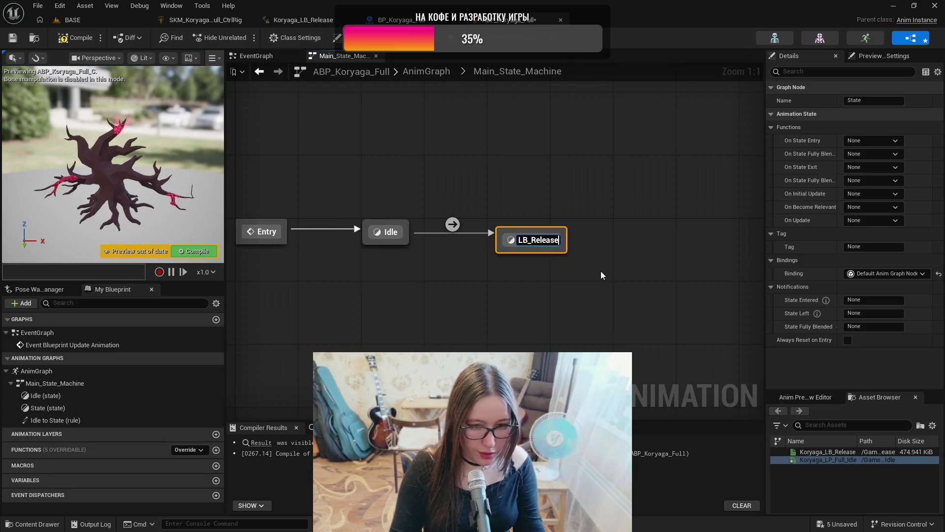
key("Return")
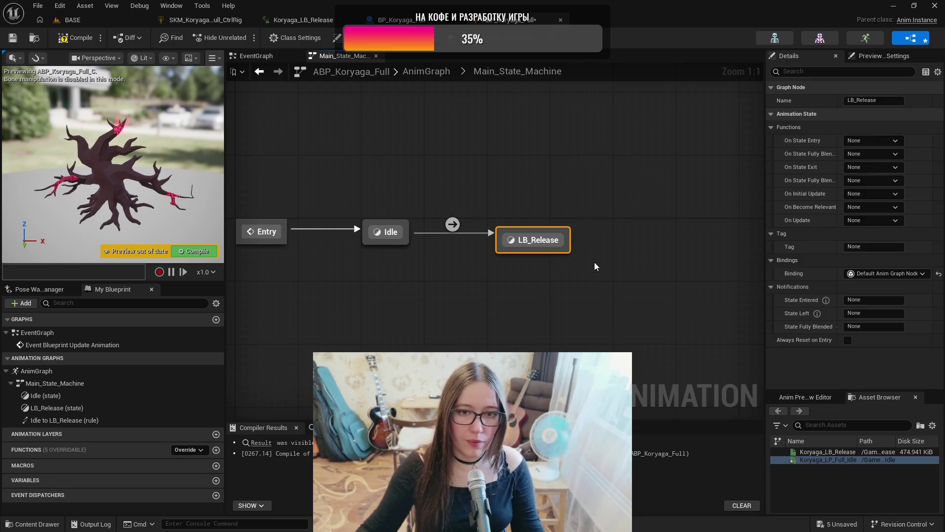
double_click(547, 245)
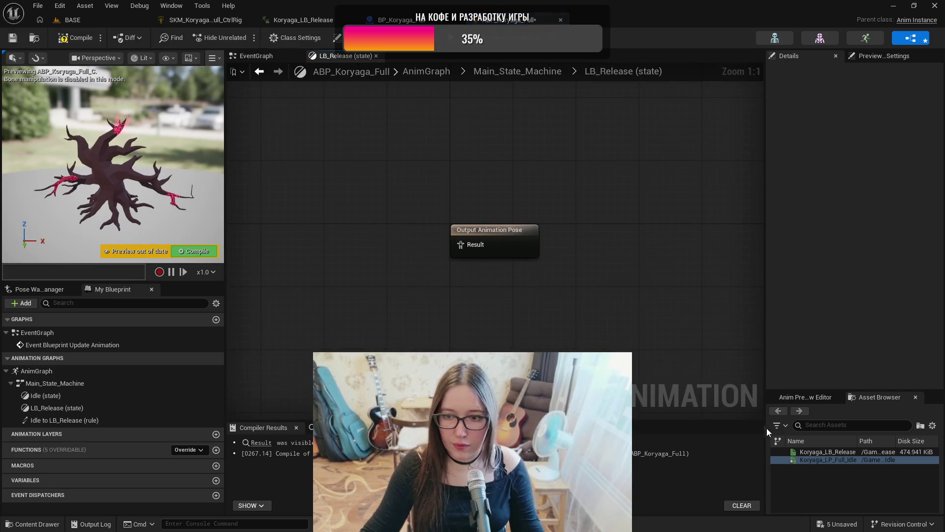
left_click_drag(832, 451, 279, 233)
left_click_drag(350, 260, 457, 254)
left_click_drag(333, 240, 332, 224)
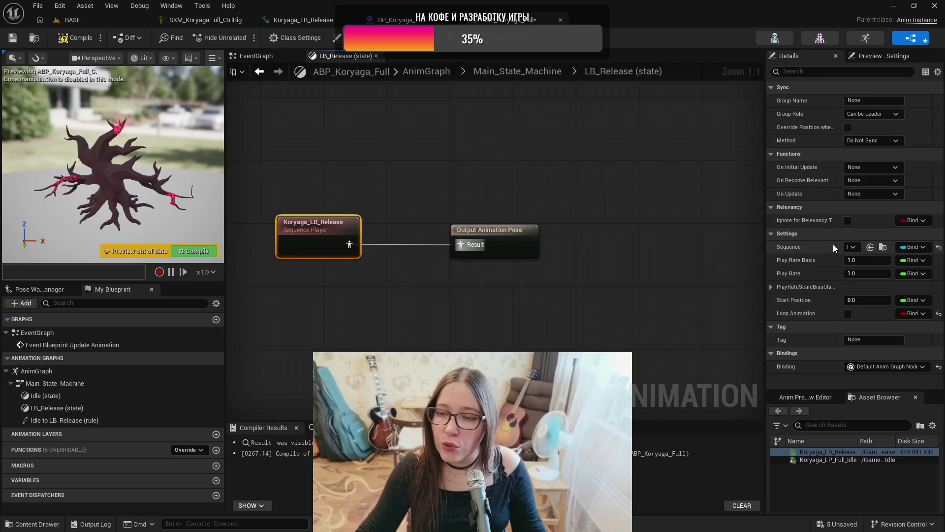
- Enable Loop Animation for Koryaga_LB_Release, wire Main_State_Machine into Output Pose, and compile
left_click(74, 42)
double_click(827, 459)
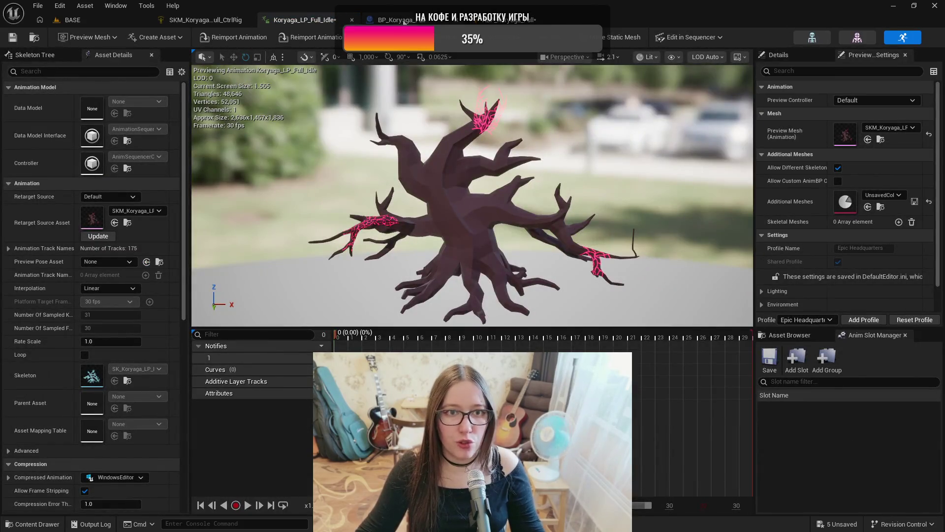
left_click(507, 19)
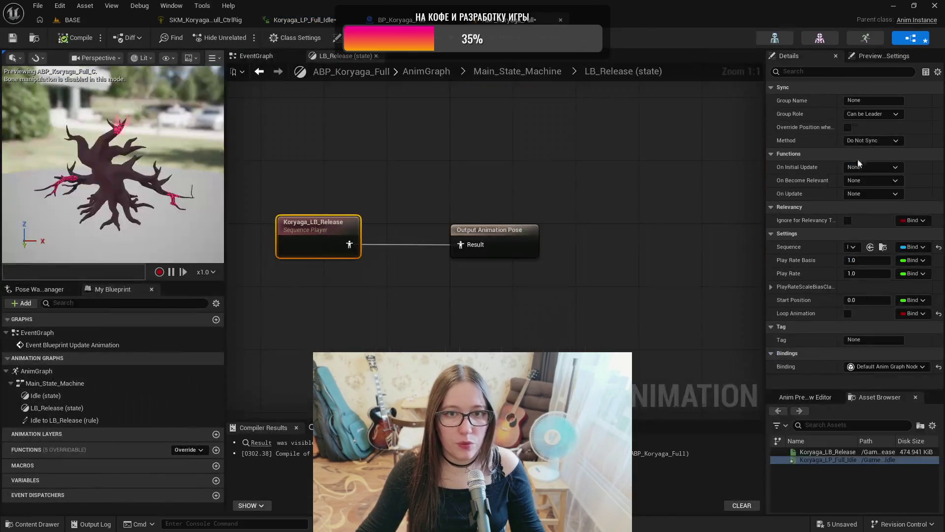
left_click(846, 314)
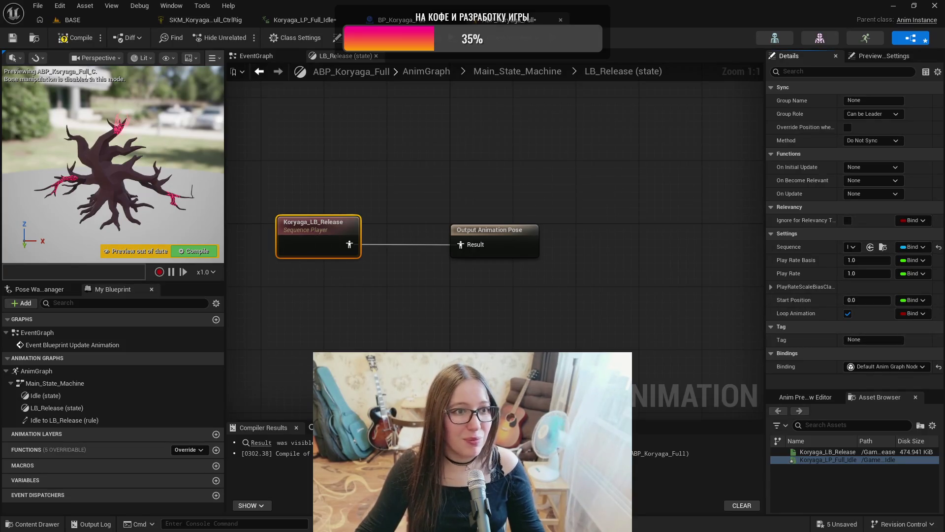
left_click(523, 74)
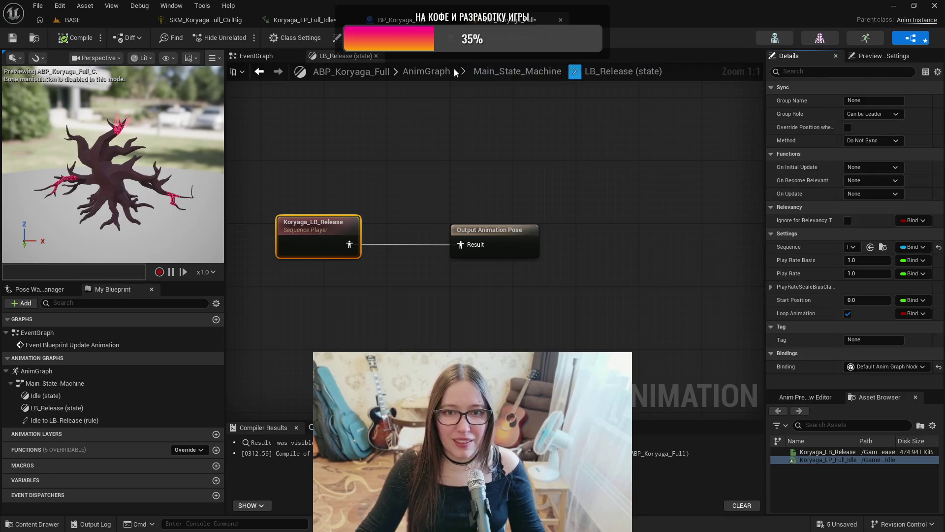
left_click_drag(373, 237, 605, 247)
left_click(80, 35)
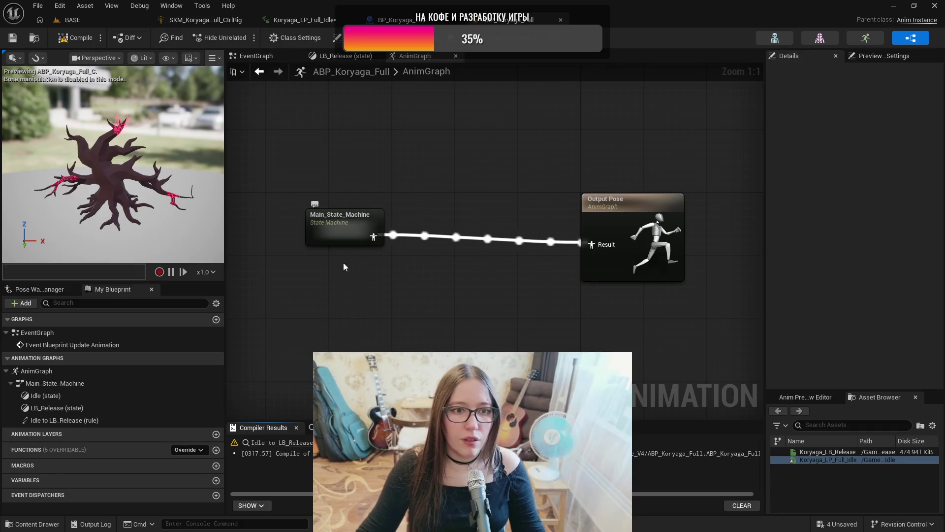
- Open the Idle to LB_Release transition rule and add a new Boolean variable, NewVar
left_click(274, 445)
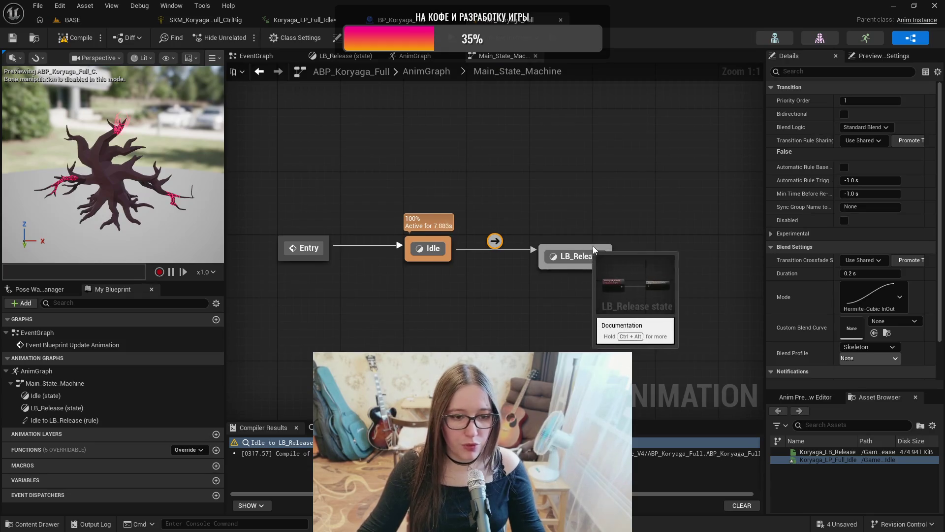
double_click(495, 242)
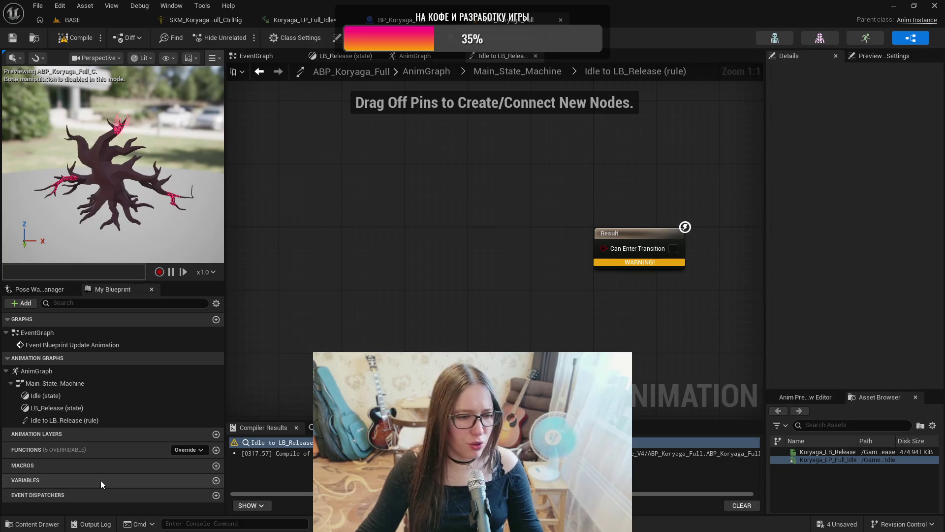
left_click(215, 481)
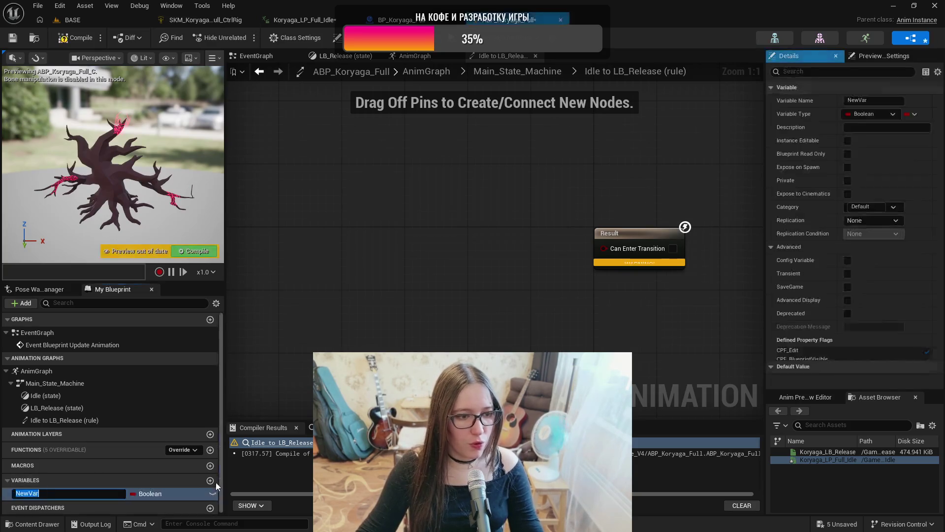